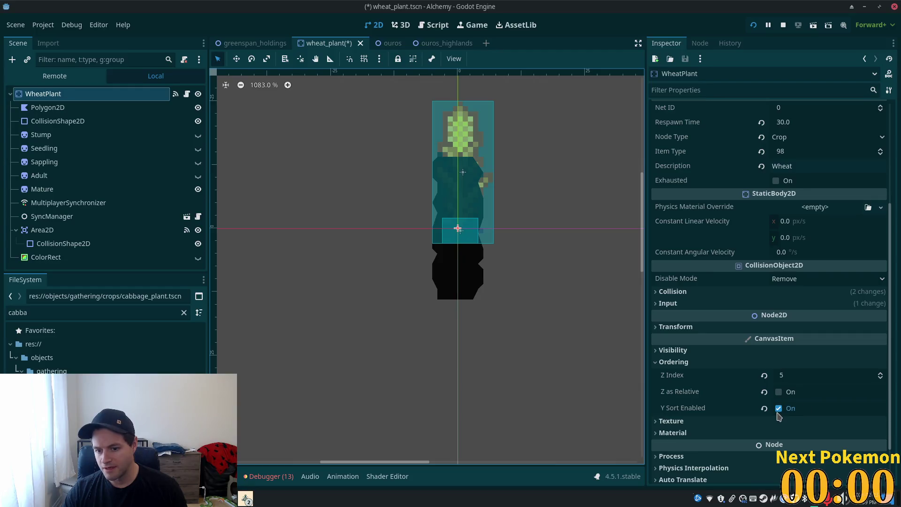
# Step: Turn off Y Sort Enabled on the wheat plant, save the scene, and select its Polygon2D shadow
pyautogui.click(778, 392)
pyautogui.hotkey('ctrl', 's')
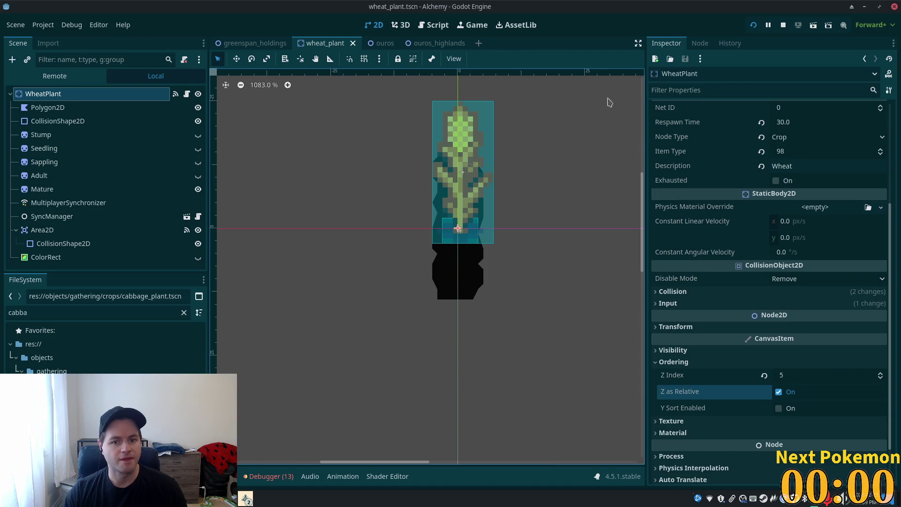
pyautogui.click(32, 110)
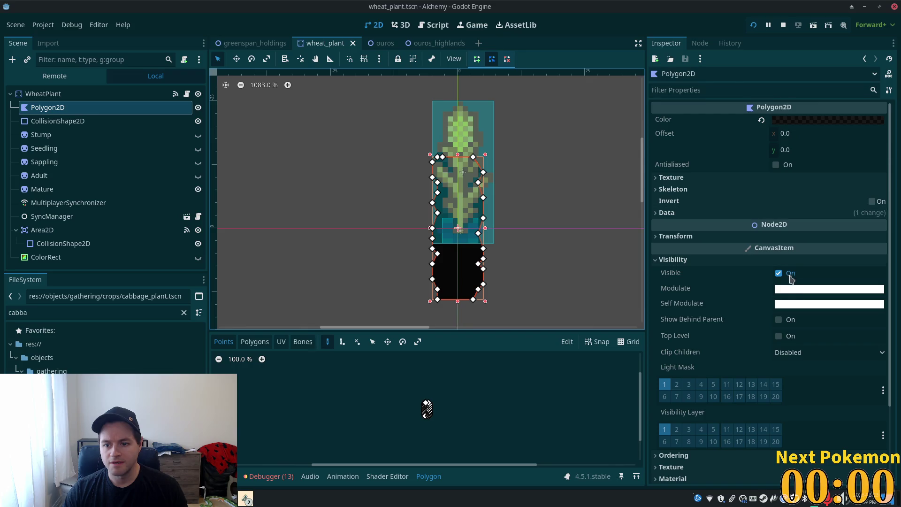
# Step: Lower the shadow polygon's alpha to make it mostly transparent and preview it in the game
pyautogui.click(797, 121)
pyautogui.moveTo(826, 362); pyautogui.dragTo(793, 358)
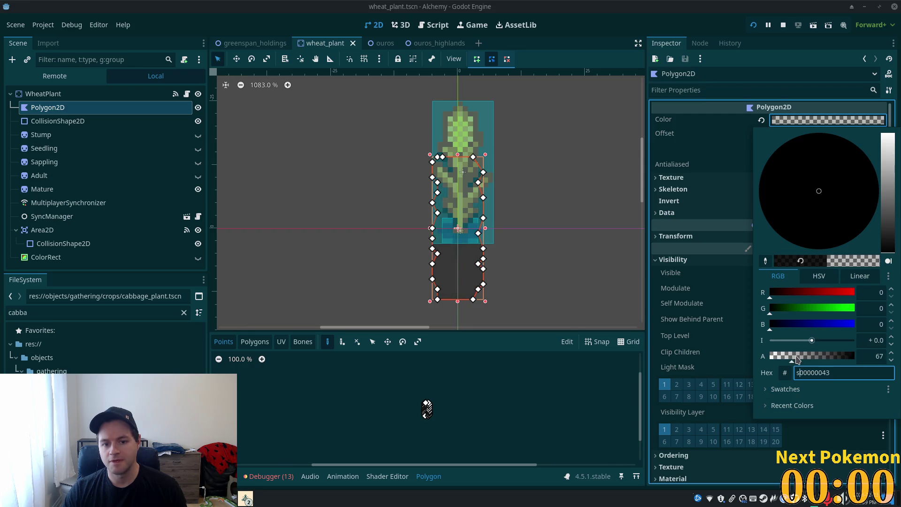
pyautogui.hotkey('alt', 'Tab')
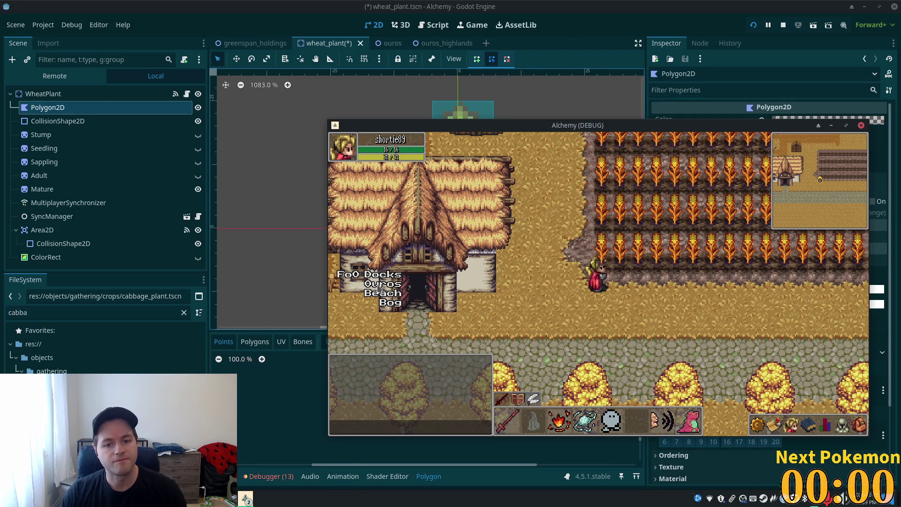
pyautogui.hotkey('alt', 'Tab')
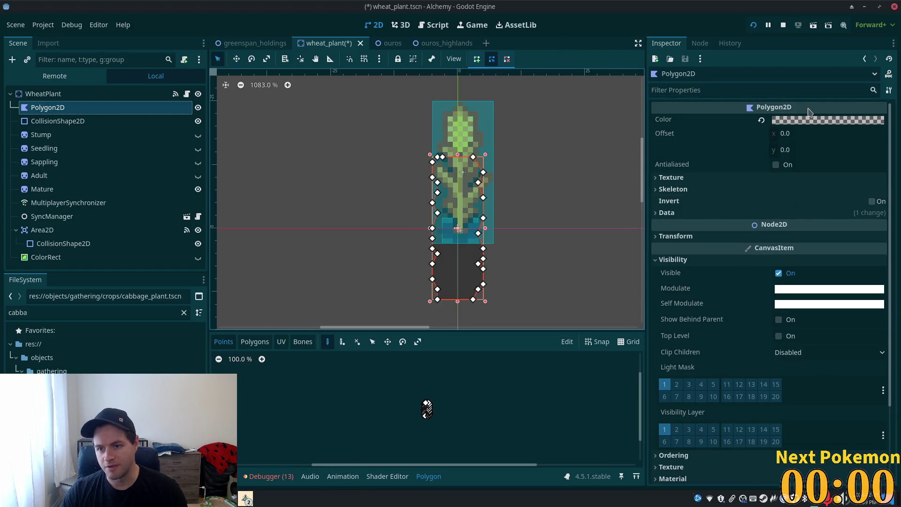
# Step: Raise the black shadow's alpha slightly to 95 (hex 0000005f)
pyautogui.click(811, 120)
pyautogui.click(798, 359)
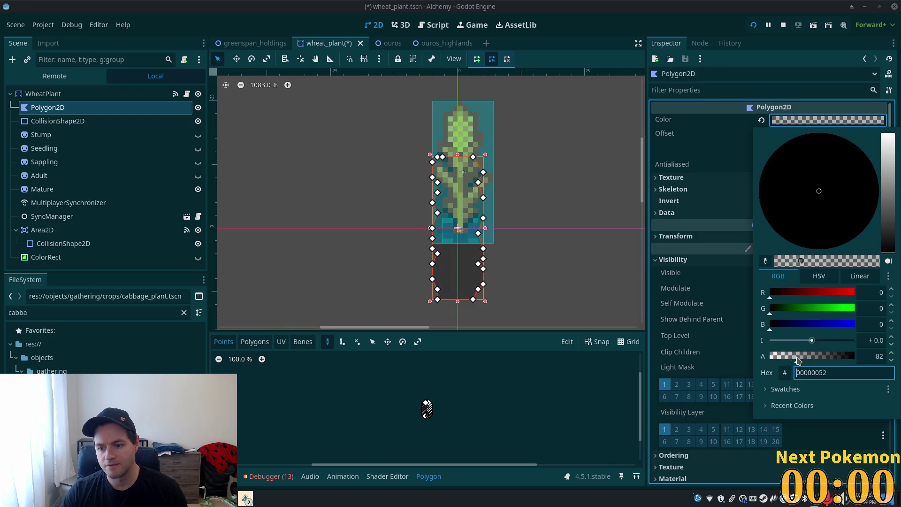
pyautogui.write('s')
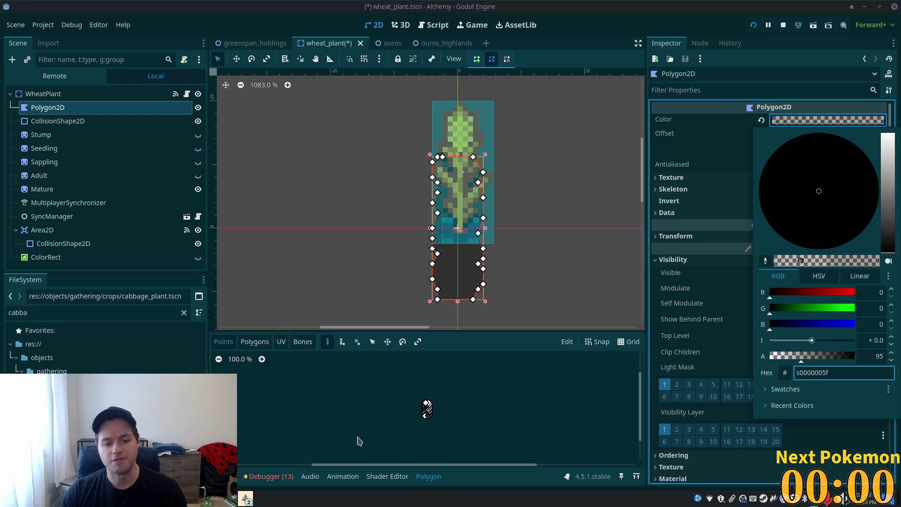
pyautogui.rightClick(246, 498)
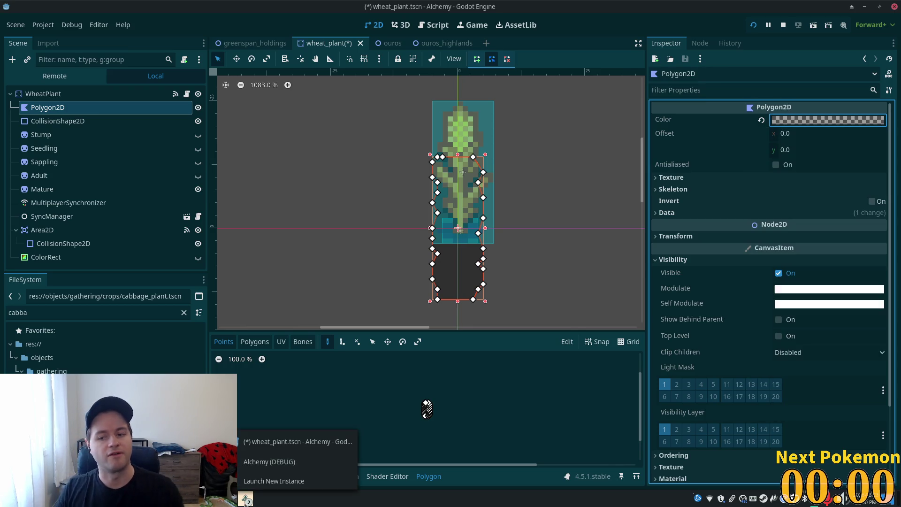
# Step: Walk the character across the wheat field in the running game, then close it
pyautogui.click(272, 463)
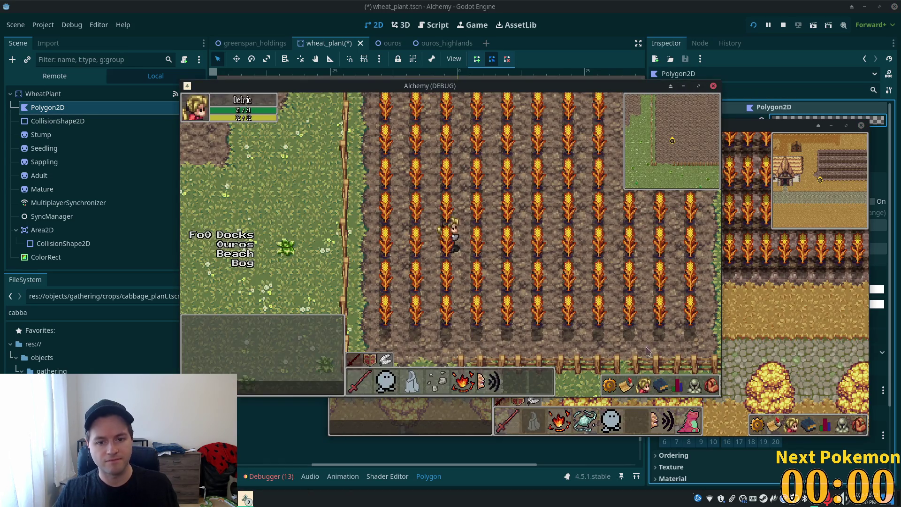
pyautogui.press('d')
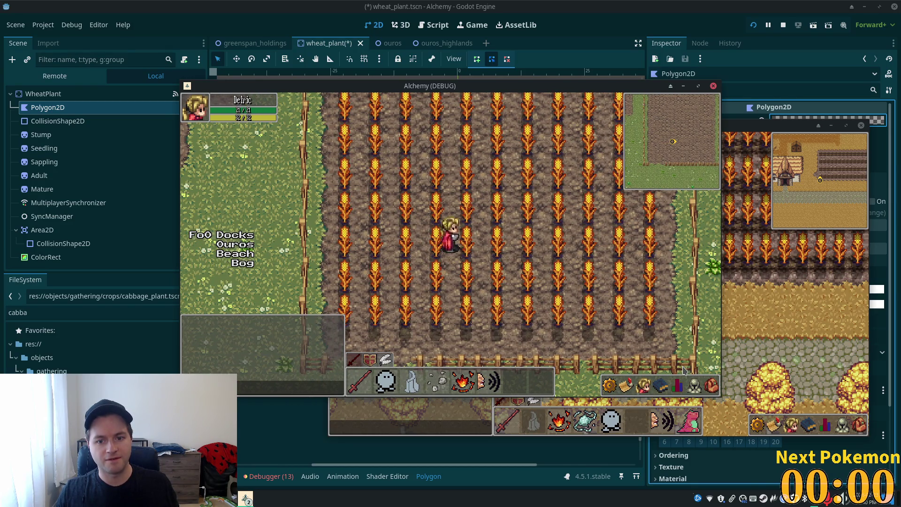
pyautogui.press('F8')
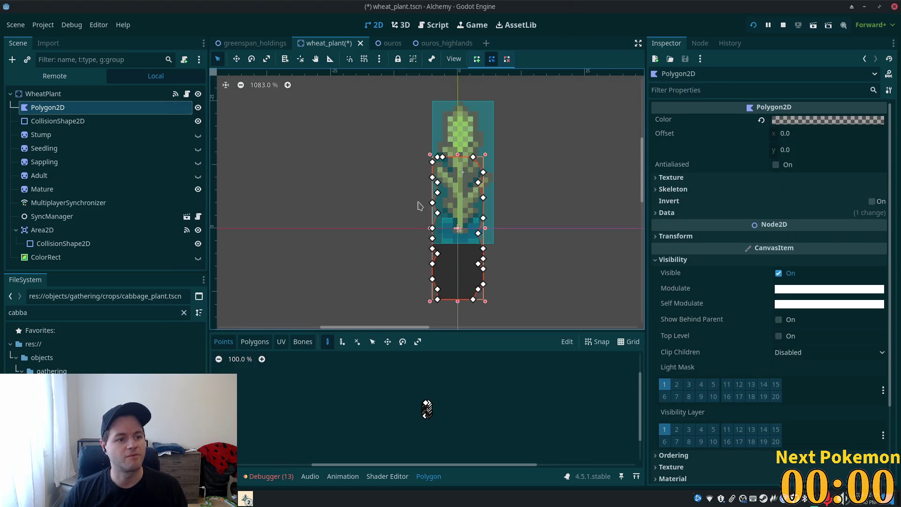
# Step: Nudge the shadow polygon one pixel right, save, and walk through the field in-game
pyautogui.click(236, 60)
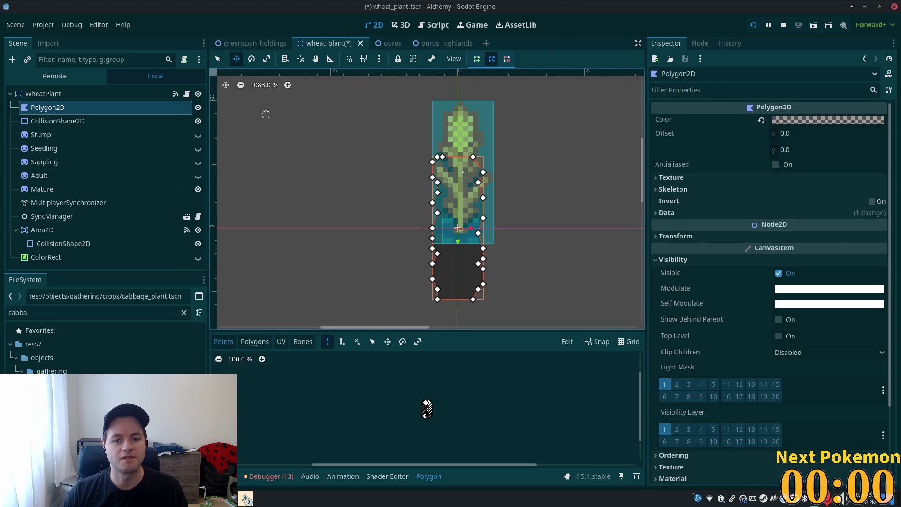
pyautogui.press('Right')
pyautogui.press('F5')
pyautogui.press('d')
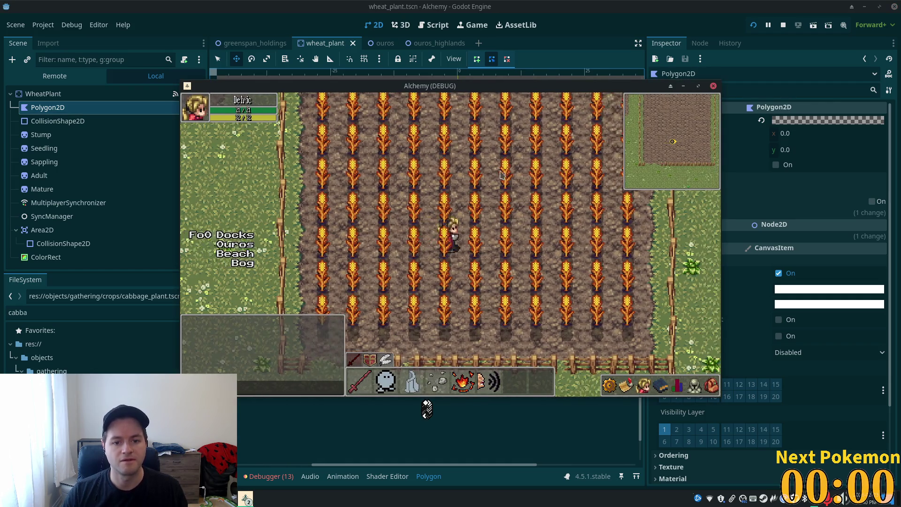
pyautogui.press('w')
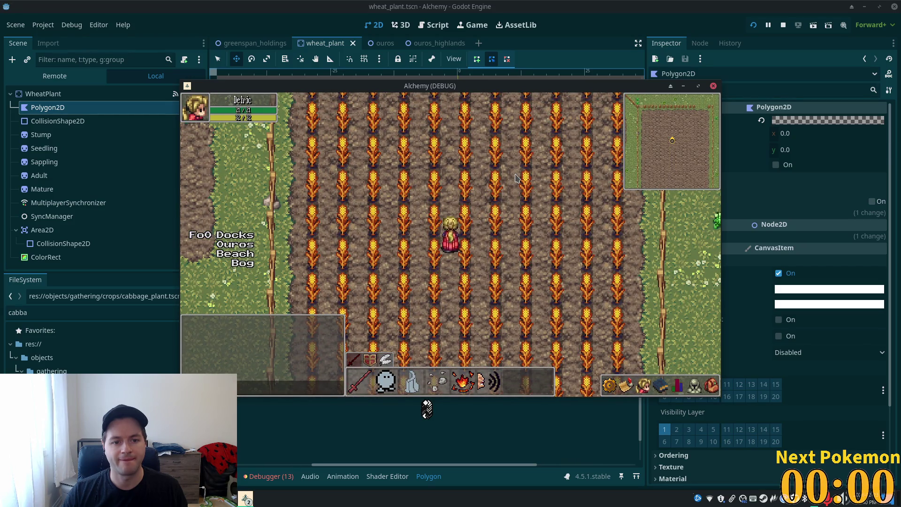
pyautogui.press('F8')
pyautogui.click(853, 121)
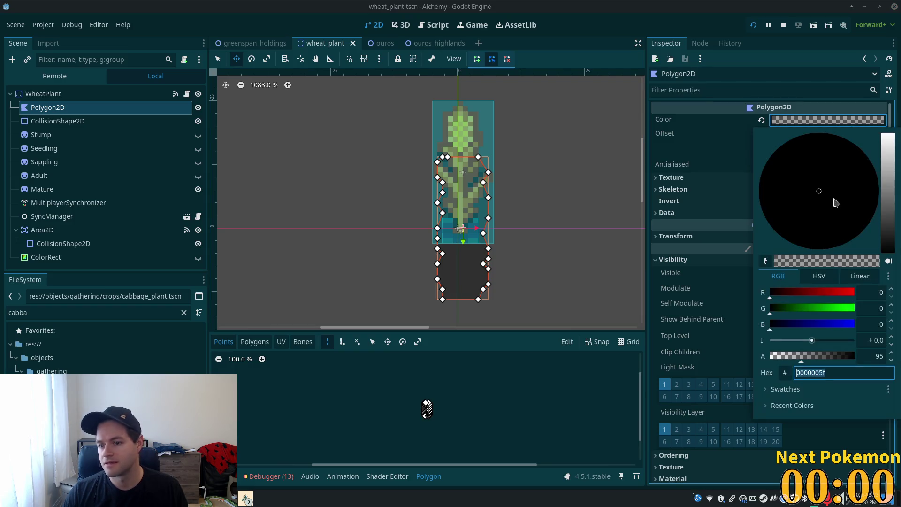
# Step: Tint the shadow dark brown (4424065f) and walk through the wheat field in the running game
pyautogui.moveTo(880, 240)
pyautogui.mouseDown()
pyautogui.moveTo(881, 224)
pyautogui.moveTo(843, 235)
pyautogui.moveTo(886, 229)
pyautogui.mouseUp()
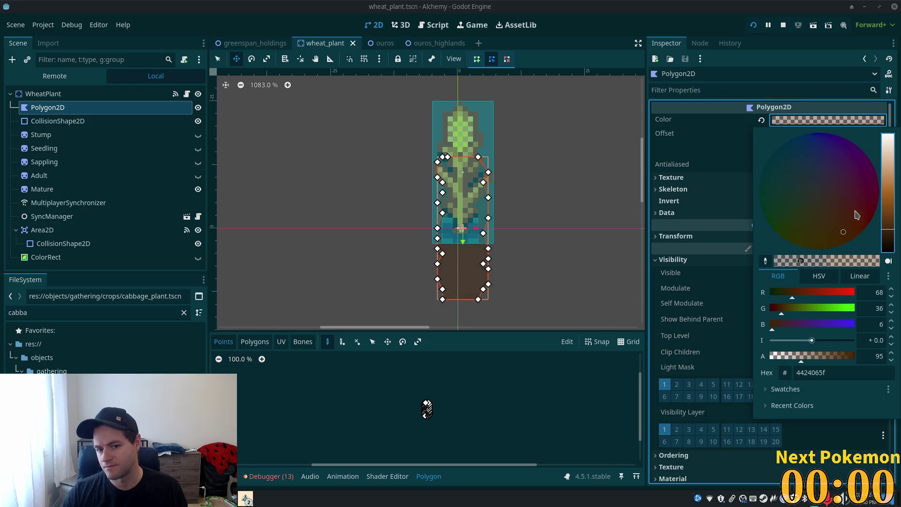
pyautogui.press('F5')
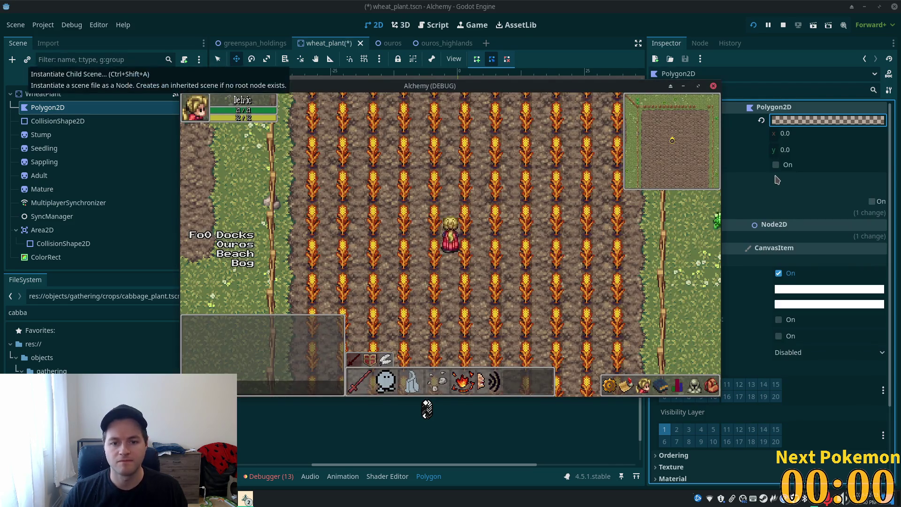
pyautogui.press('Down')
pyautogui.press('Right')
pyautogui.press('Left')
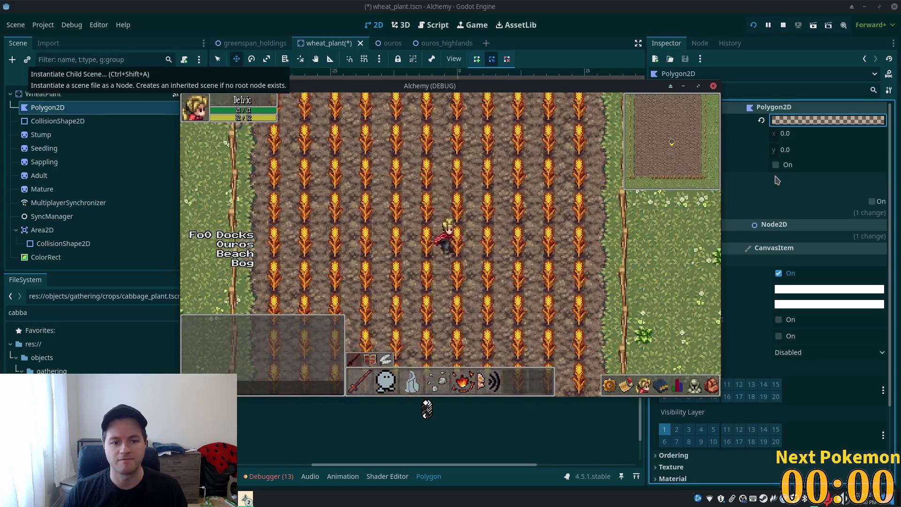
pyautogui.press('Down')
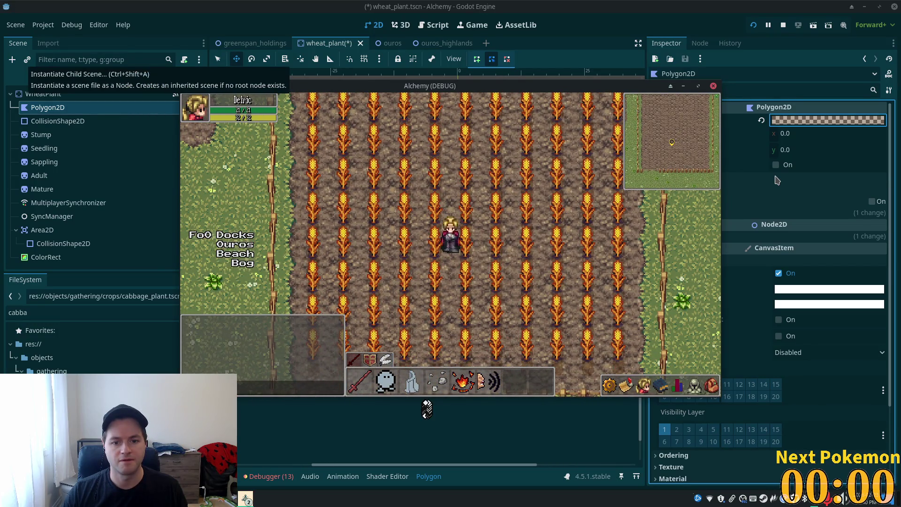
pyautogui.press('Down')
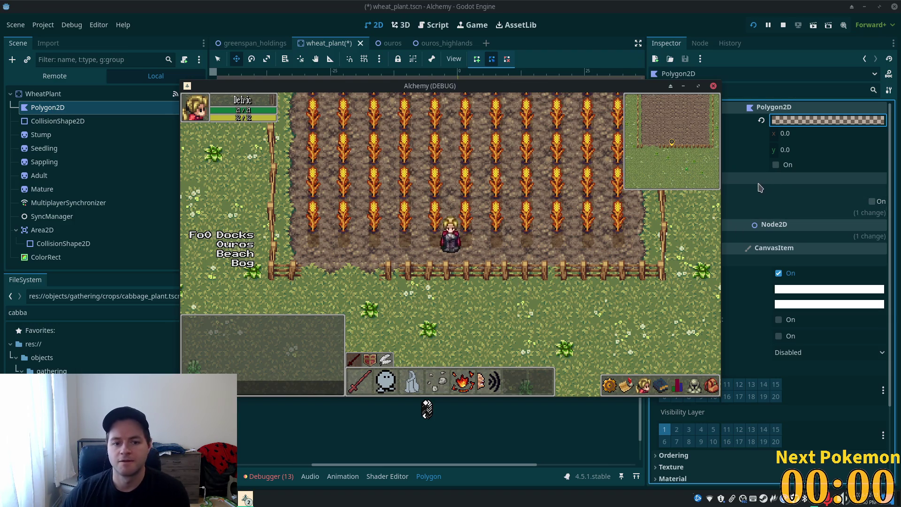
pyautogui.click(713, 85)
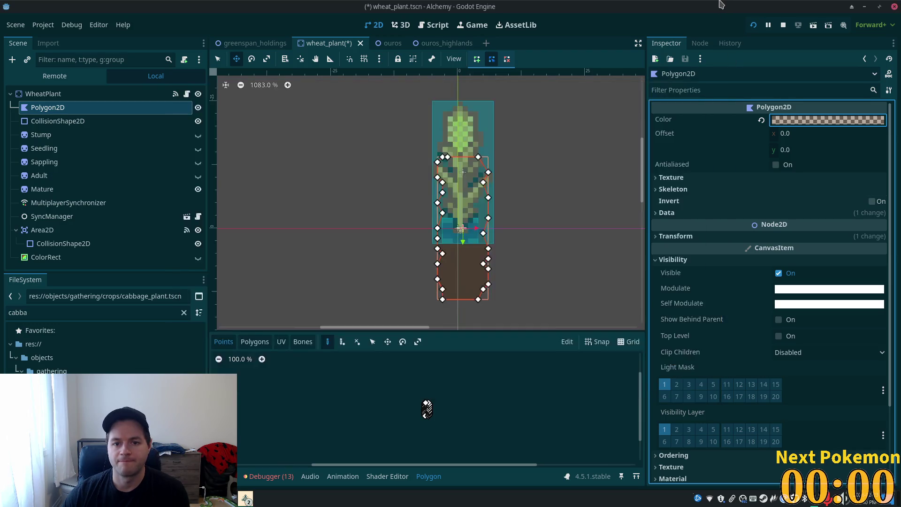
# Step: Pull point 22 on the shadow's right edge outward to widen it, and save the scene
pyautogui.moveTo(494, 198); pyautogui.dragTo(489, 198)
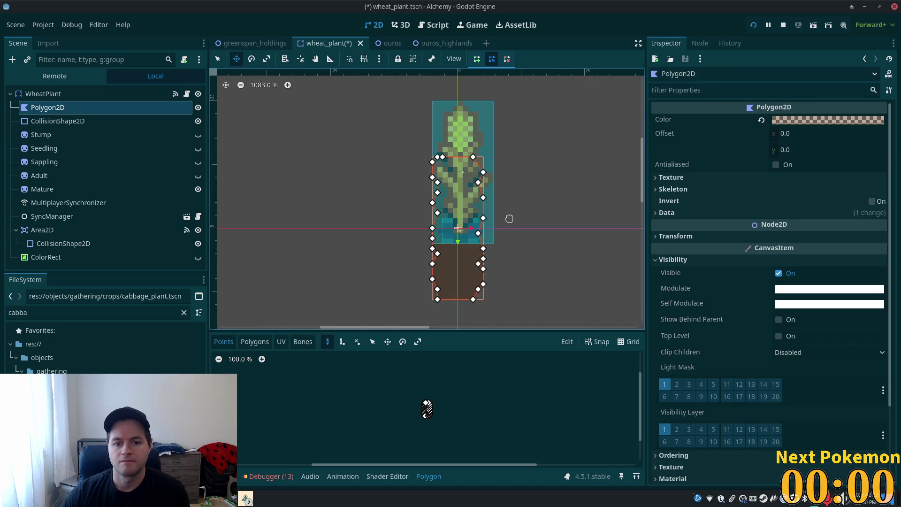
pyautogui.click(222, 61)
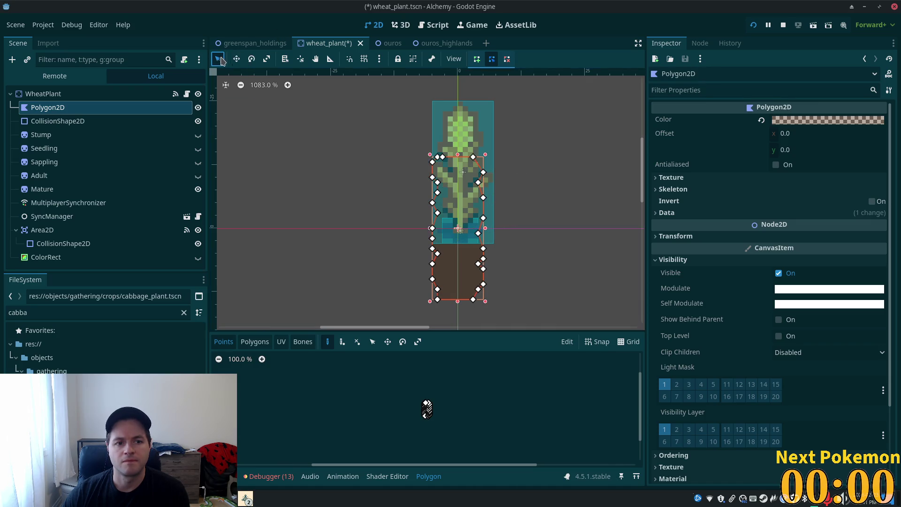
pyautogui.click(485, 242)
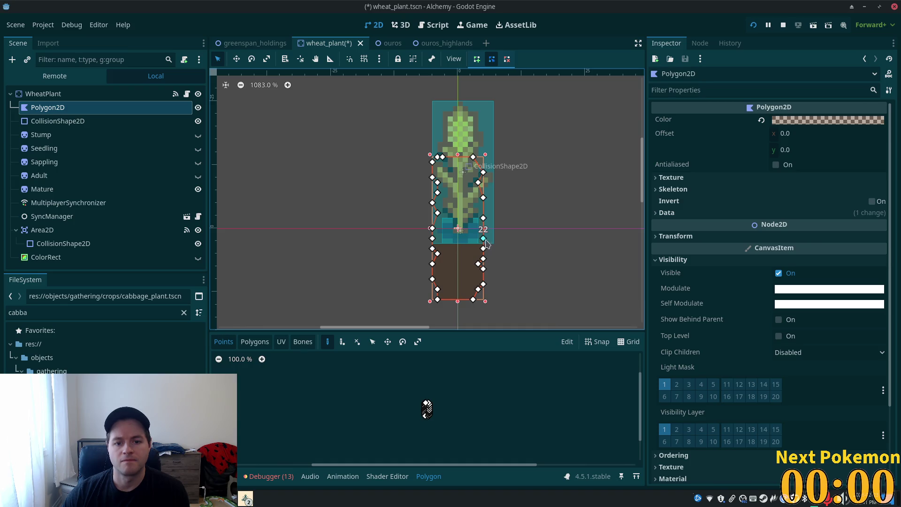
pyautogui.moveTo(485, 239); pyautogui.dragTo(490, 228)
pyautogui.hotkey('ctrl', 's')
# Step: Walk north through the wheat in the running game, then reopen the shadow's colour settings
pyautogui.click(510, 245)
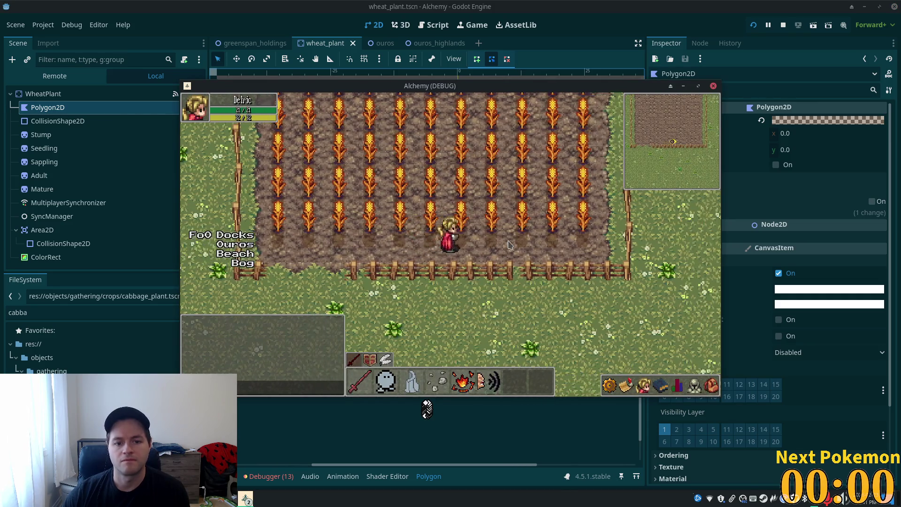
pyautogui.click(808, 156)
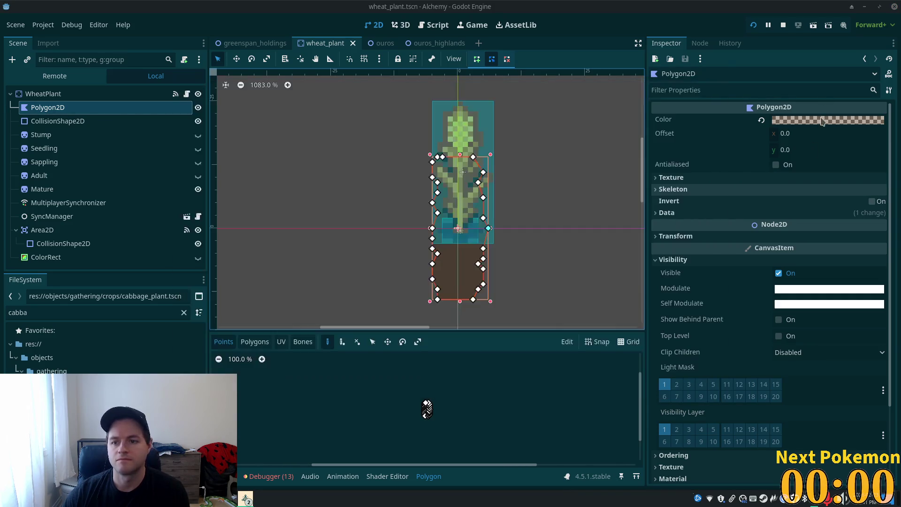
pyautogui.click(828, 120)
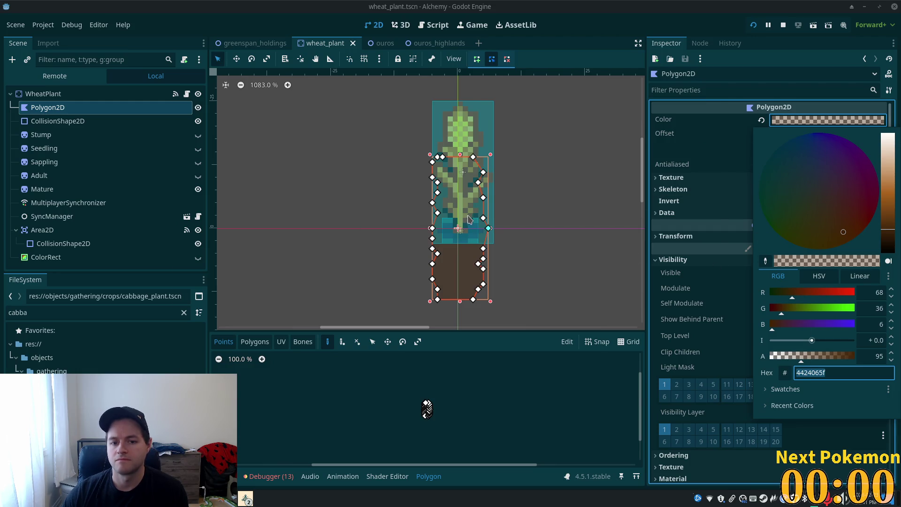
pyautogui.hotkey('alt', 'Tab')
pyautogui.press('Up')
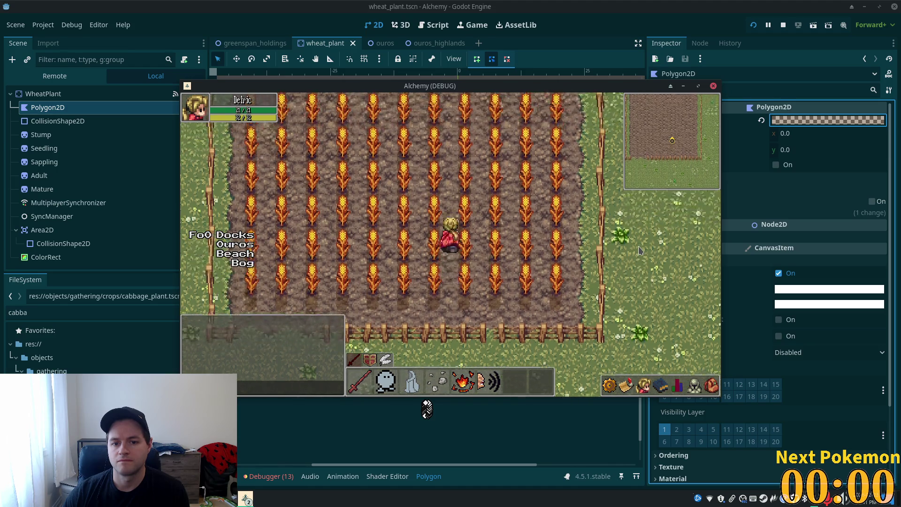
pyautogui.press('Up')
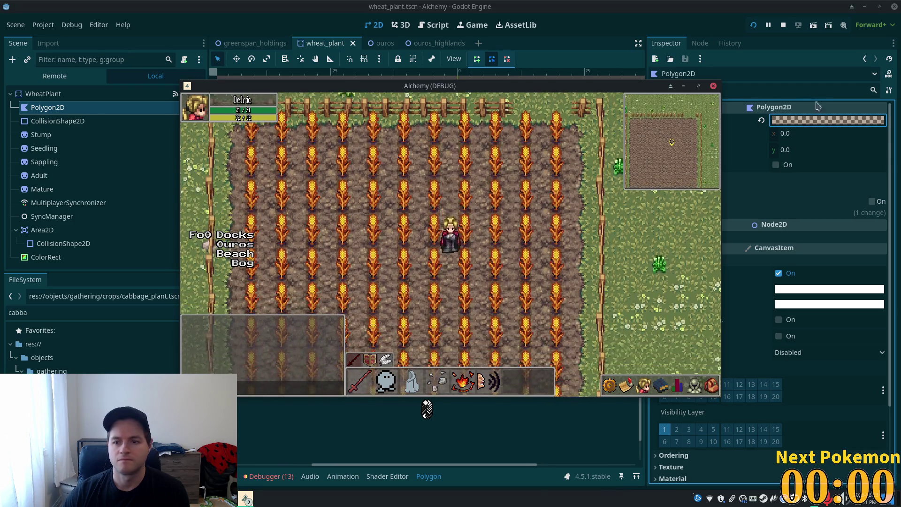
pyautogui.hotkey('alt', 'Tab')
pyautogui.click(827, 120)
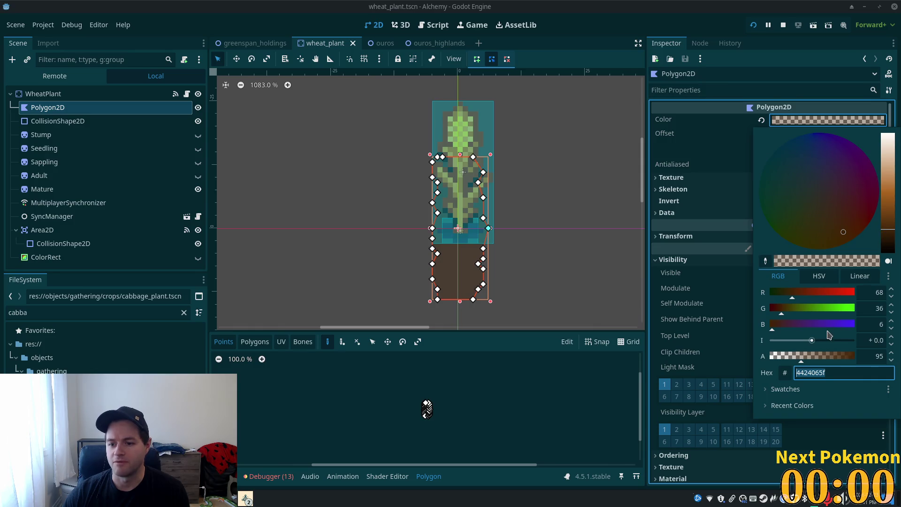
# Step: Raise the brown shadow's alpha to about 120 and walk around the field in-game
pyautogui.moveTo(805, 357); pyautogui.dragTo(808, 358)
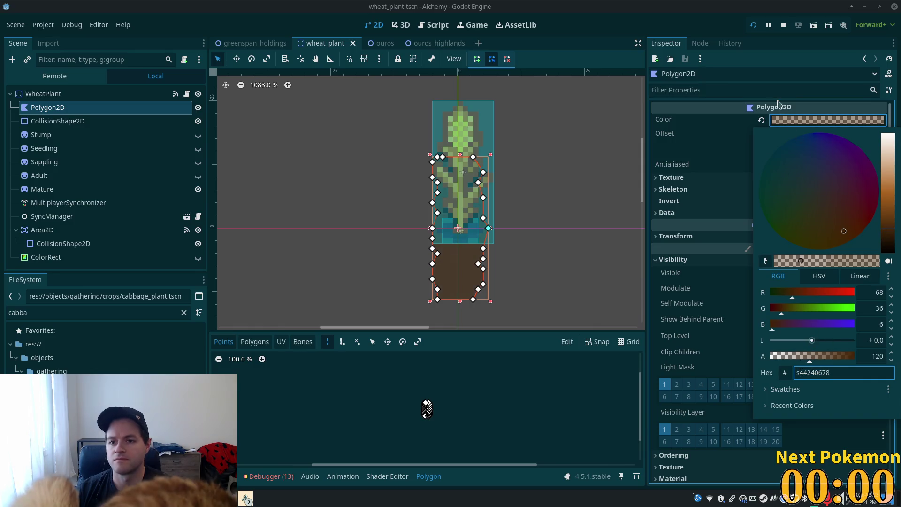
pyautogui.hotkey('alt', 'Tab')
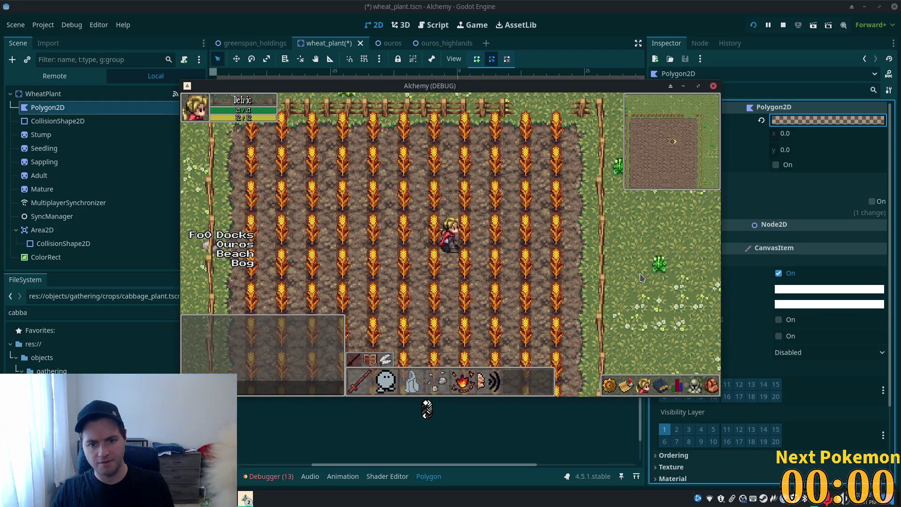
pyautogui.press('w')
pyautogui.press('w')
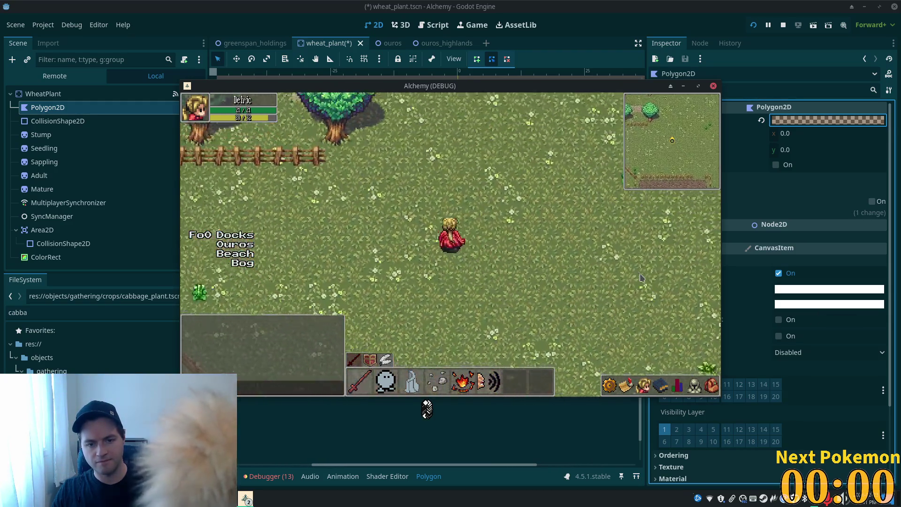
pyautogui.press('w')
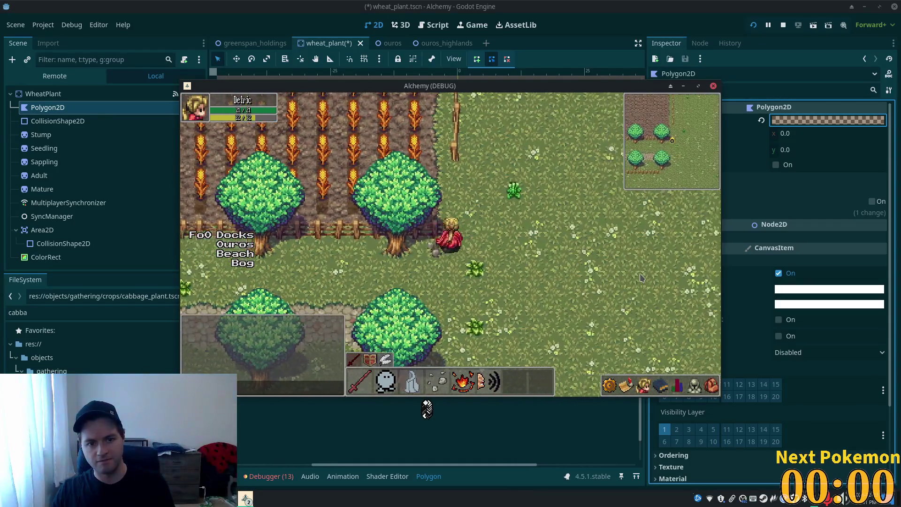
pyautogui.press('a')
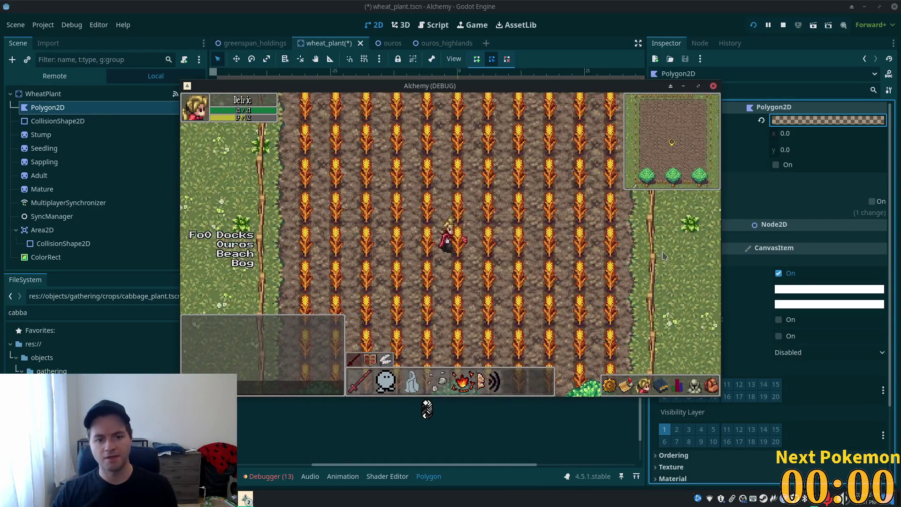
pyautogui.press('s')
pyautogui.press('s')
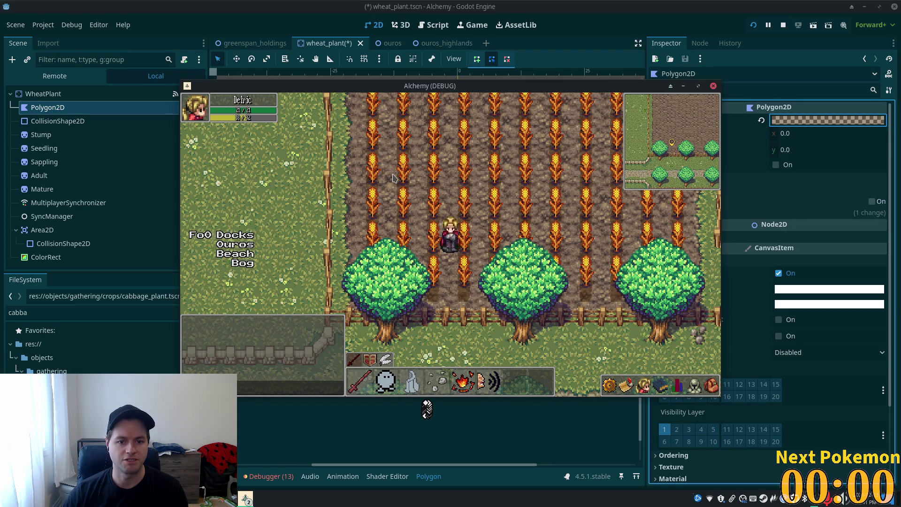
pyautogui.press('d')
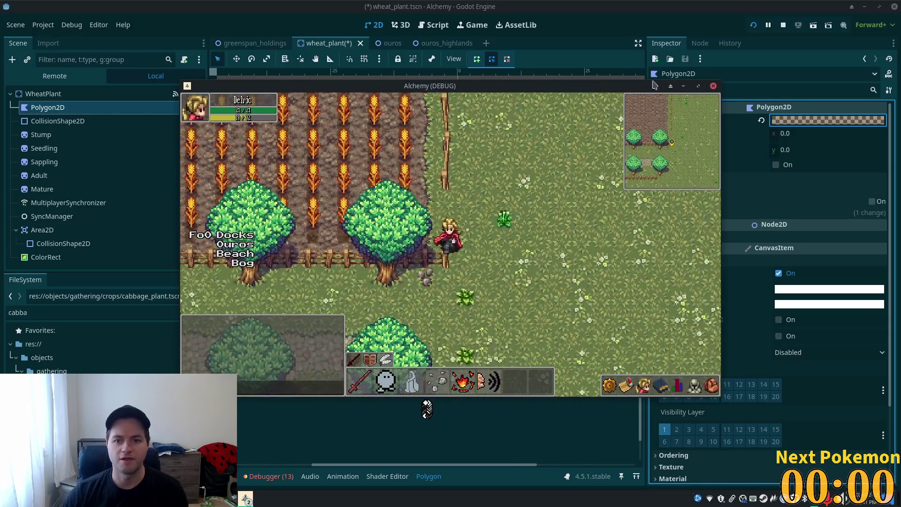
pyautogui.hotkey('alt', 'Tab')
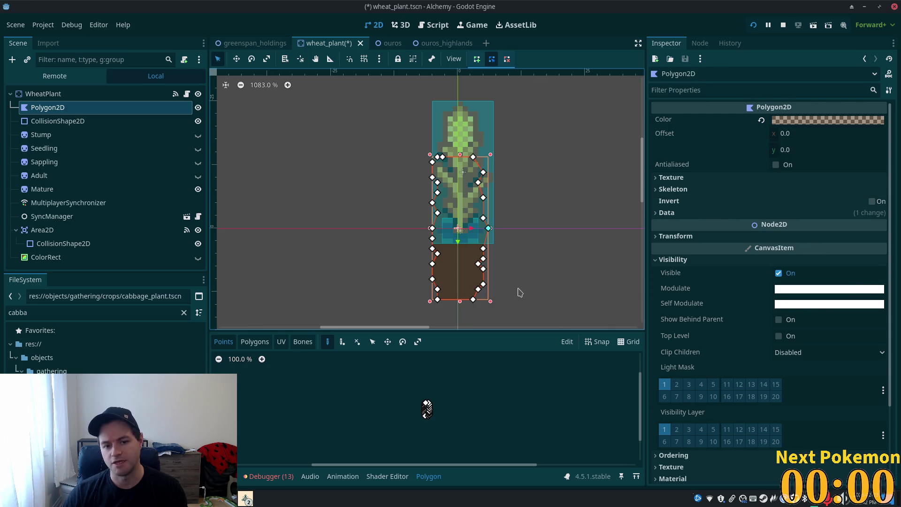
# Step: Revert the Polygon2D's Data polygon to clear all its points, then select ColorRect
pyautogui.hotkey('alt', 'Tab')
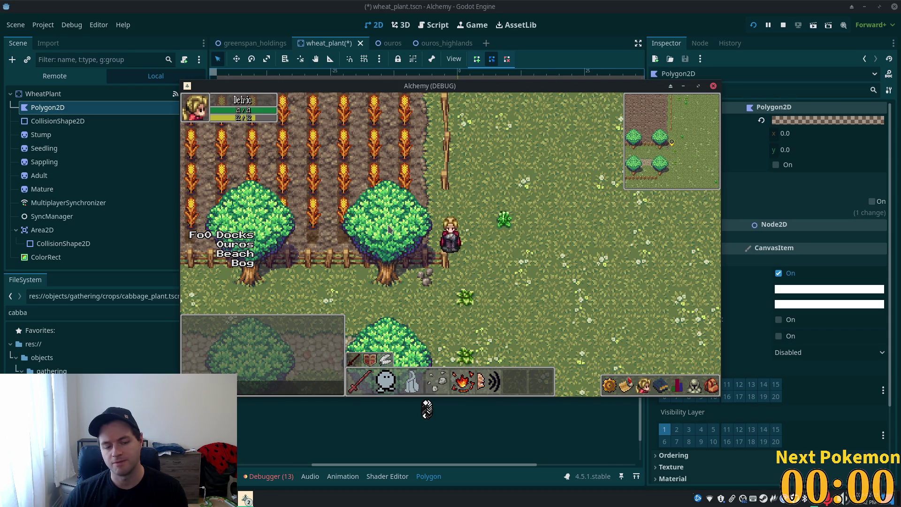
pyautogui.hotkey('alt', 'Tab')
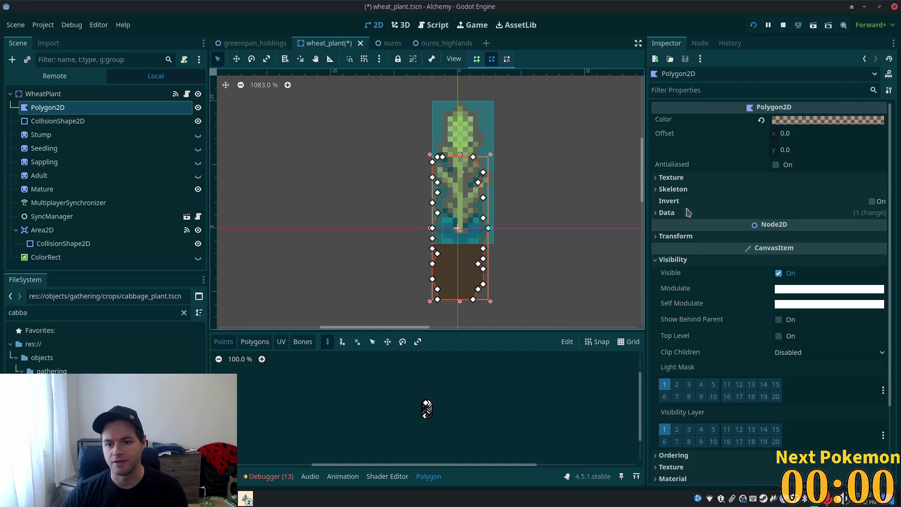
pyautogui.click(675, 190)
pyautogui.click(676, 189)
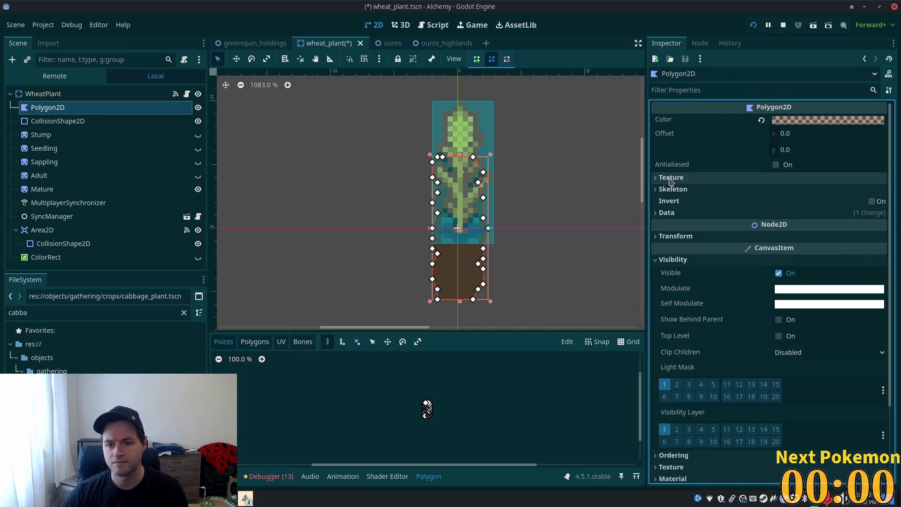
pyautogui.click(669, 178)
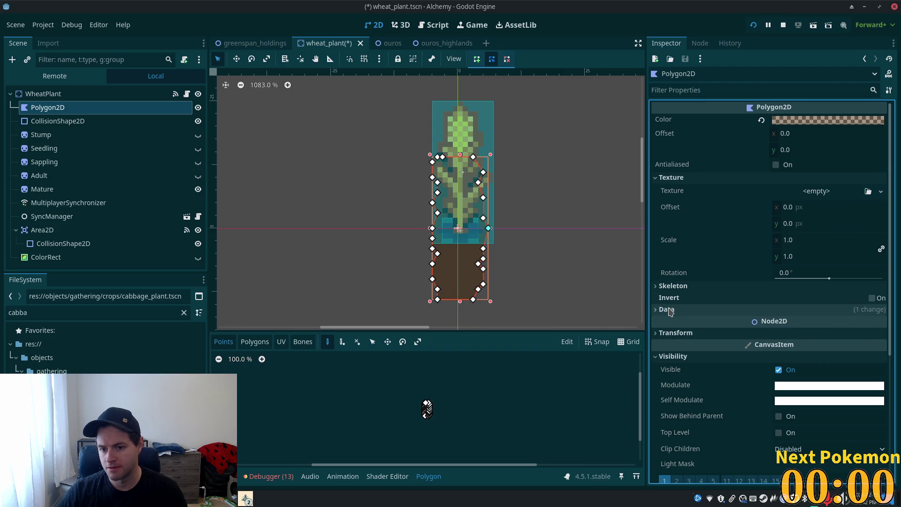
pyautogui.click(669, 310)
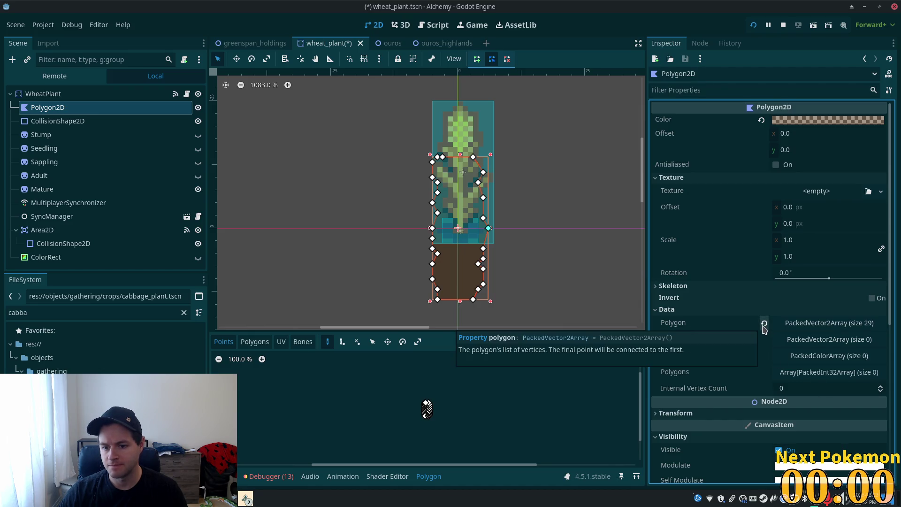
pyautogui.click(764, 324)
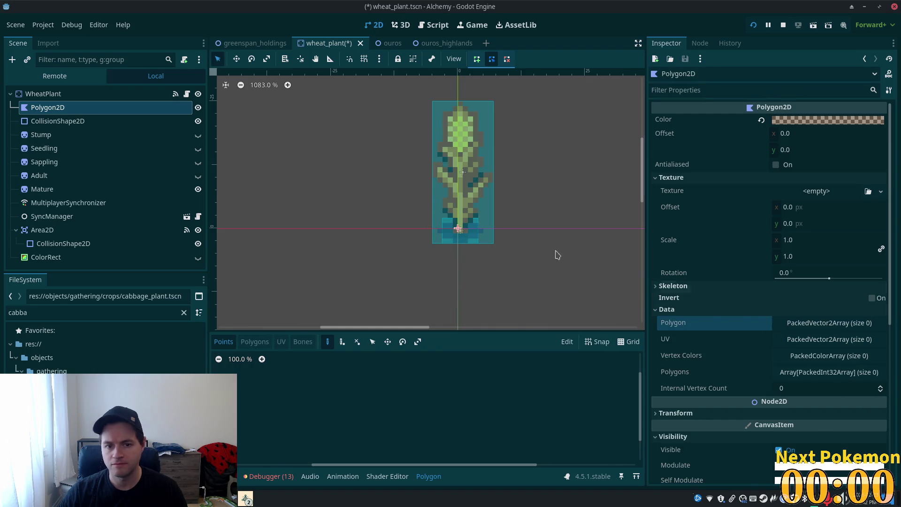
pyautogui.click(92, 257)
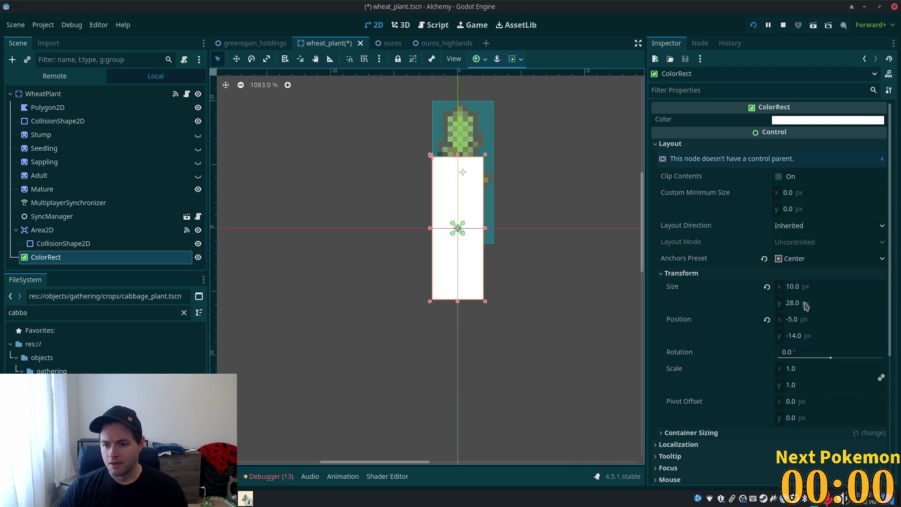
# Step: Set the ColorRect size to 20 × 16 pixels
pyautogui.click(805, 303)
pyautogui.write('20')
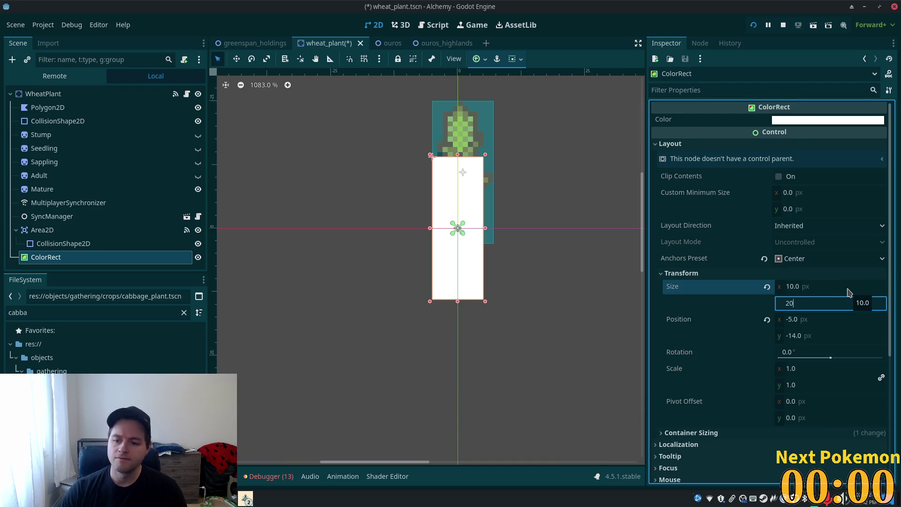
pyautogui.click(849, 292)
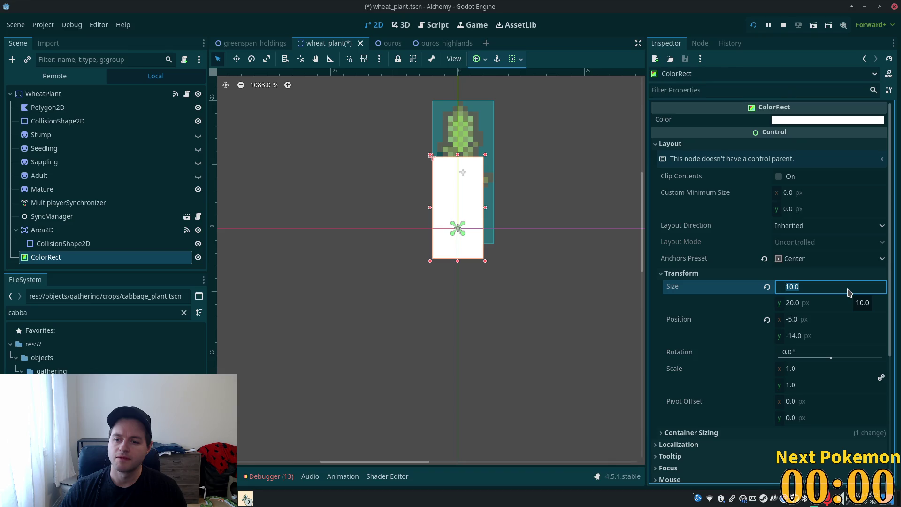
pyautogui.write('20')
pyautogui.press('Tab')
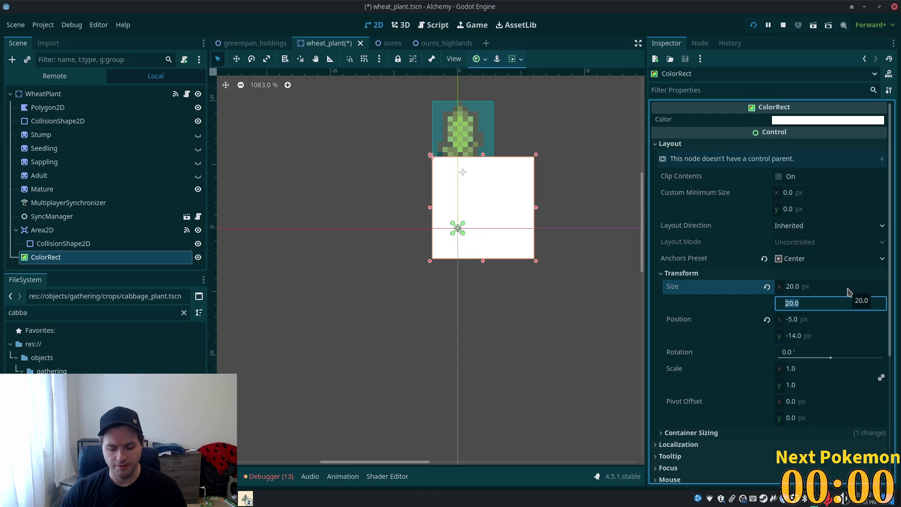
pyautogui.write('16')
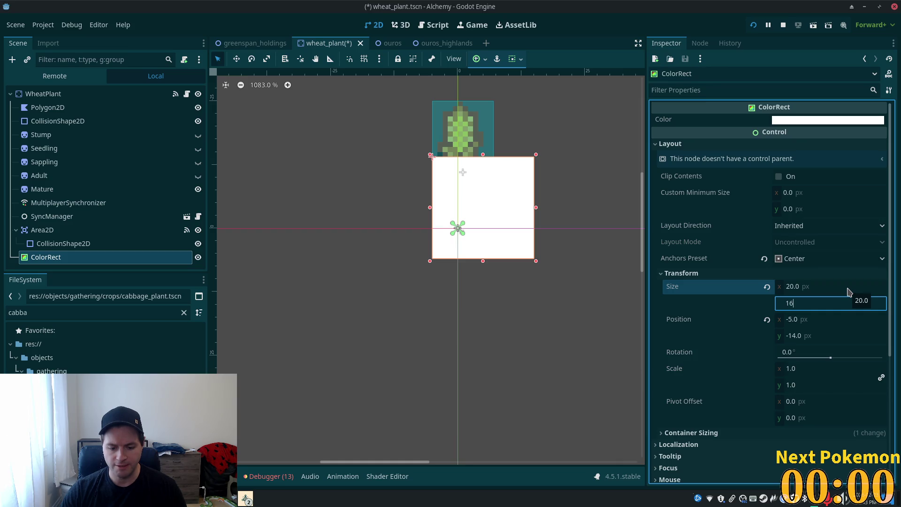
pyautogui.press('Tab')
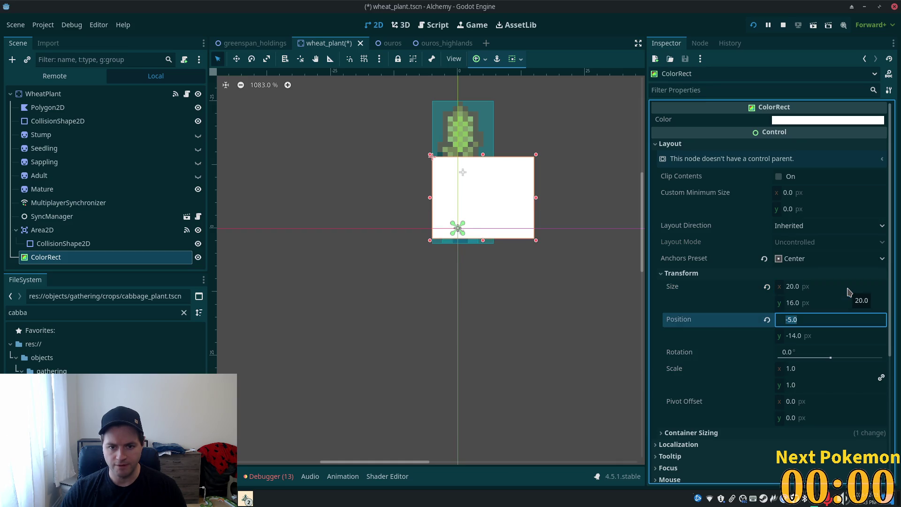
# Step: Apply the Center anchor preset so the ColorRect sits at -10,-8 on the plant's origin
pyautogui.click(486, 60)
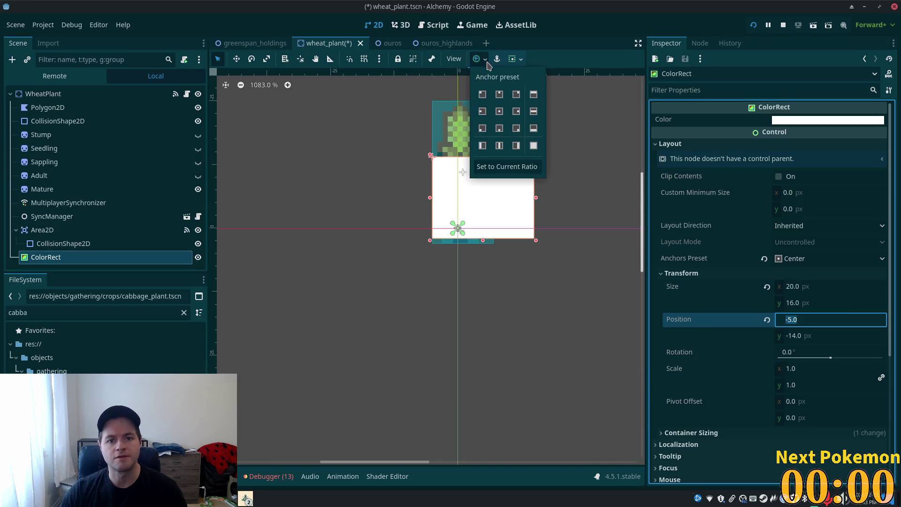
pyautogui.click(500, 113)
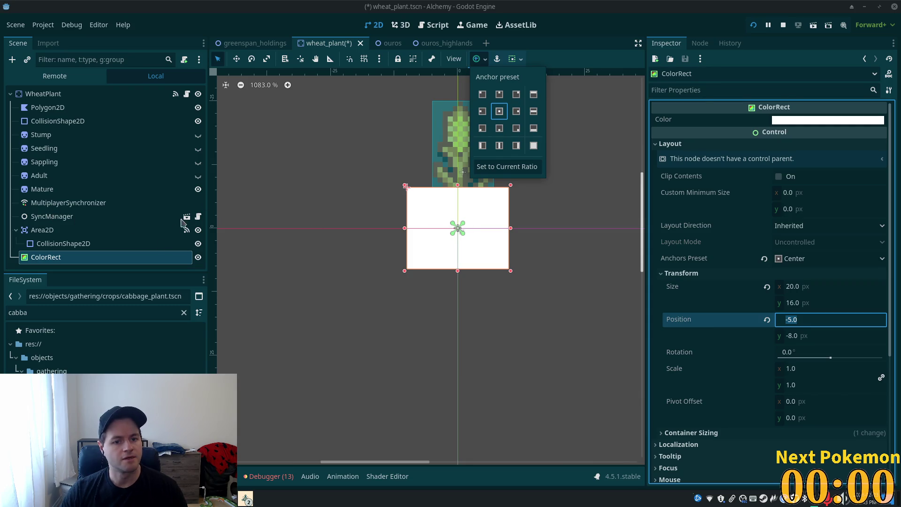
pyautogui.click(81, 107)
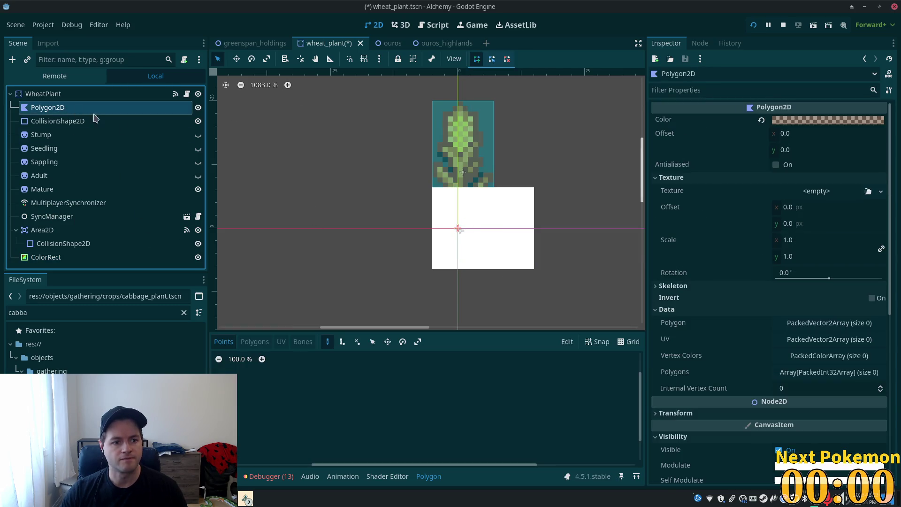
pyautogui.click(94, 257)
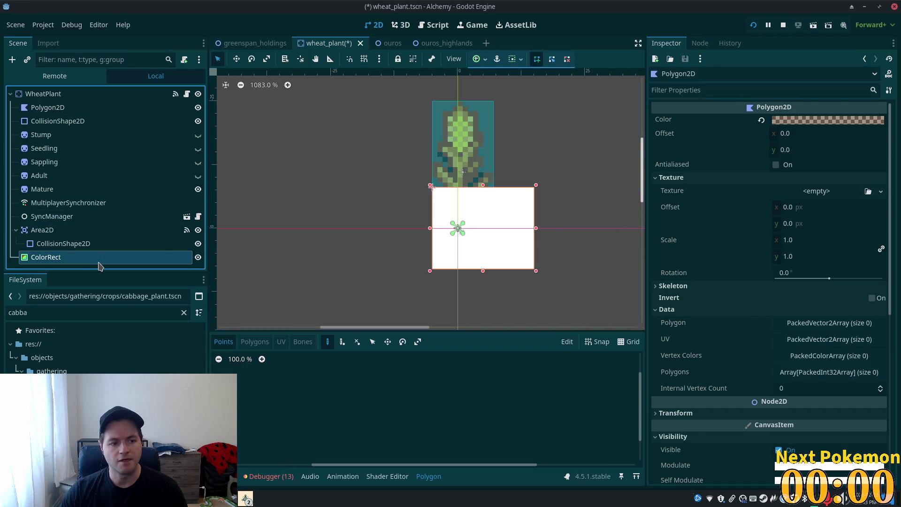
pyautogui.click(454, 59)
pyautogui.click(454, 58)
pyautogui.click(478, 58)
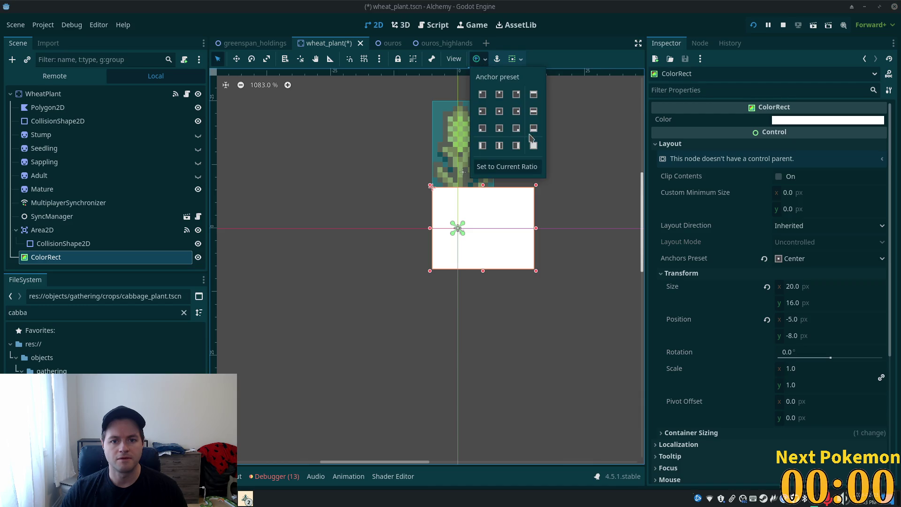
pyautogui.click(500, 115)
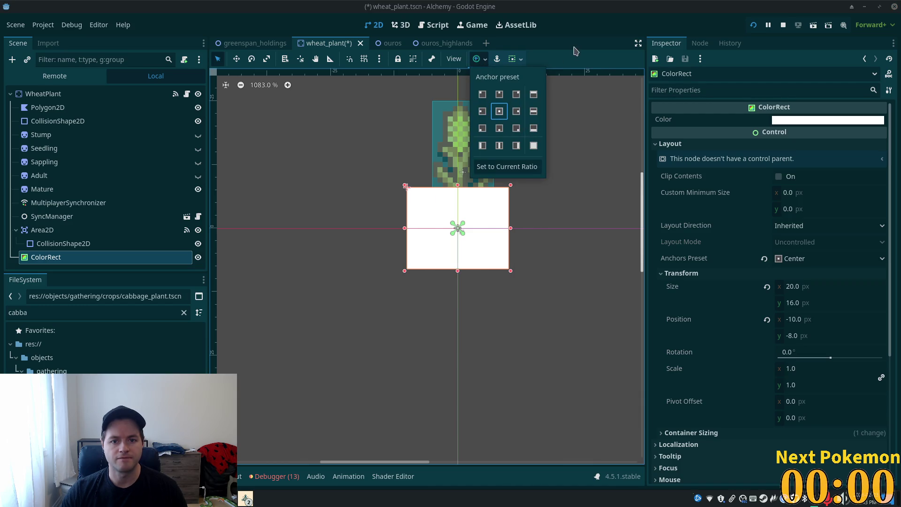
pyautogui.click(141, 108)
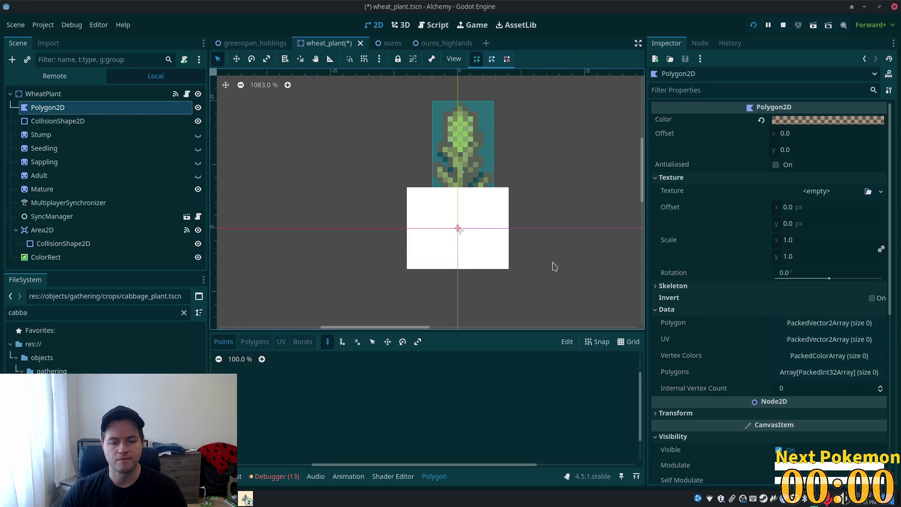
pyautogui.scroll(3, 498, 247)
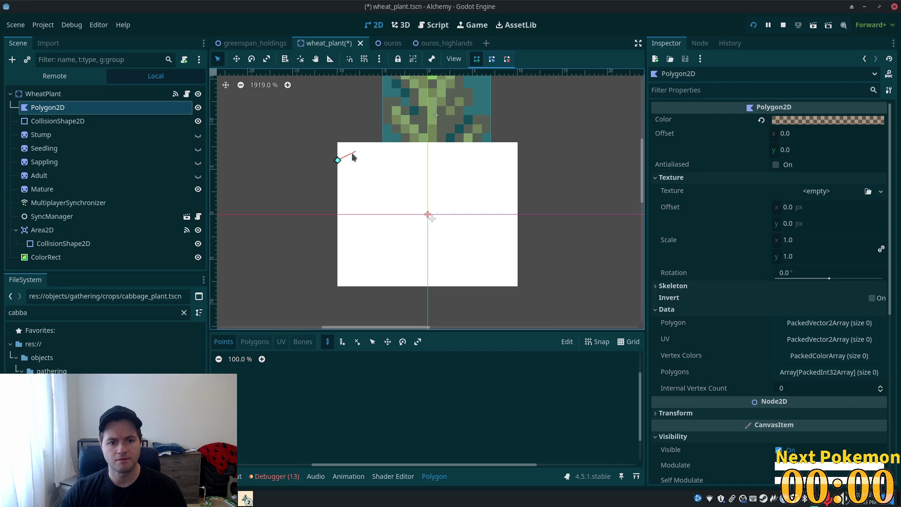
# Step: Place jagged points along the top edge of the brown ground polygon
pyautogui.click(383, 142)
pyautogui.click(391, 151)
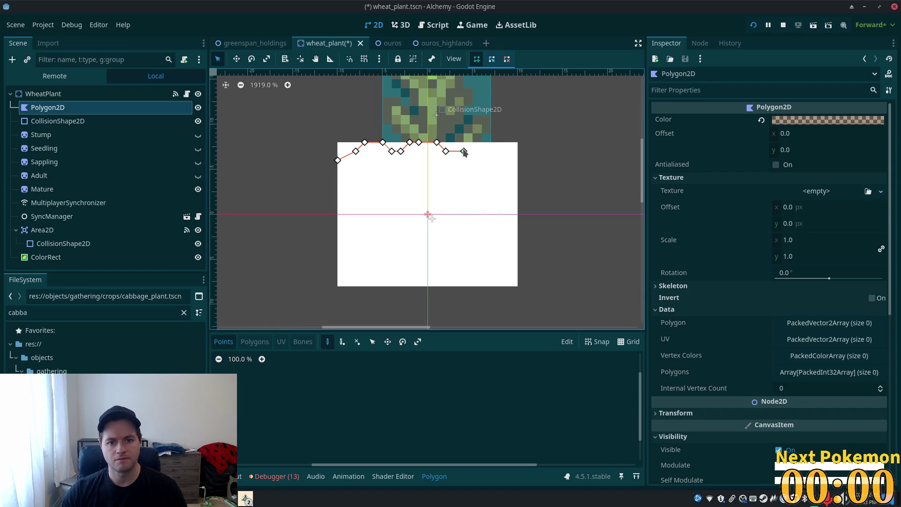
pyautogui.click(482, 142)
pyautogui.click(500, 142)
pyautogui.click(509, 151)
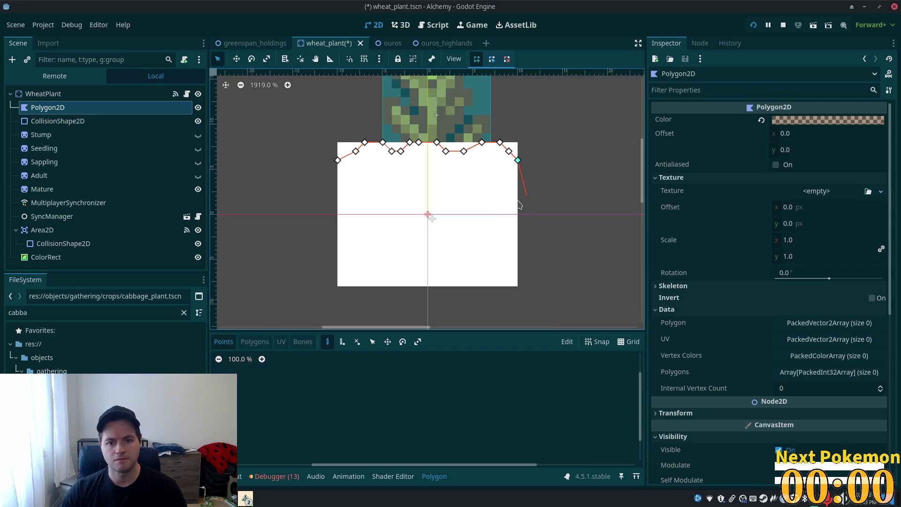
# Step: Add the jagged bottom-edge points from the lower right toward the left
pyautogui.click(491, 277)
pyautogui.click(482, 278)
pyautogui.click(472, 268)
pyautogui.click(464, 277)
pyautogui.click(455, 277)
pyautogui.click(445, 287)
pyautogui.click(419, 286)
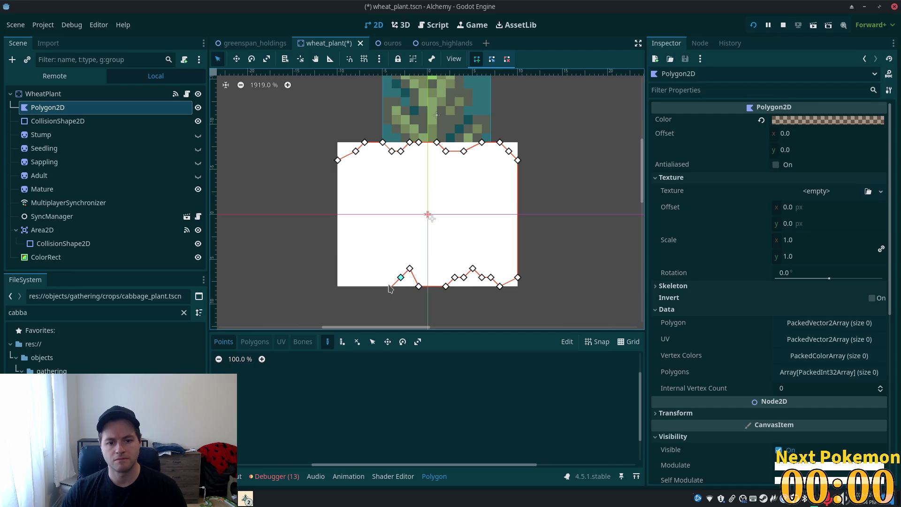
pyautogui.click(392, 287)
pyautogui.click(373, 277)
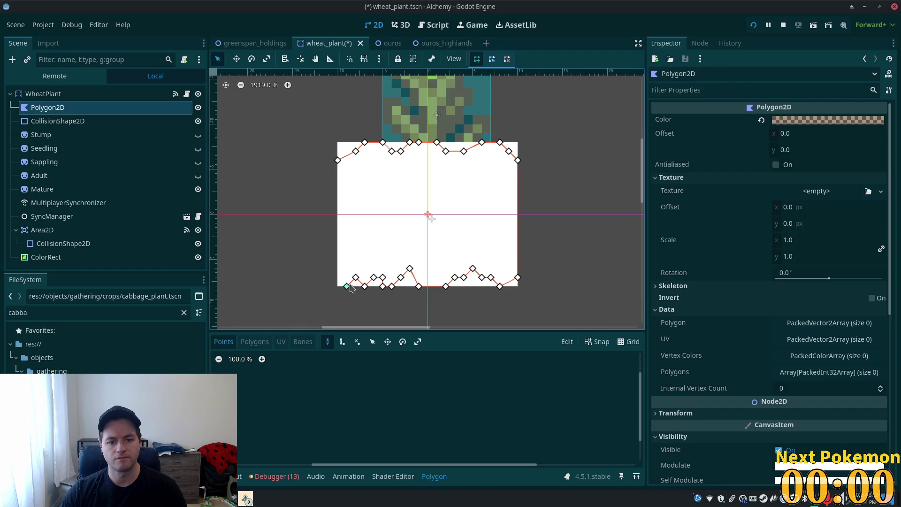
# Step: Close the 34-point polygon, lower a bottom peak onto the baseline, and hide the ColorRect
pyautogui.click(338, 160)
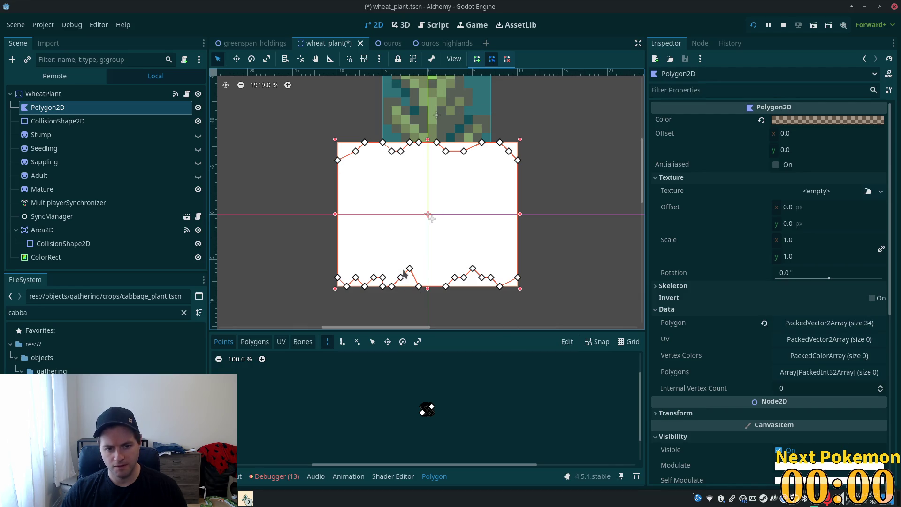
pyautogui.moveTo(409, 269)
pyautogui.mouseDown()
pyautogui.moveTo(409, 278)
pyautogui.moveTo(387, 281)
pyautogui.mouseUp()
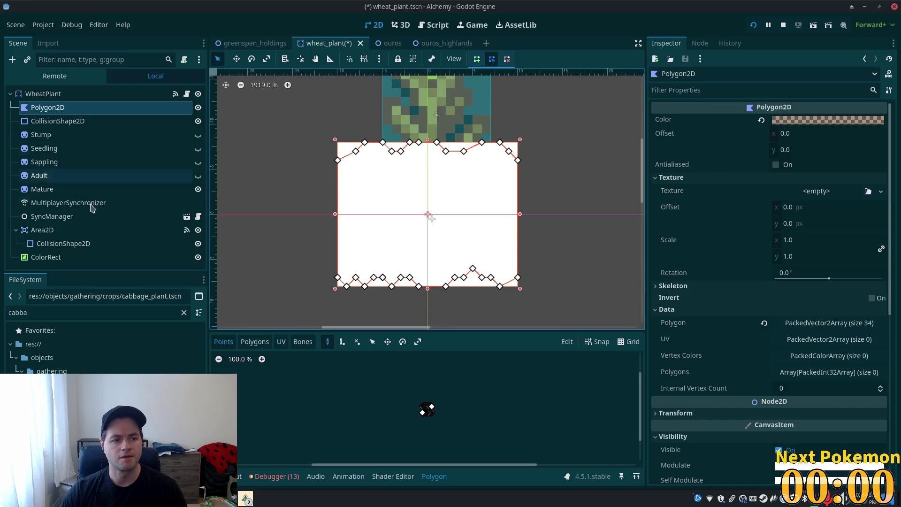
pyautogui.click(198, 257)
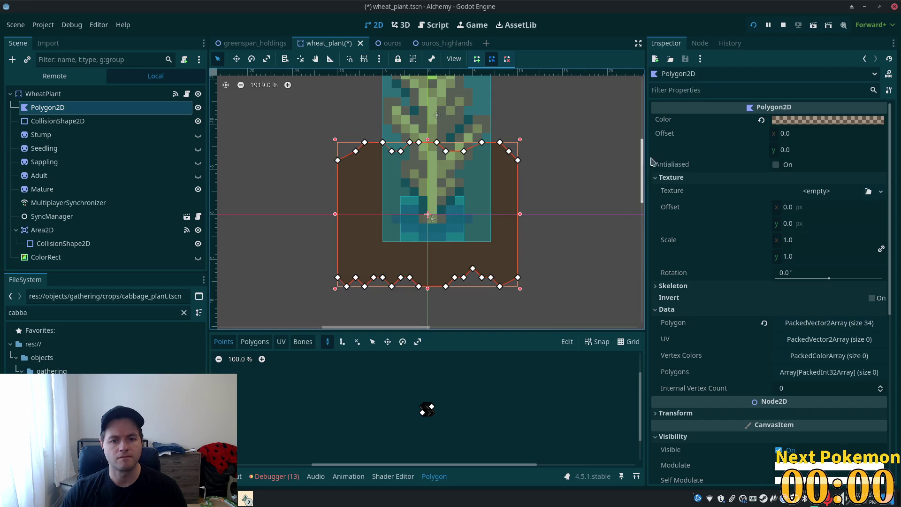
# Step: Save, run the project, and walk through the farm field to inspect the jagged brown patches
pyautogui.hotkey('ctrl', 's')
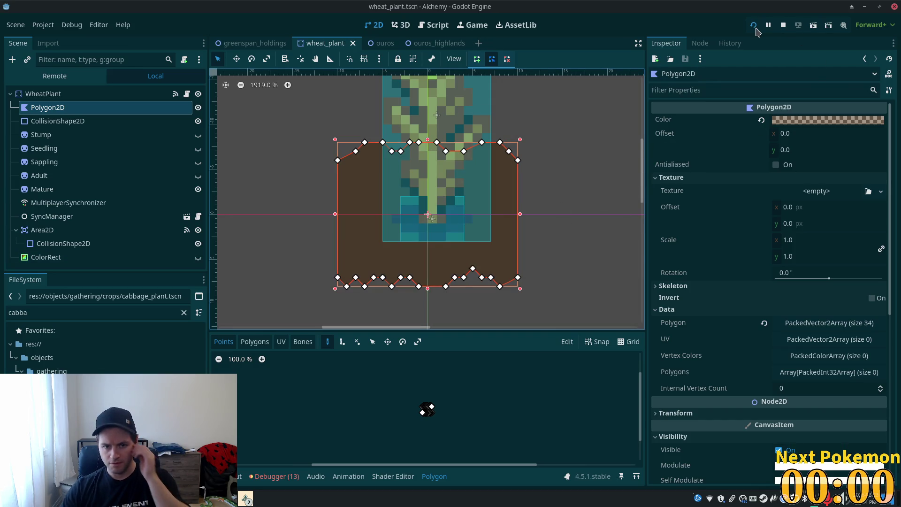
pyautogui.click(755, 27)
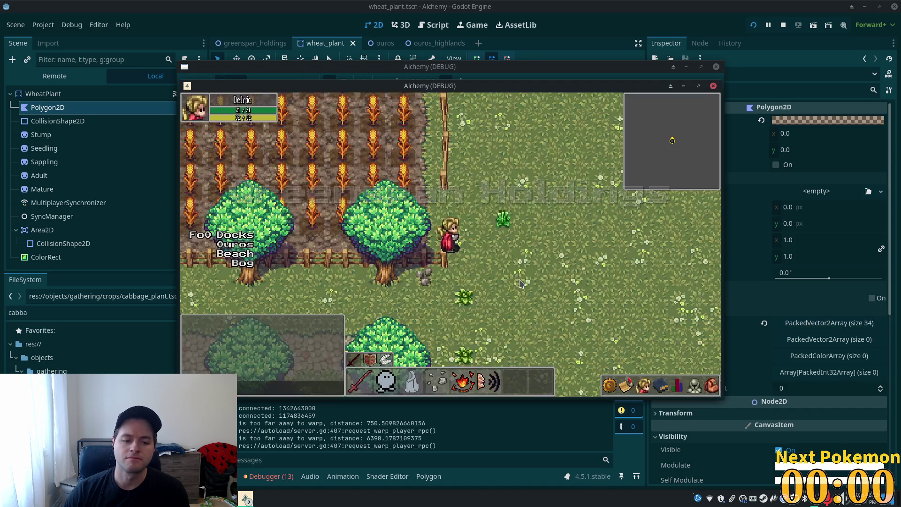
pyautogui.hotkey('w', 'a')
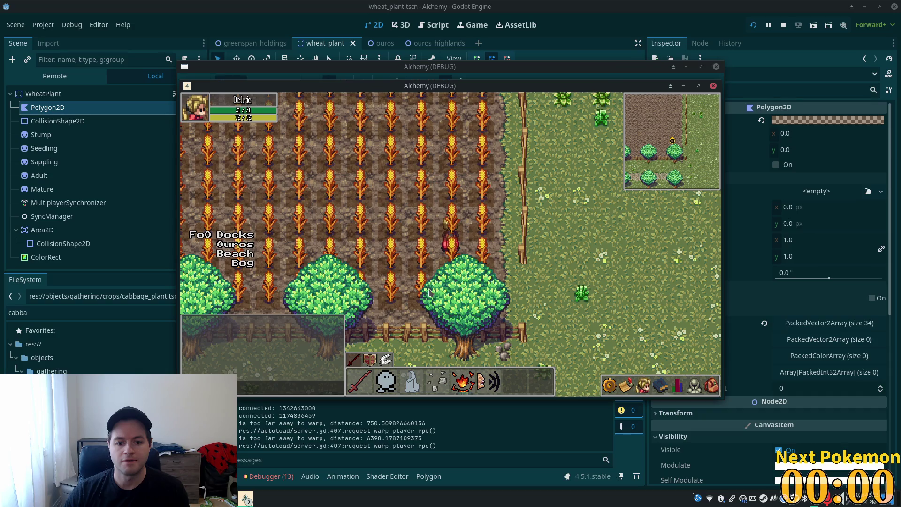
pyautogui.press('d')
pyautogui.press('s')
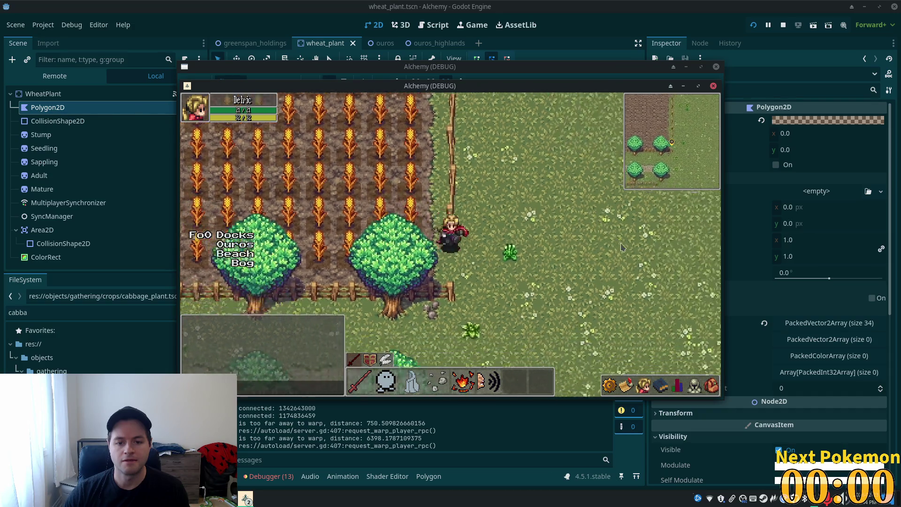
pyautogui.press('s')
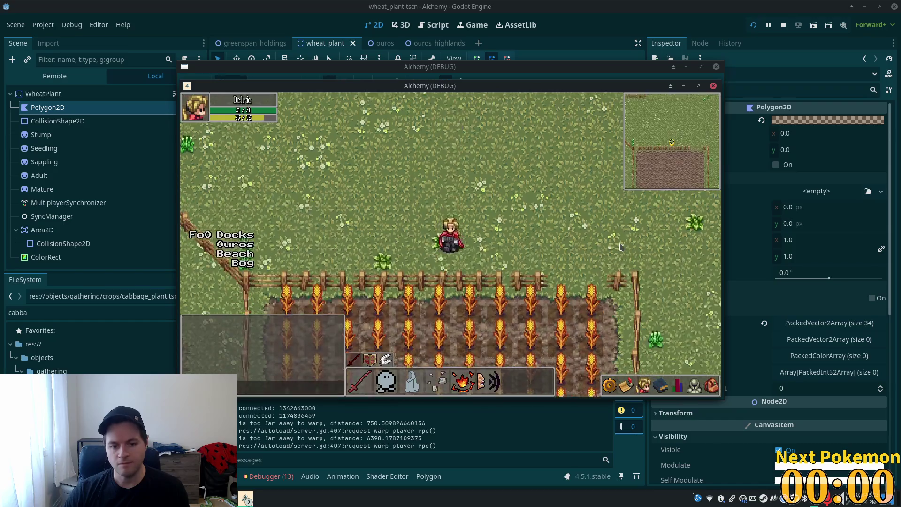
pyautogui.press('s')
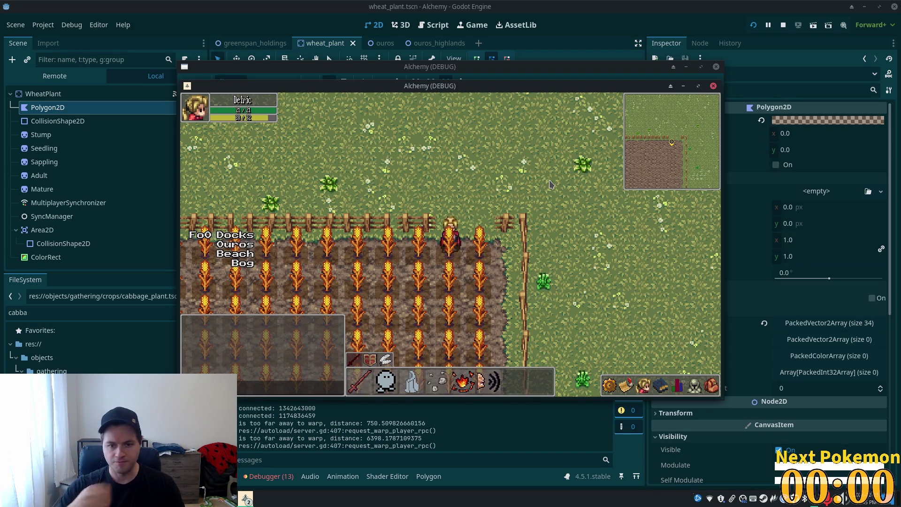
pyautogui.click(466, 35)
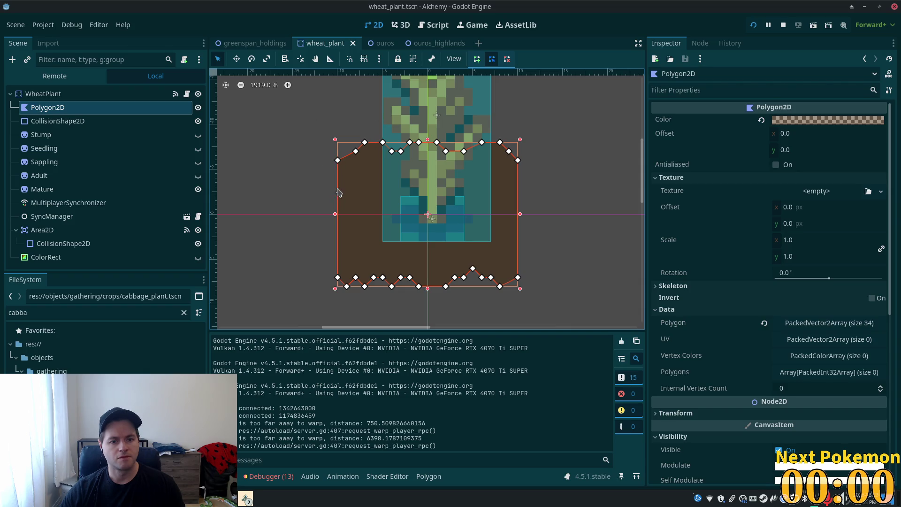
# Step: Stretch the ground polygon's upper-left and lower-left corners outward, then run the game to check
pyautogui.moveTo(336, 160); pyautogui.dragTo(307, 161)
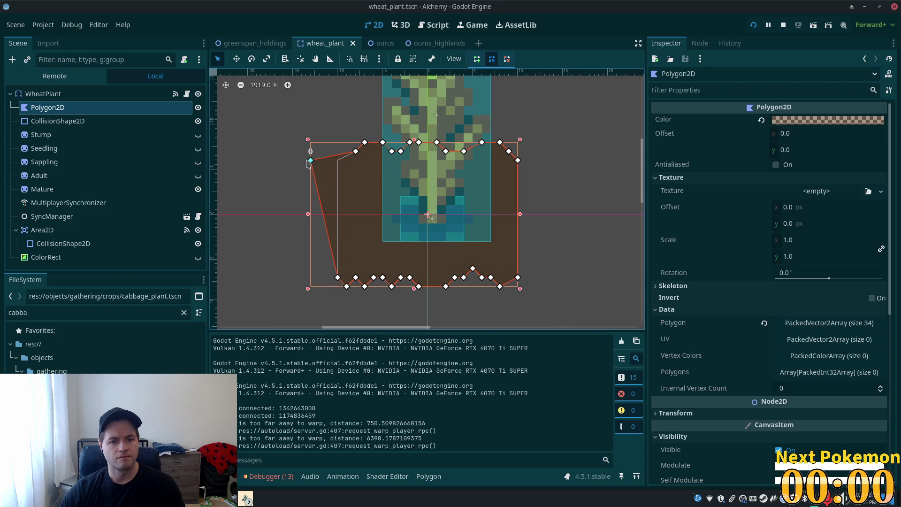
pyautogui.moveTo(337, 279); pyautogui.dragTo(313, 281)
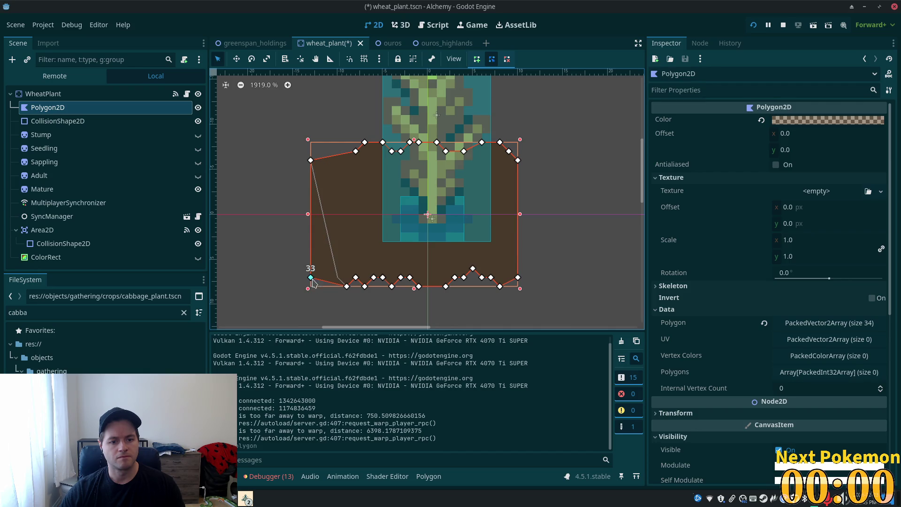
pyautogui.press('F5')
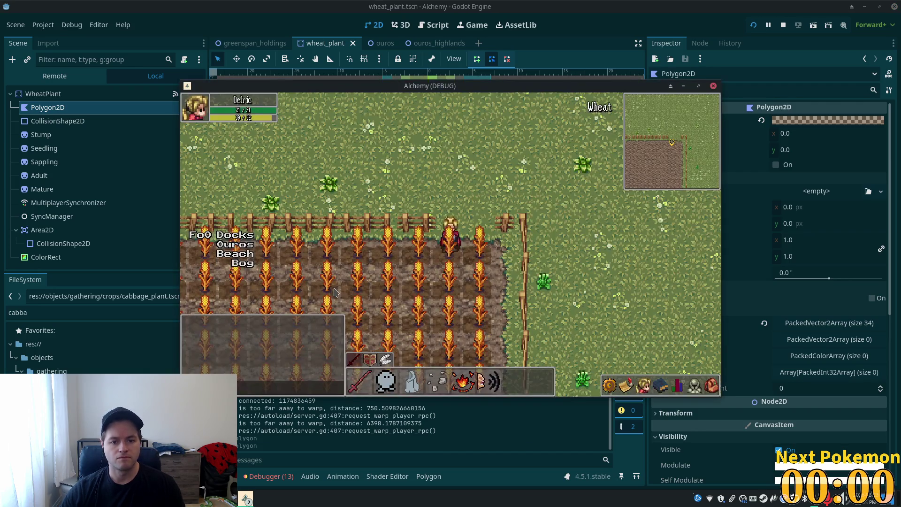
pyautogui.press('F8')
# Step: Stretch the polygon's upper-right and lower-right corners outward and run the game again
pyautogui.moveTo(520, 163); pyautogui.dragTo(532, 164)
pyautogui.moveTo(518, 277)
pyautogui.mouseDown()
pyautogui.moveTo(535, 259)
pyautogui.moveTo(535, 279)
pyautogui.mouseUp()
pyautogui.press('F5')
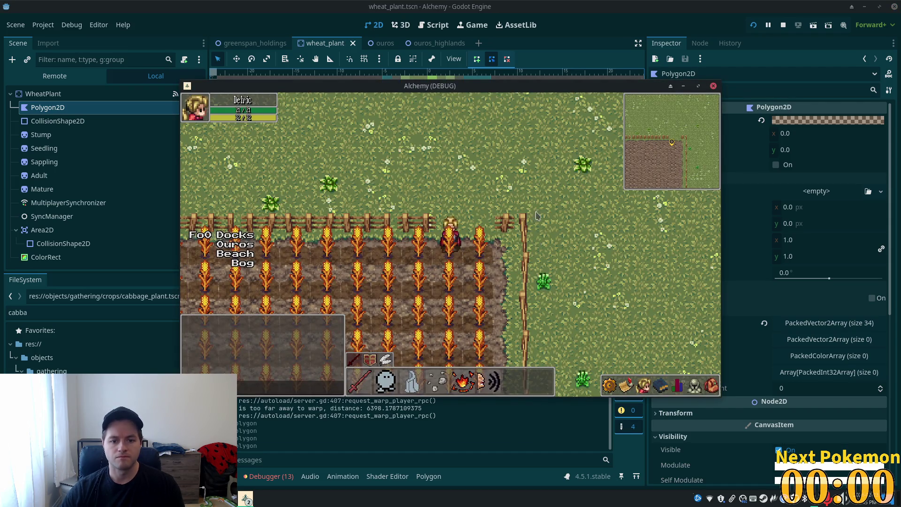
pyautogui.hotkey('alt', 'Tab')
# Step: Push the polygon's right side further out, save, and walk the character through the wheat field
pyautogui.moveTo(526, 160); pyautogui.dragTo(535, 160)
pyautogui.hotkey('ctrl', 's')
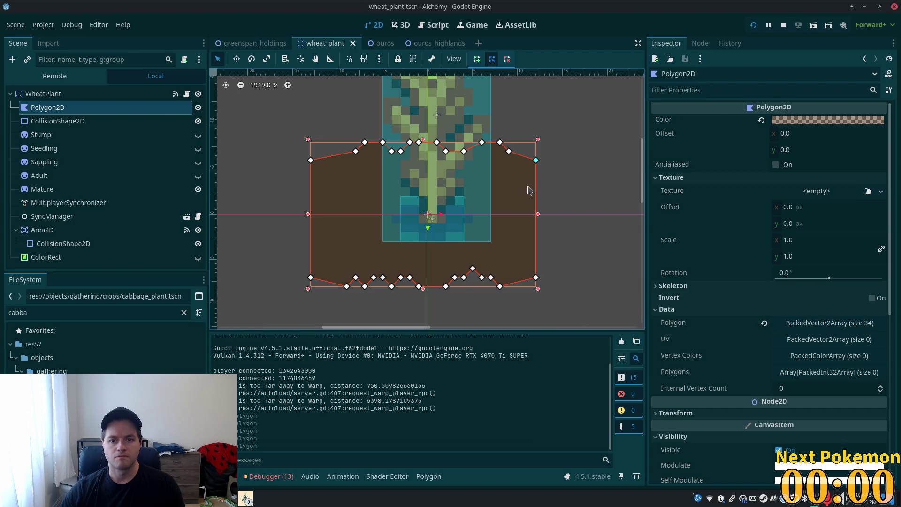
pyautogui.hotkey('alt', 'Tab')
pyautogui.press('s')
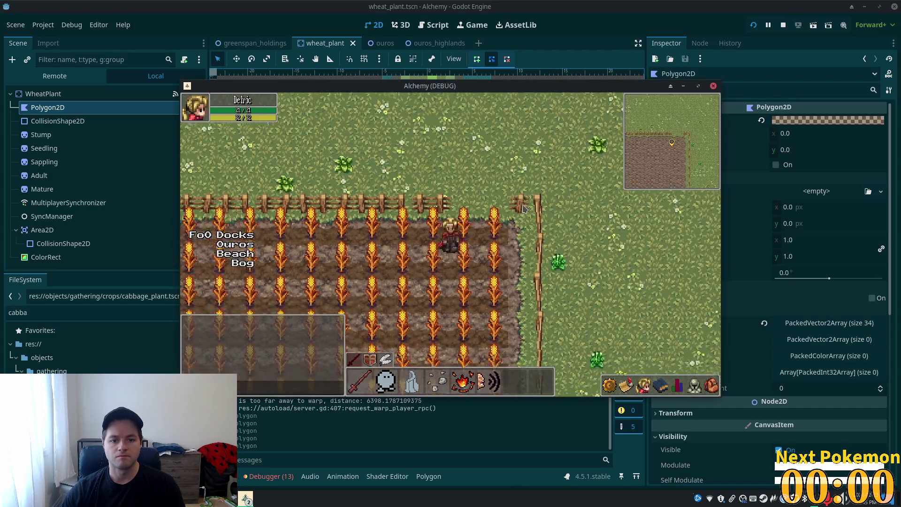
pyautogui.press('a')
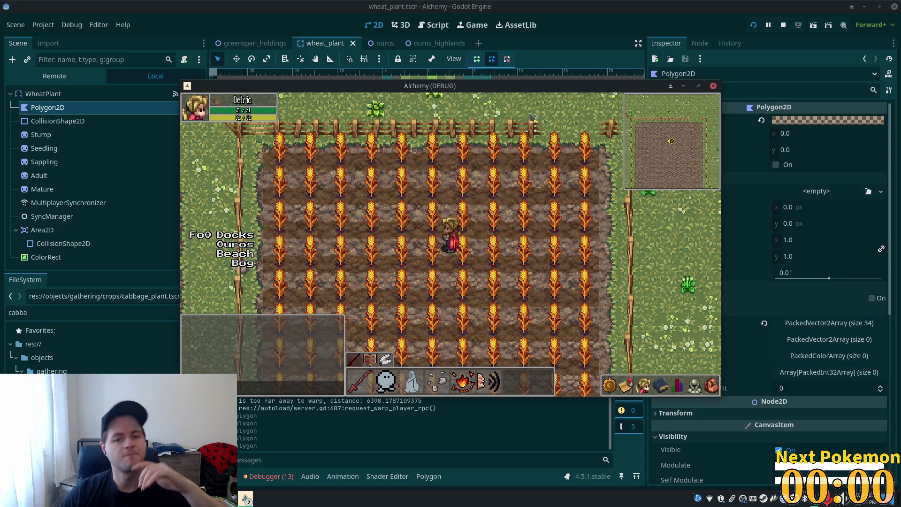
pyautogui.click(370, 43)
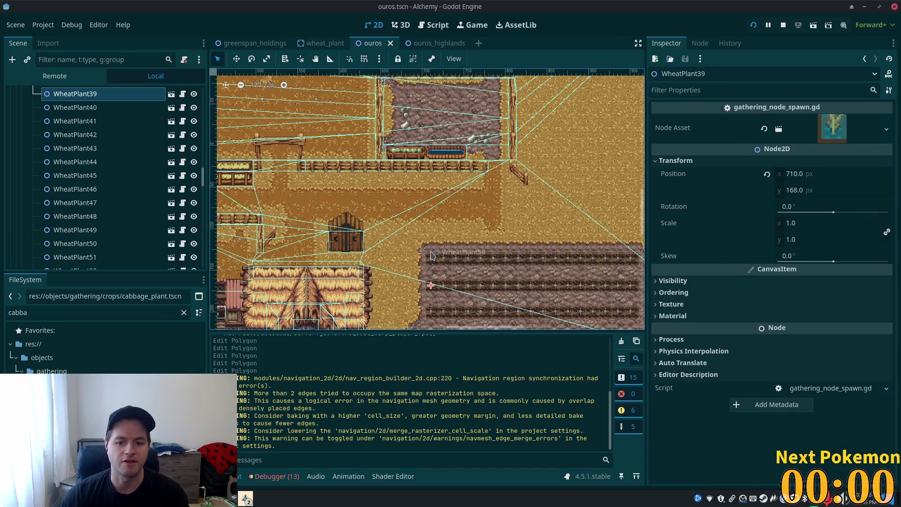
# Step: In the wheat_plant scene, pull the shadow polygon's right and left corner vertices inward vertically
pyautogui.hotkey('alt', 'Tab')
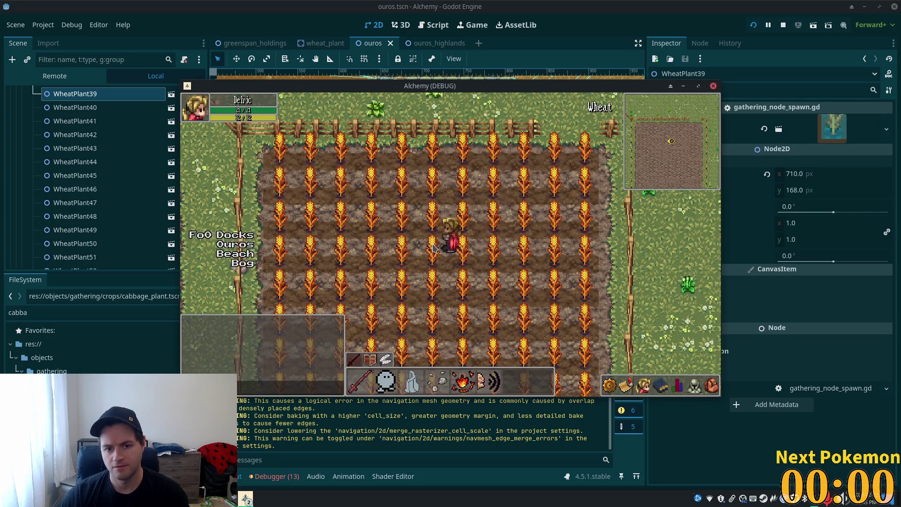
pyautogui.hotkey('alt', 'Tab')
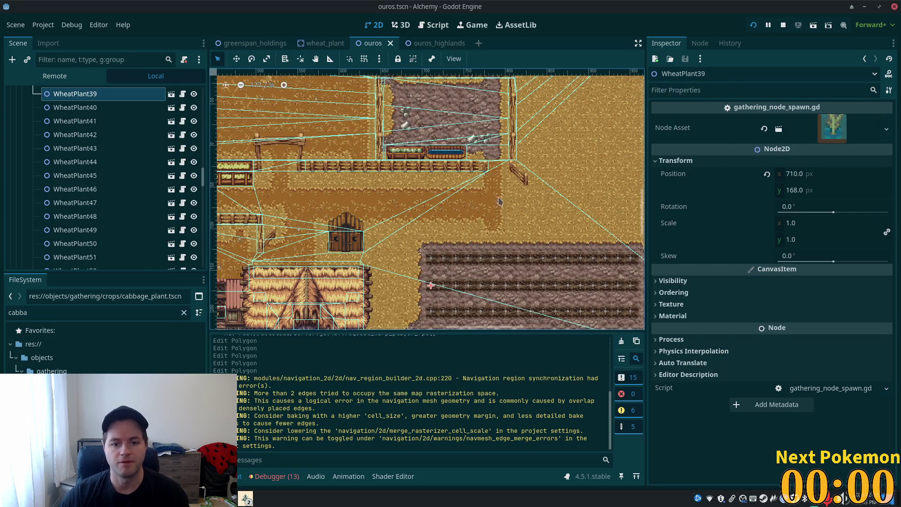
pyautogui.click(252, 43)
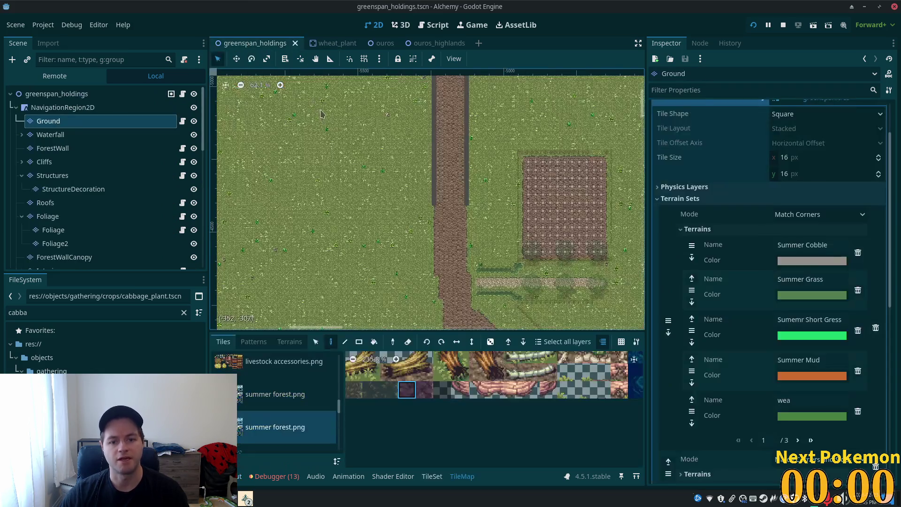
pyautogui.click(326, 43)
pyautogui.scroll(2, 546, 251)
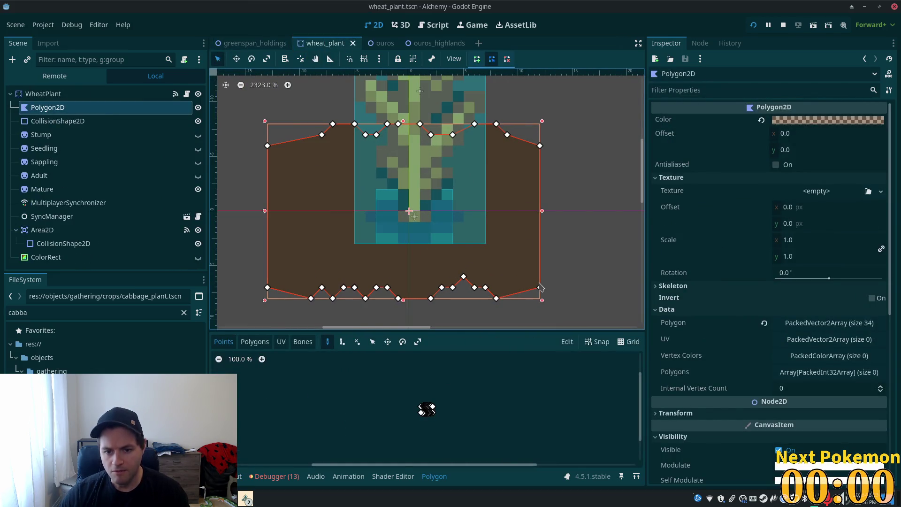
pyautogui.moveTo(496, 298)
pyautogui.mouseDown()
pyautogui.moveTo(507, 268)
pyautogui.moveTo(496, 299)
pyautogui.moveTo(540, 265)
pyautogui.mouseUp()
pyautogui.moveTo(539, 145); pyautogui.dragTo(540, 167)
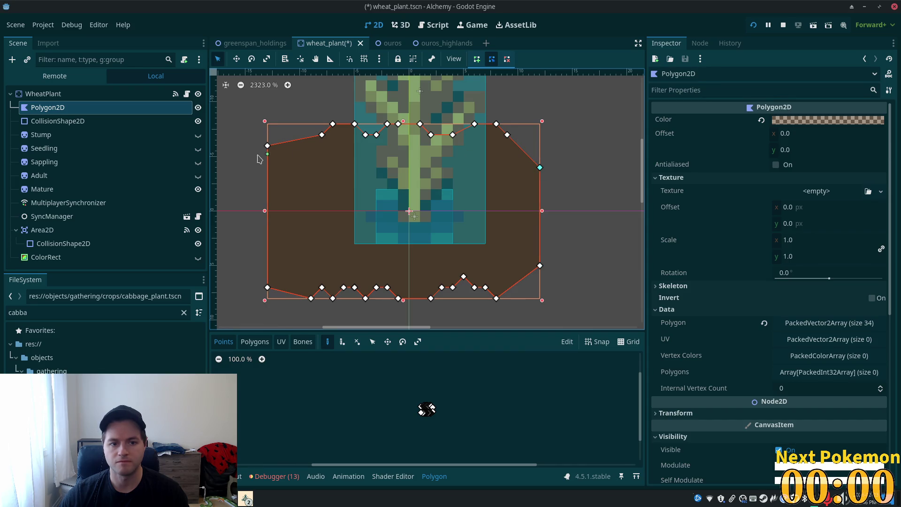
pyautogui.moveTo(267, 146); pyautogui.dragTo(268, 167)
pyautogui.moveTo(267, 287); pyautogui.dragTo(268, 265)
# Step: Save, close the game, then bevel the shadow's lower-left and lower-right corners inward
pyautogui.hotkey('ctrl', 's')
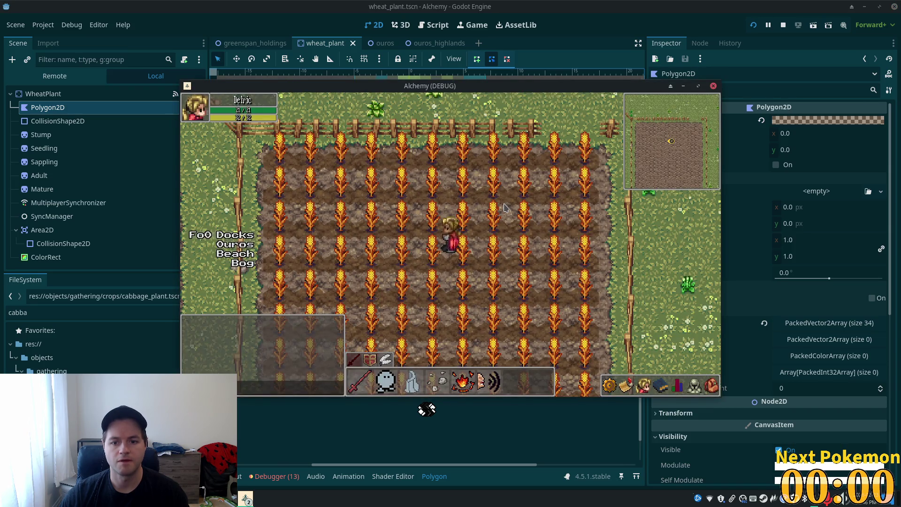
pyautogui.press('F8')
pyautogui.moveTo(540, 264); pyautogui.dragTo(539, 255)
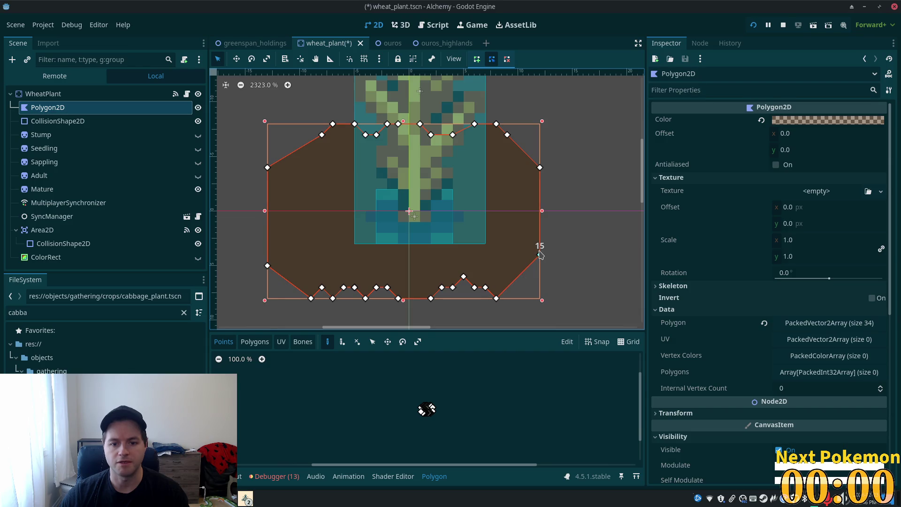
pyautogui.moveTo(305, 299); pyautogui.dragTo(289, 277)
pyautogui.moveTo(500, 296); pyautogui.dragTo(518, 277)
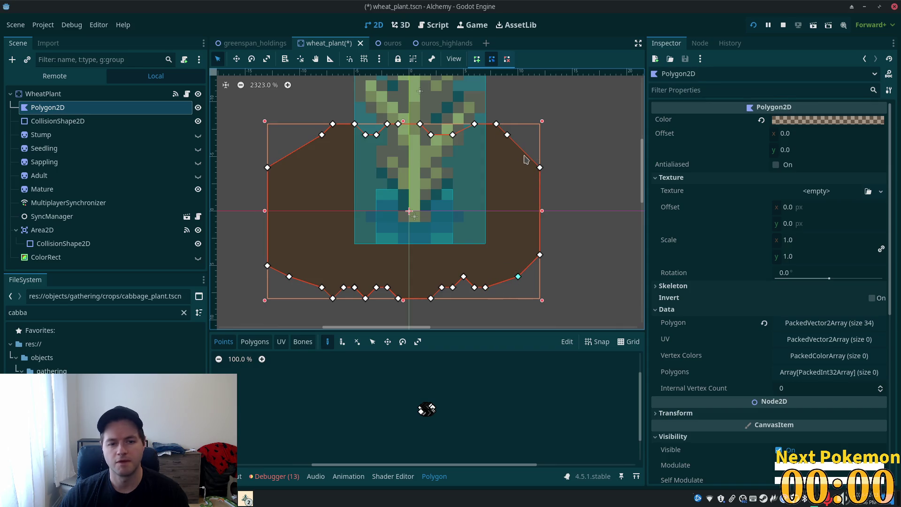
# Step: Save the wheat plant scene and walk the character through the wheat toward the fence
pyautogui.hotkey('ctrl', 's')
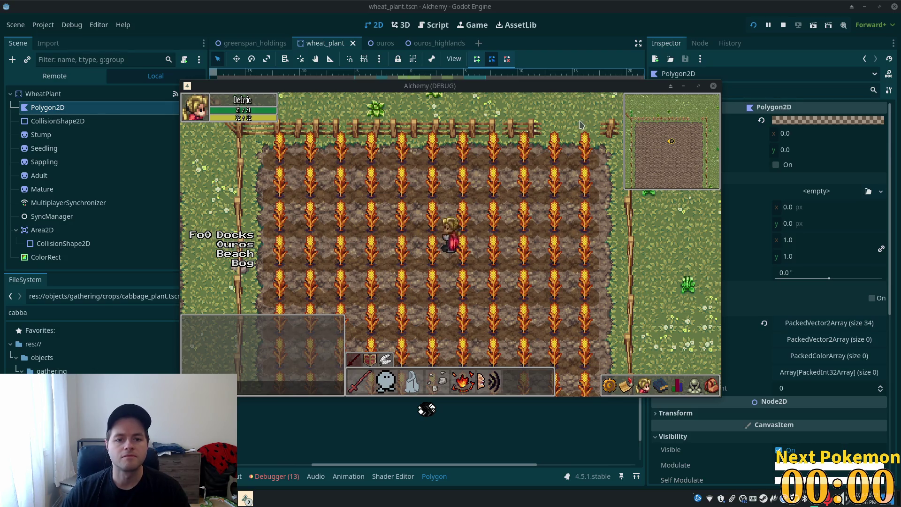
pyautogui.press('w')
pyautogui.press('a')
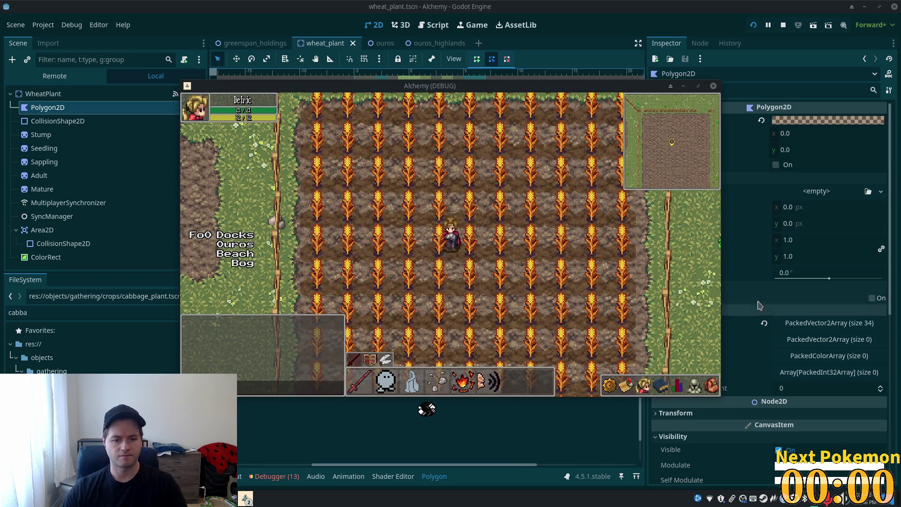
pyautogui.press('d')
pyautogui.press('s')
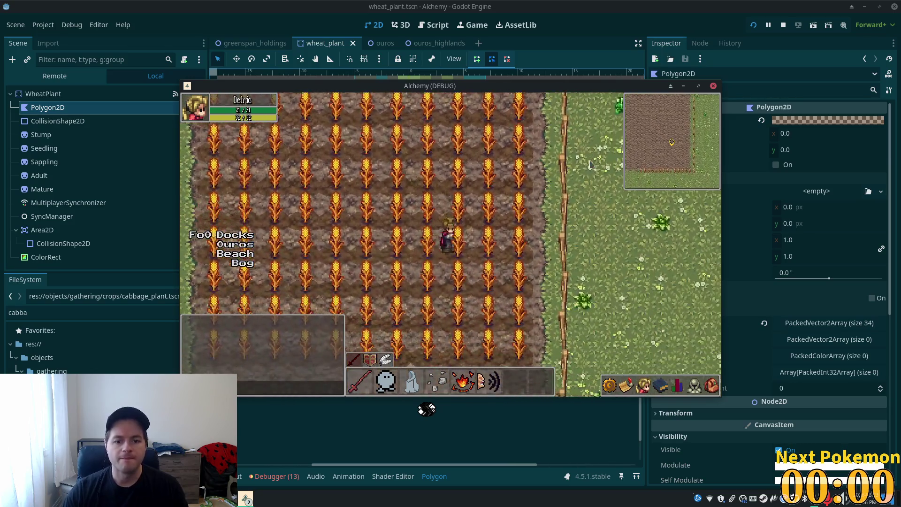
# Step: Walk right past the fence and back left across the field, then return to the editor
pyautogui.press('d')
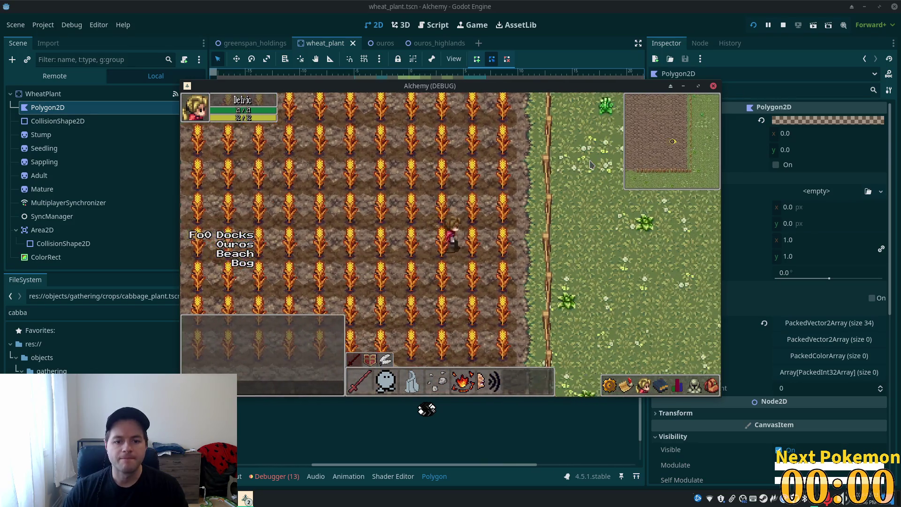
pyautogui.press('d')
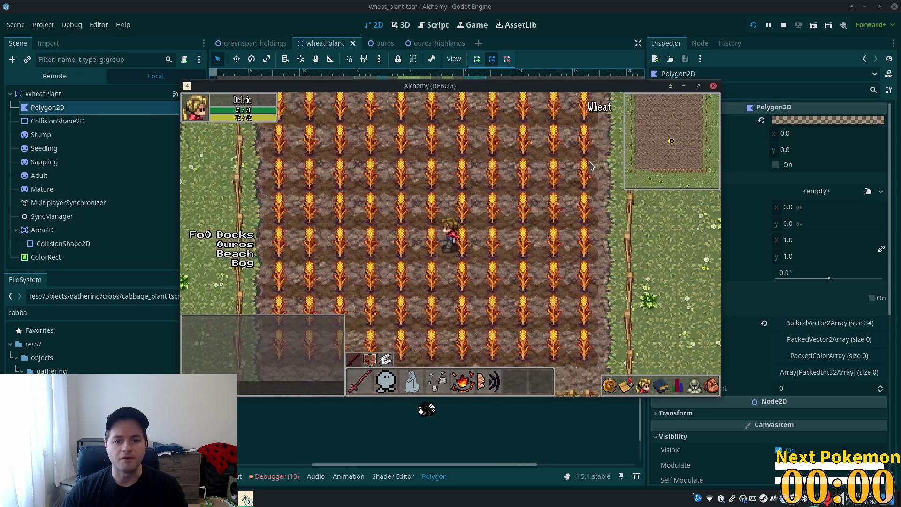
pyautogui.press('a')
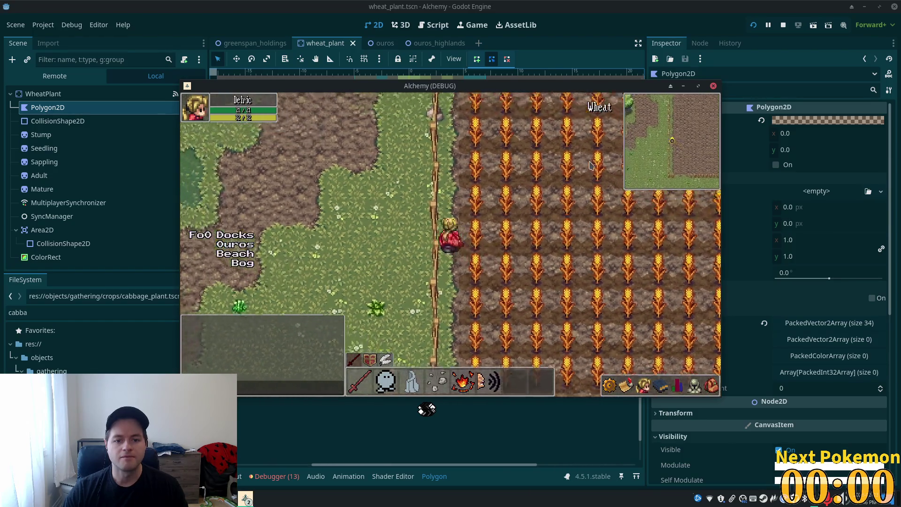
pyautogui.press('a')
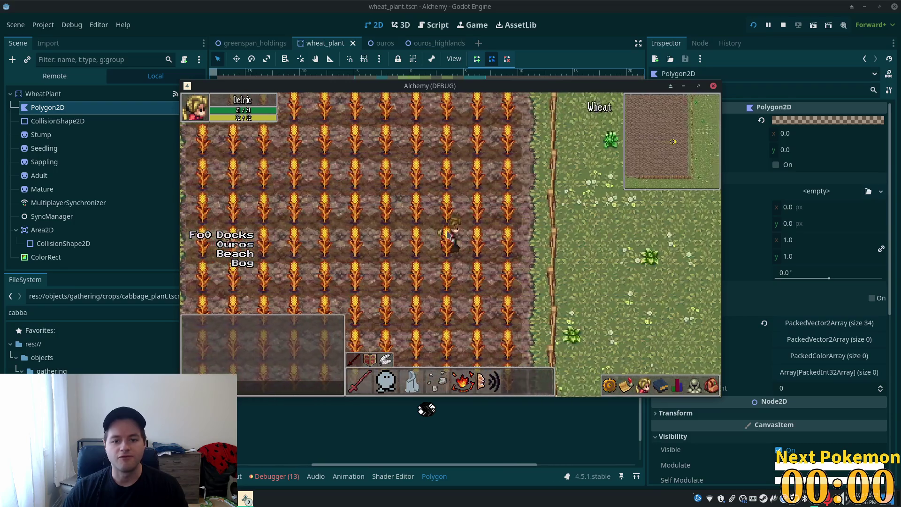
pyautogui.press('d')
pyautogui.press('a')
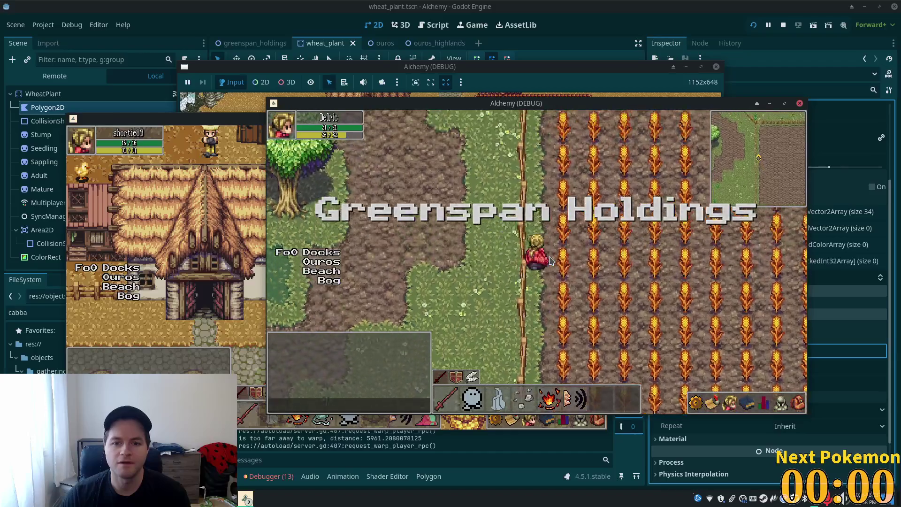
pyautogui.press('s')
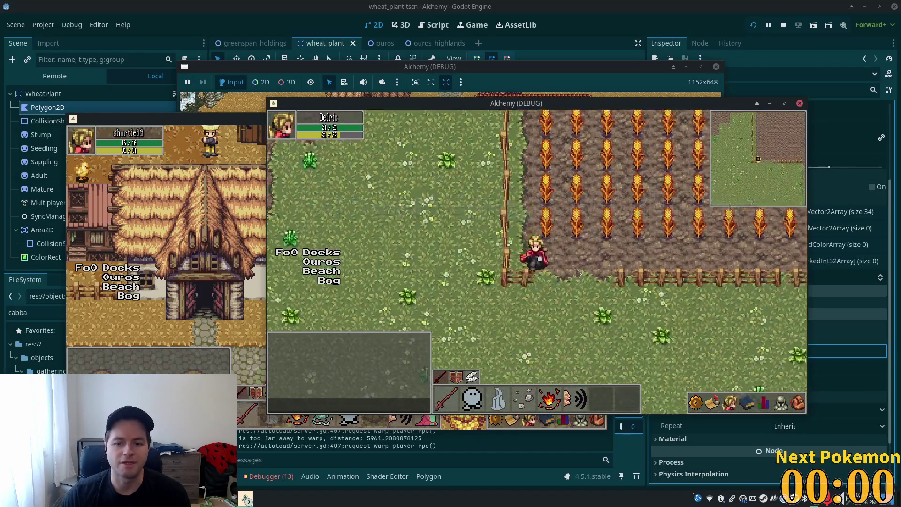
pyautogui.click(734, 4)
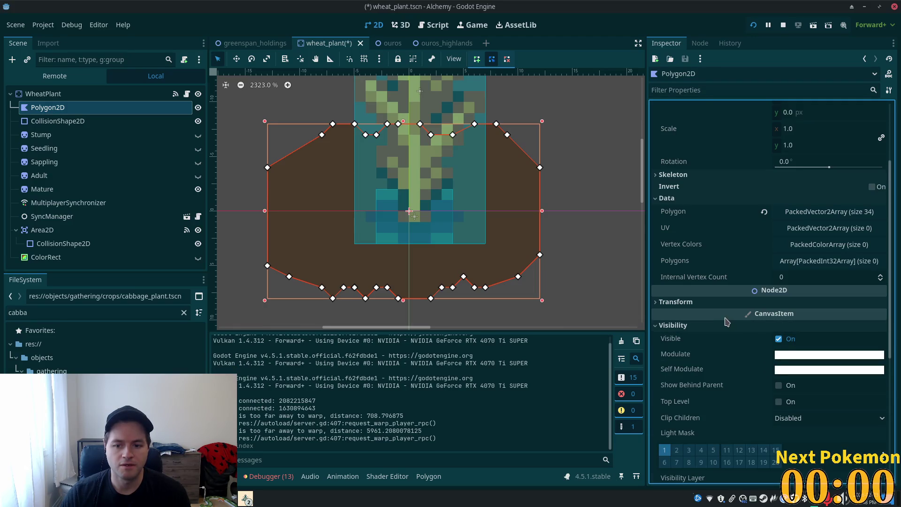
# Step: Save wheat_plant.tscn again
pyautogui.hotkey('ctrl', 's')
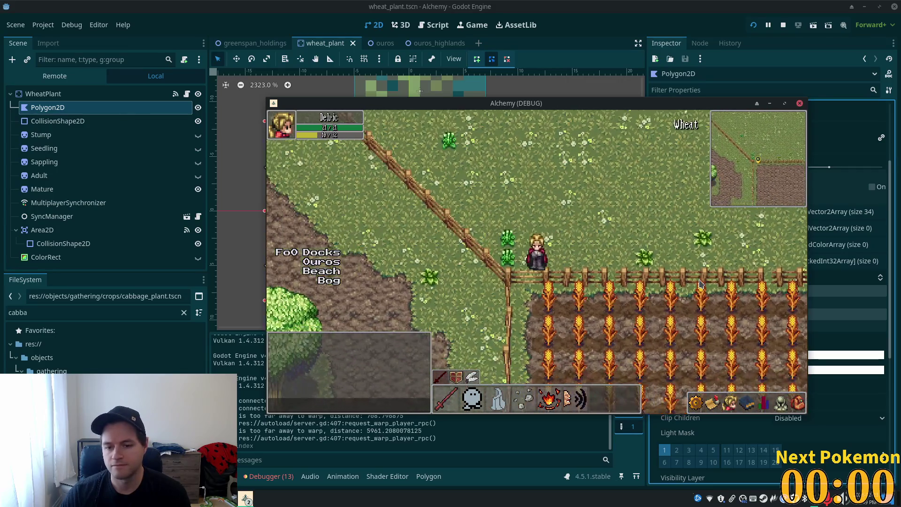
# Step: Walk the character north, west past the red roofs, and up beside the wheat field
pyautogui.press('w')
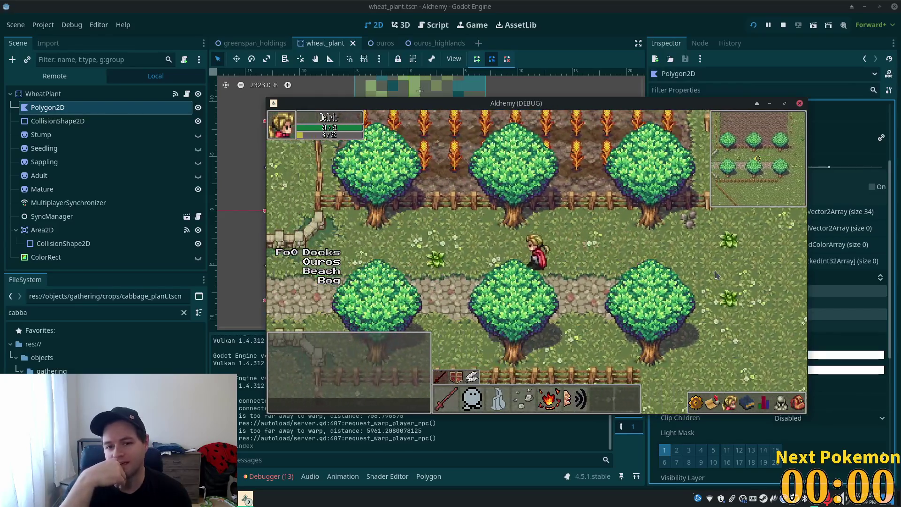
pyautogui.press('a')
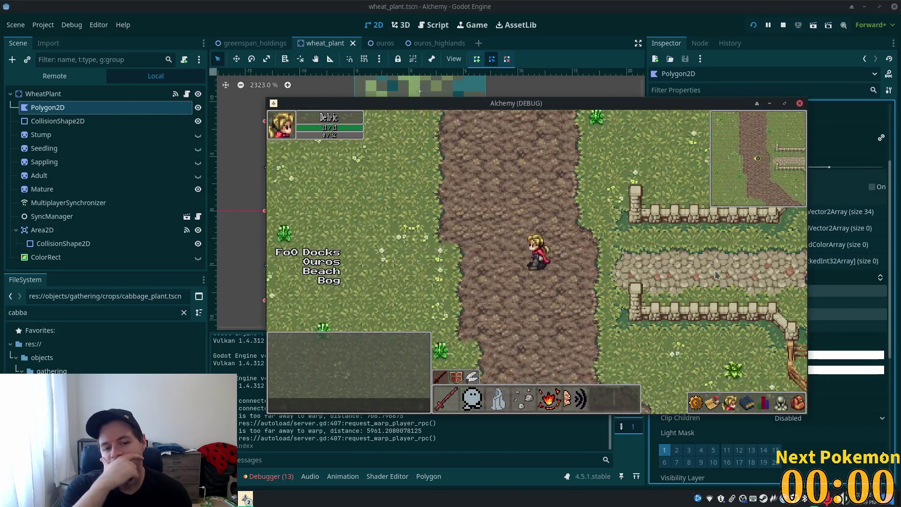
pyautogui.press('s')
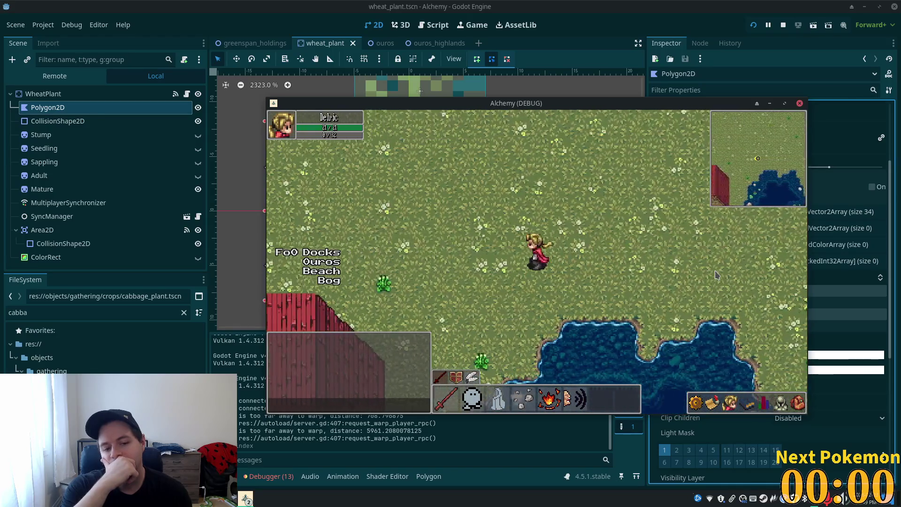
pyautogui.press('a')
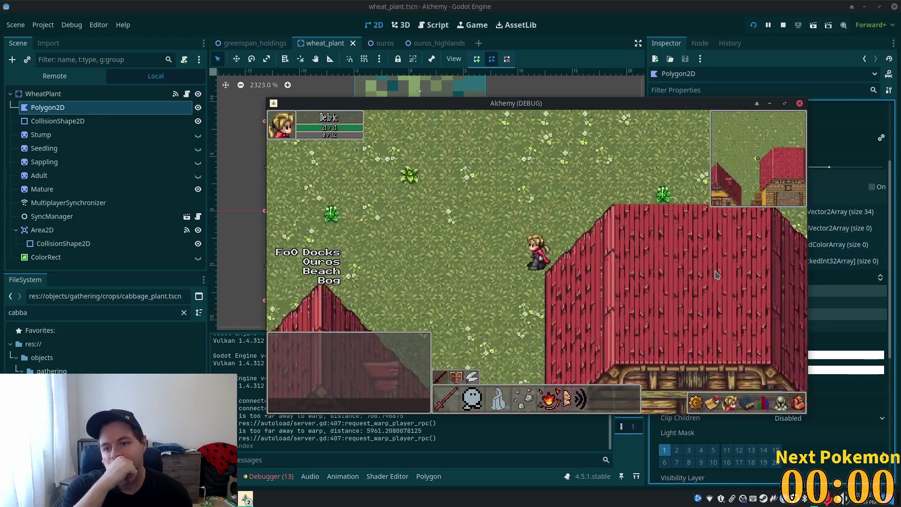
pyautogui.press('a')
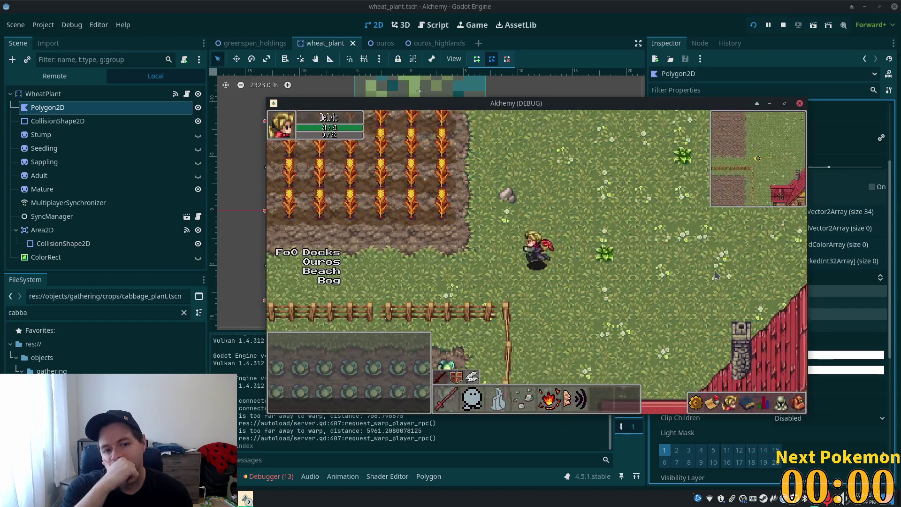
pyautogui.press('a')
pyautogui.press('w')
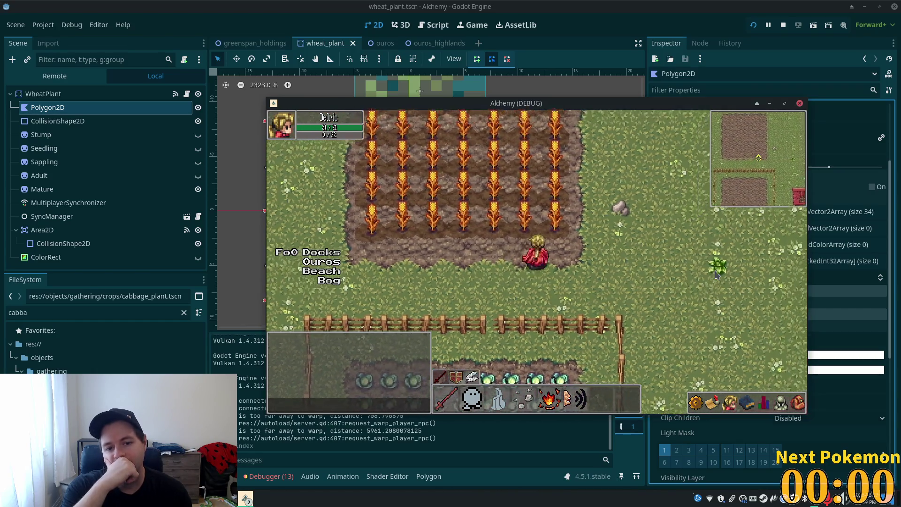
pyautogui.press('d')
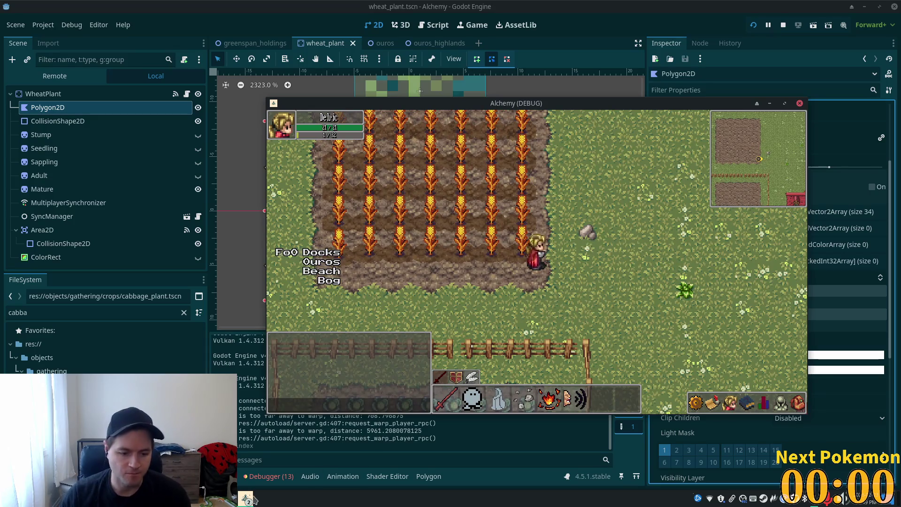
# Step: Bring the second game window forward and walk around the field toward the thatched house and cobblestone road
pyautogui.click(254, 498)
pyautogui.click(277, 461)
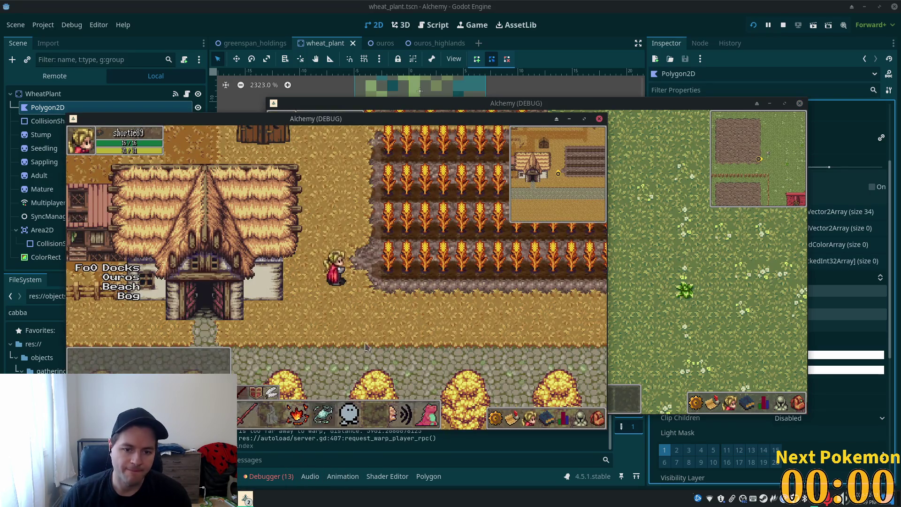
pyautogui.press('d')
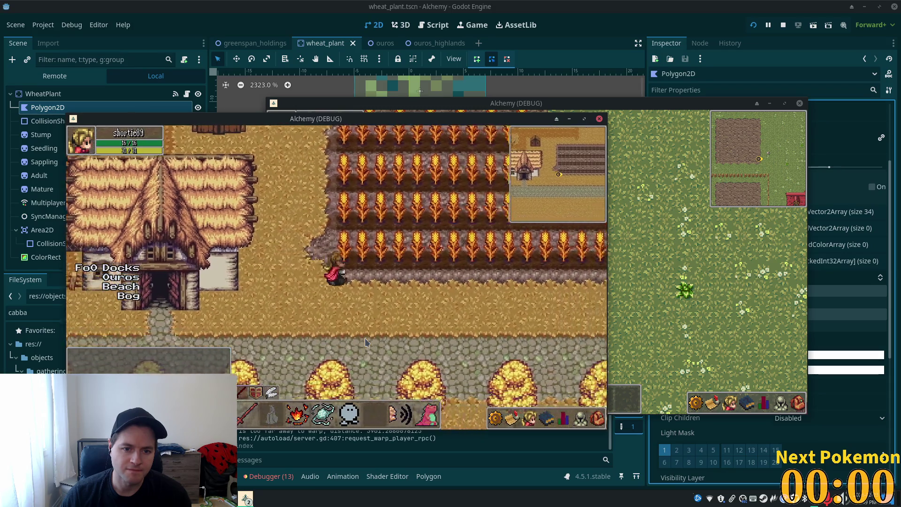
pyautogui.press('s')
pyautogui.press('d')
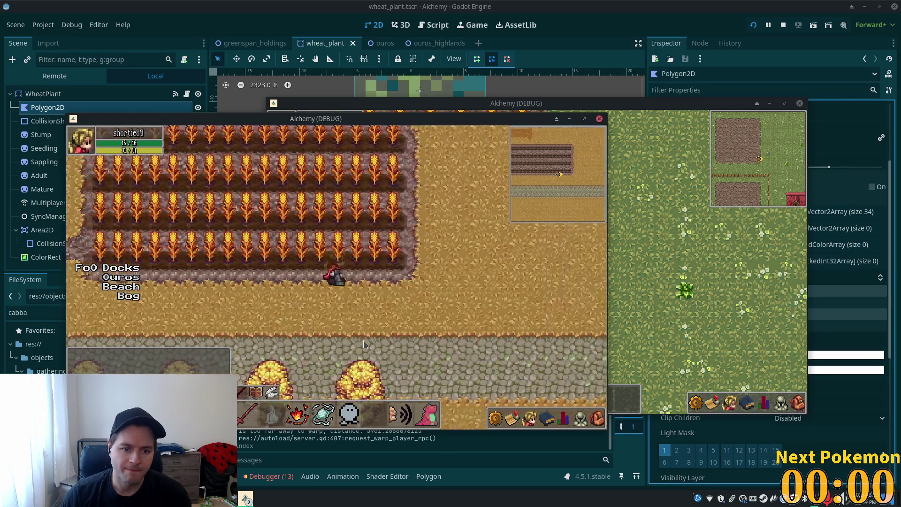
pyautogui.press('w')
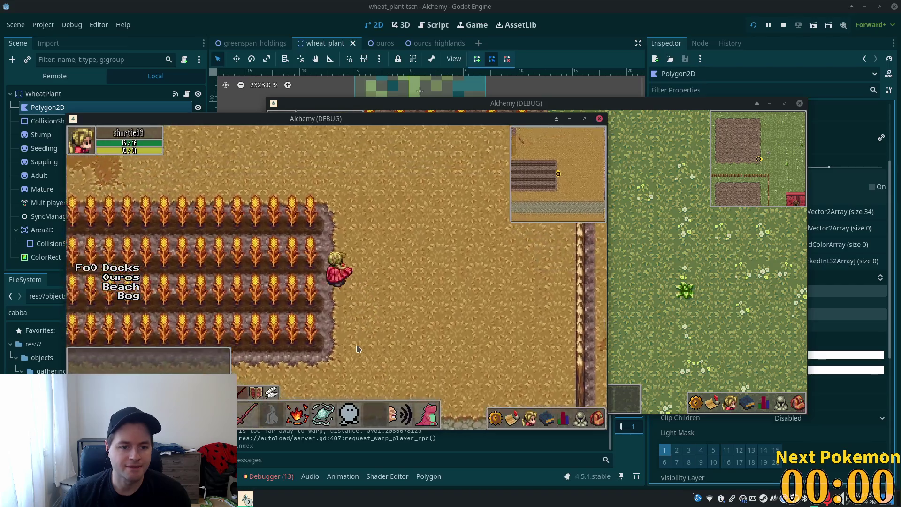
pyautogui.press('a')
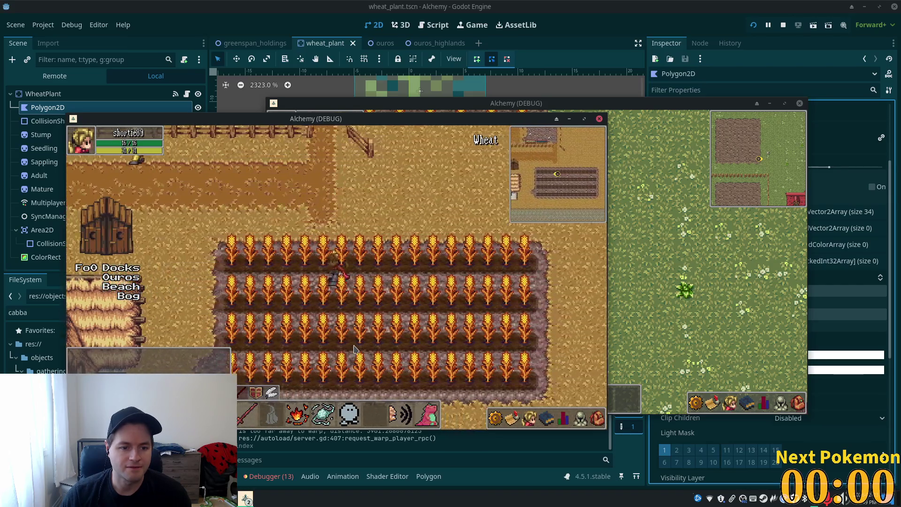
pyautogui.press('a')
pyautogui.press('s')
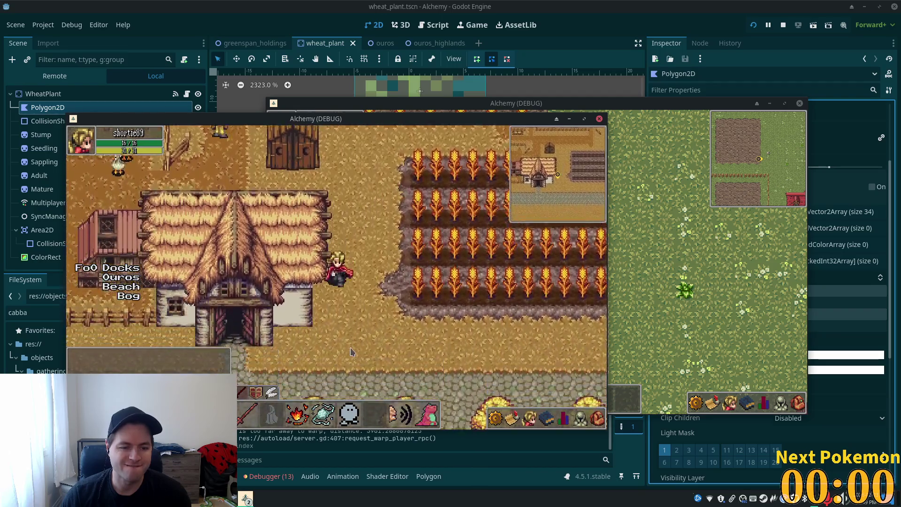
pyautogui.press('s')
pyautogui.press('a')
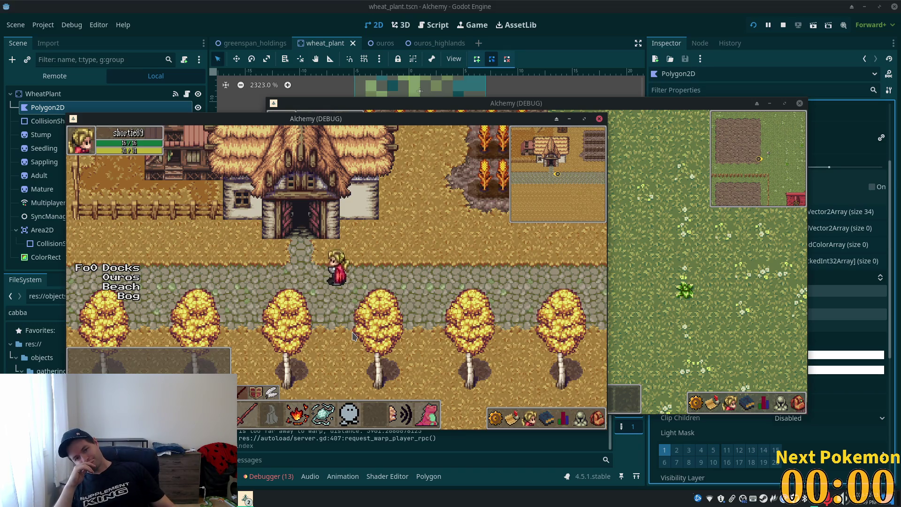
# Step: Walk back north along the field's edge, then into the wheat rows toward the fence
pyautogui.press('w')
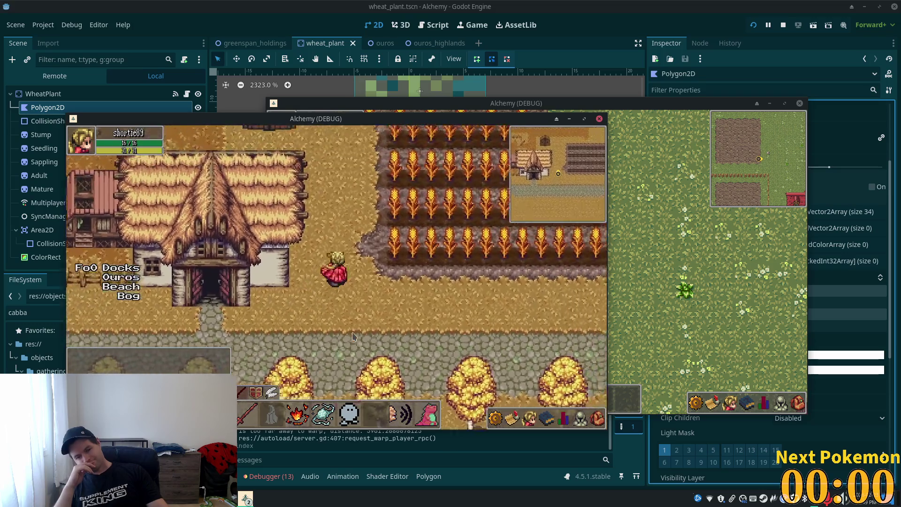
pyautogui.press('d')
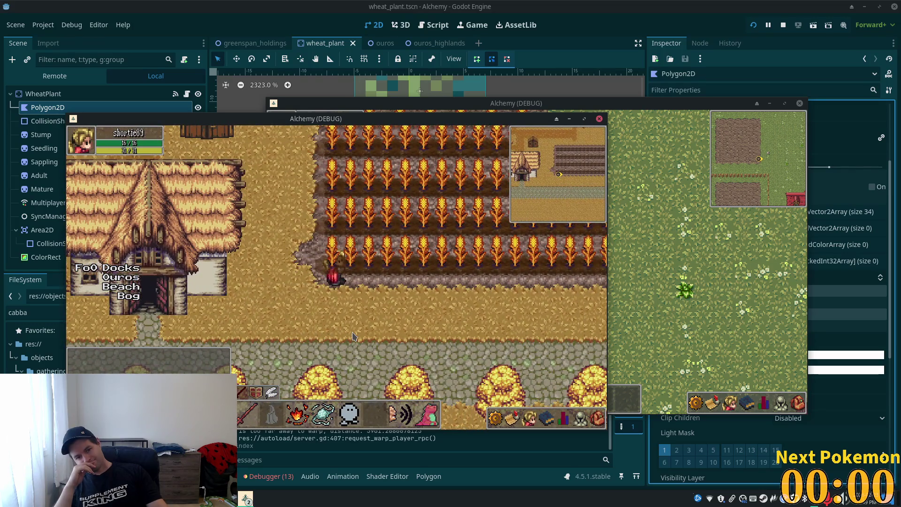
pyautogui.press('a')
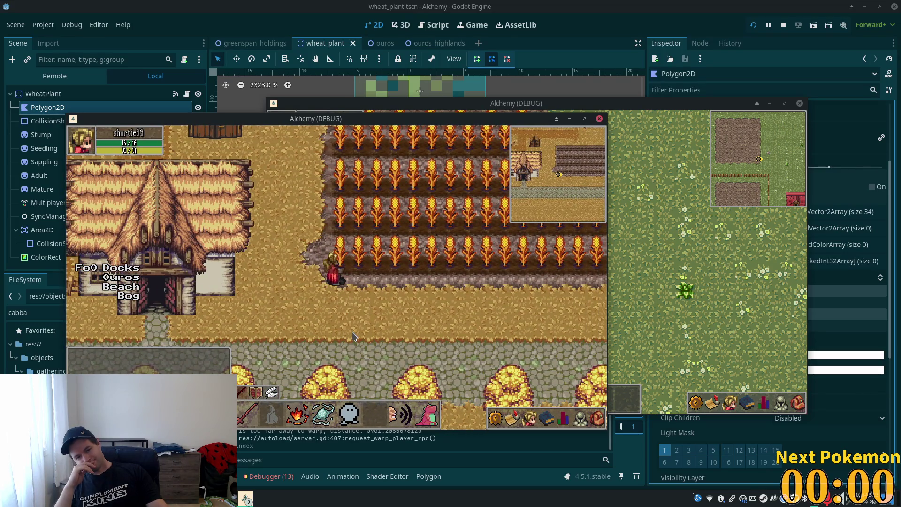
pyautogui.press('d')
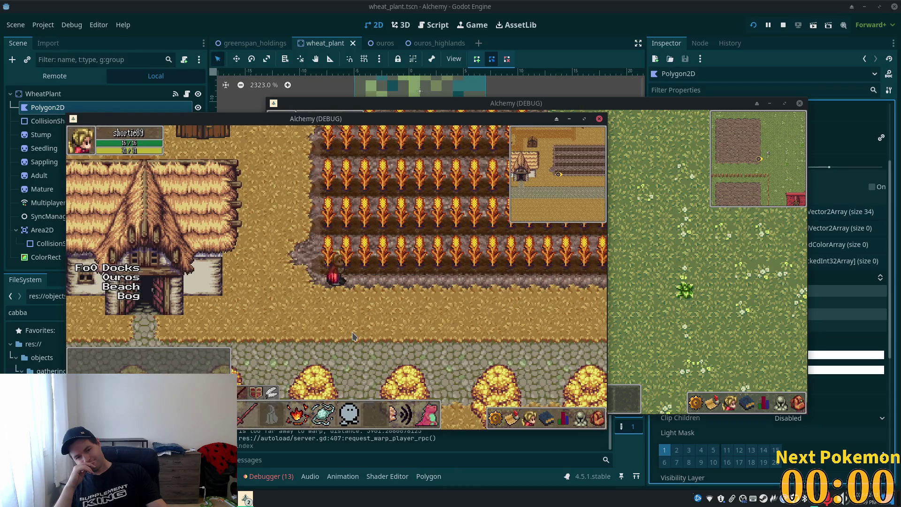
pyautogui.press('d')
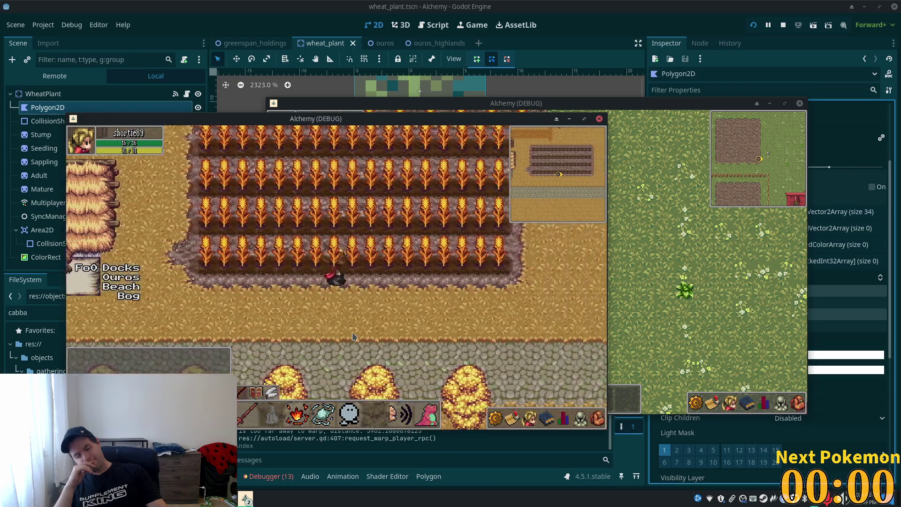
pyautogui.press('d')
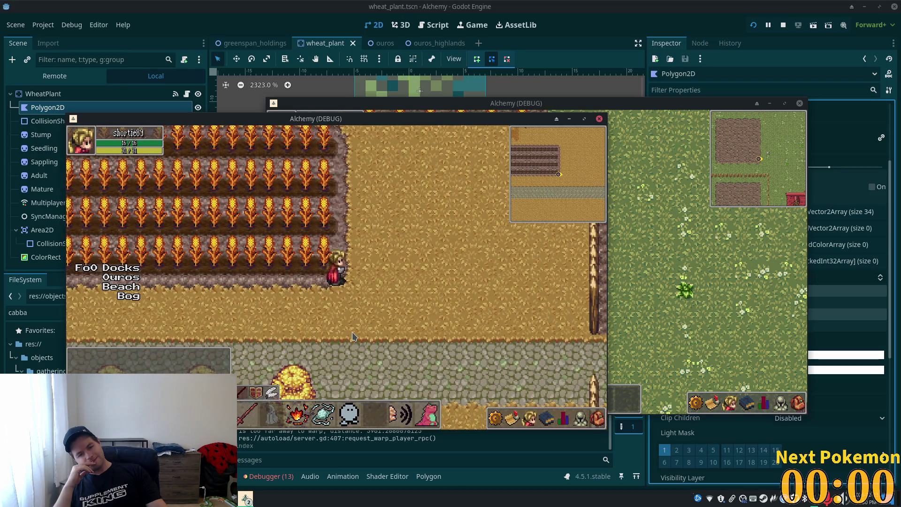
pyautogui.press('w')
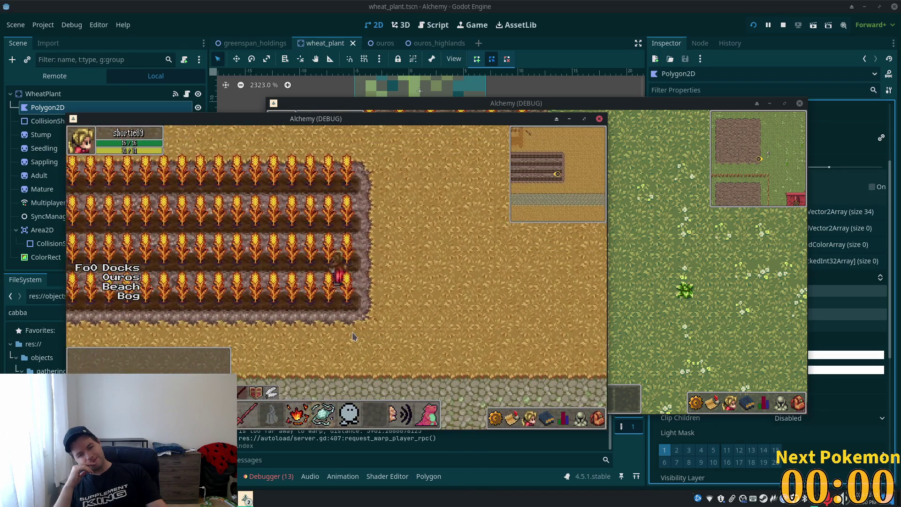
pyautogui.press('d')
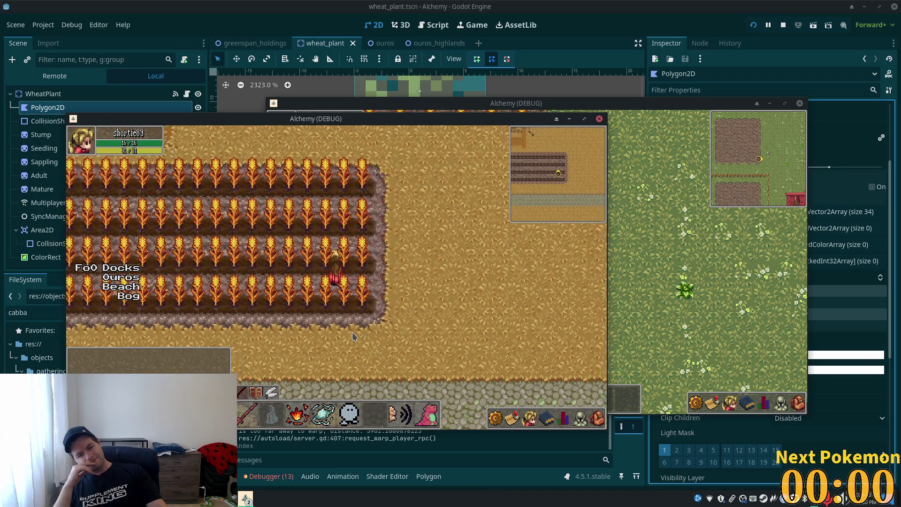
# Step: Walk west toward the house and then south before returning to the wheat plant scene
pyautogui.press('a')
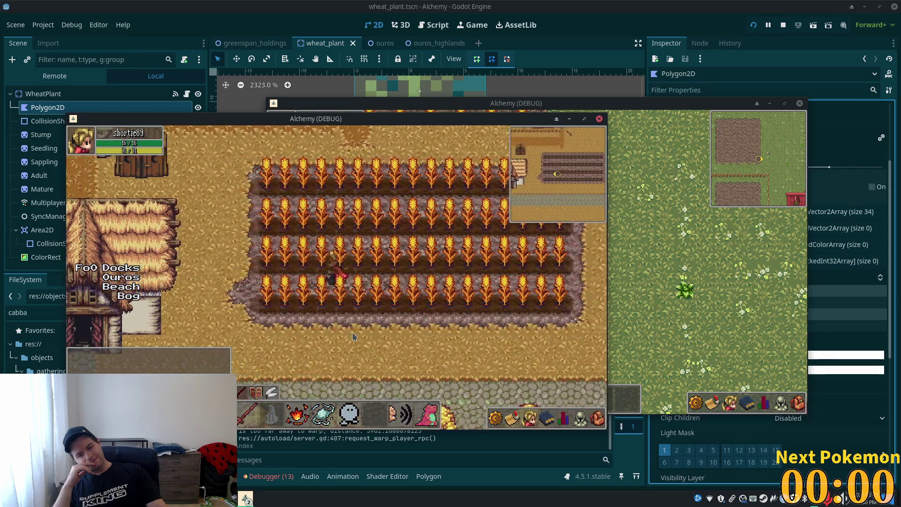
pyautogui.press('a')
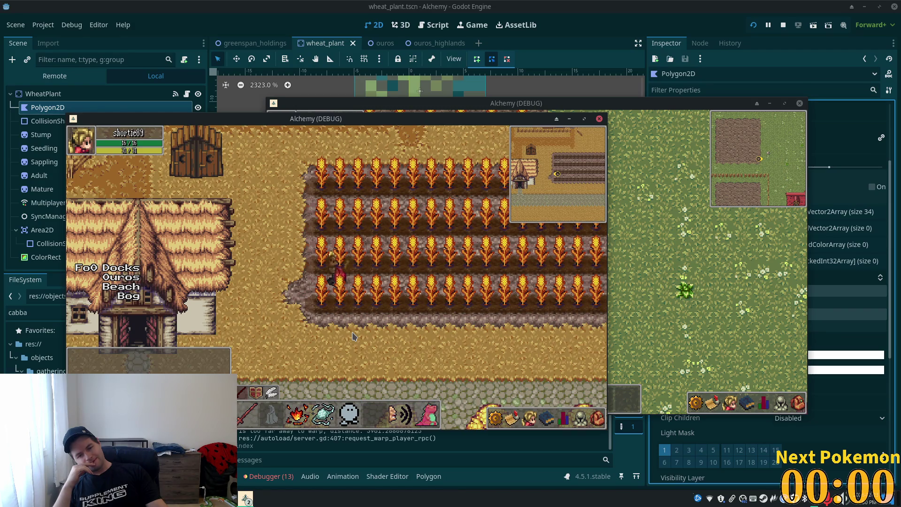
pyautogui.press('a')
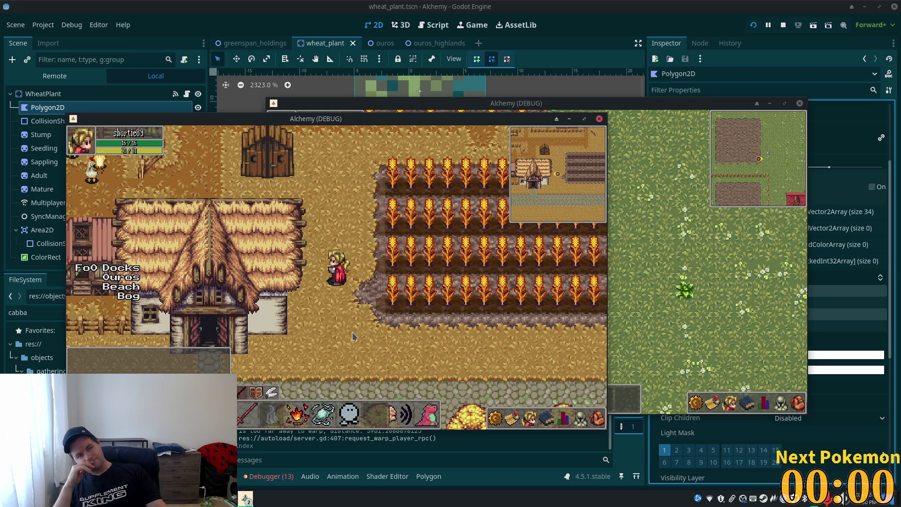
pyautogui.press('d')
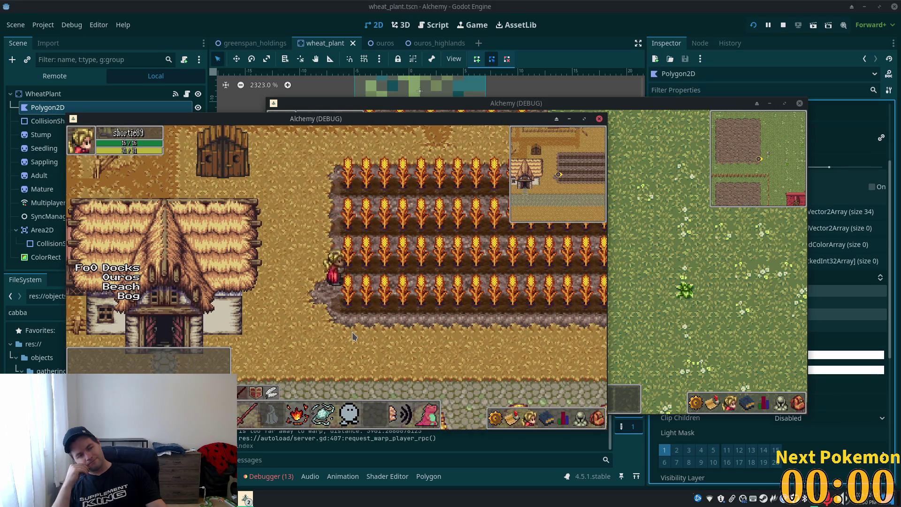
pyautogui.press('a')
pyautogui.press('s')
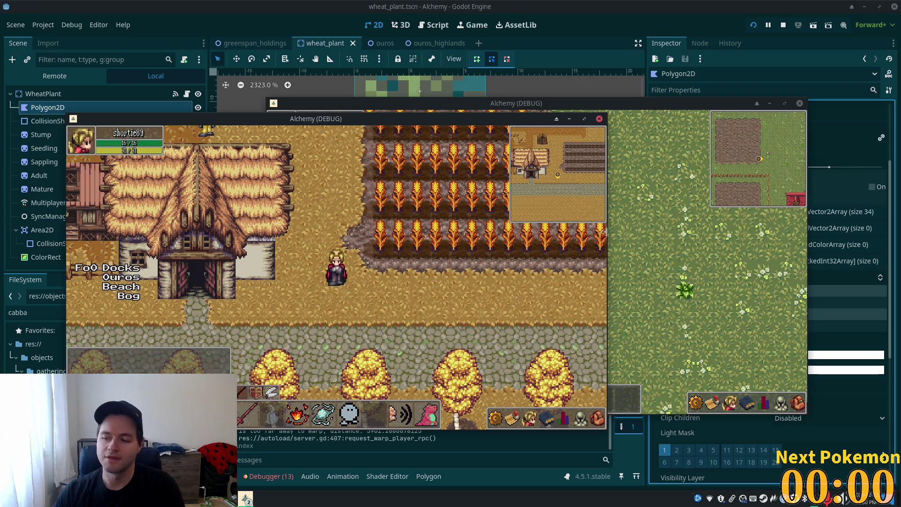
pyautogui.hotkey('alt', 'Tab')
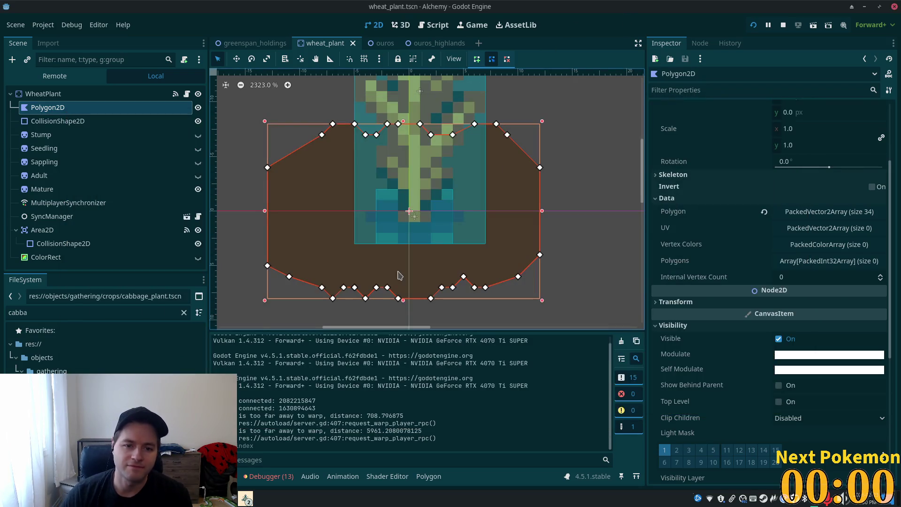
# Step: Select Seedling, show Adult, then show Sappling while hiding Adult and Mature
pyautogui.click(65, 148)
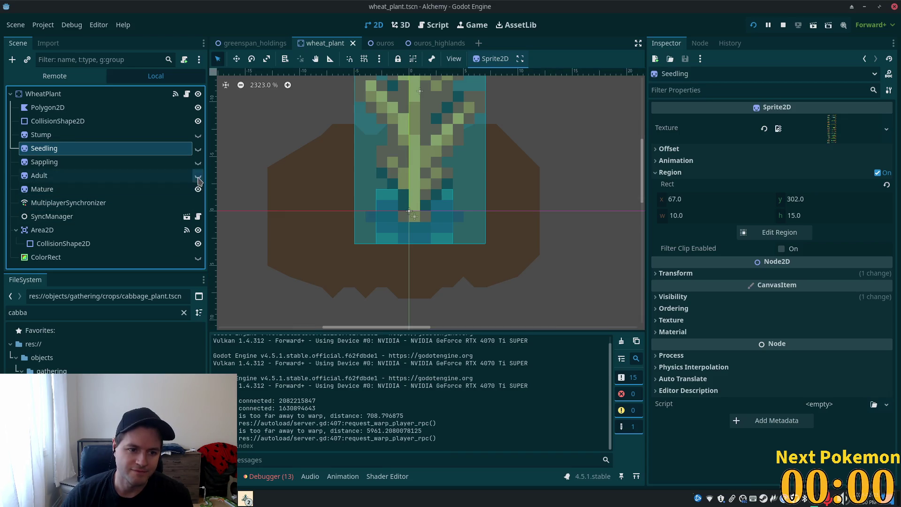
pyautogui.click(197, 175)
pyautogui.scroll(-3, 296, 204)
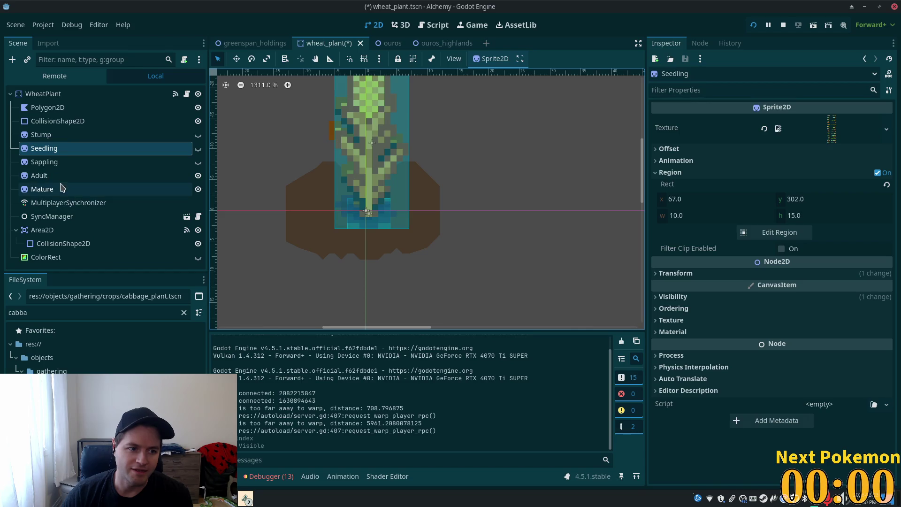
pyautogui.click(58, 188)
pyautogui.click(198, 162)
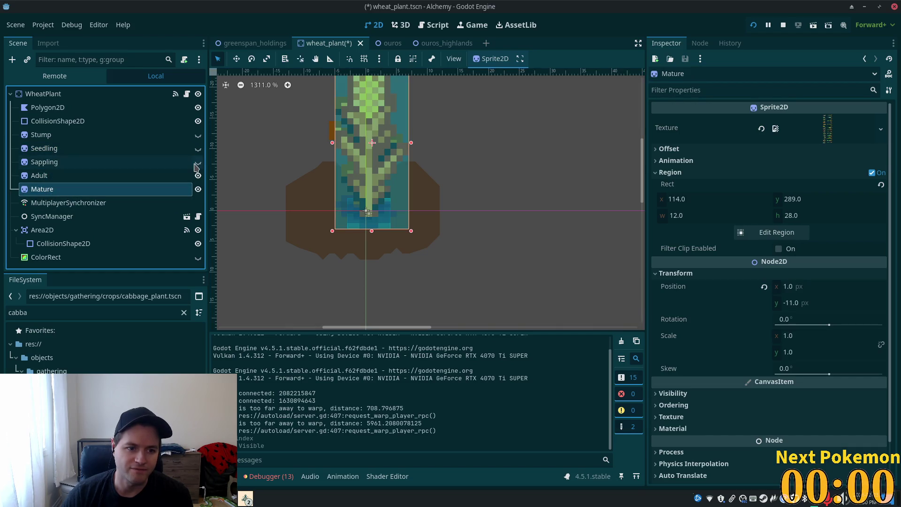
pyautogui.click(197, 175)
pyautogui.click(197, 189)
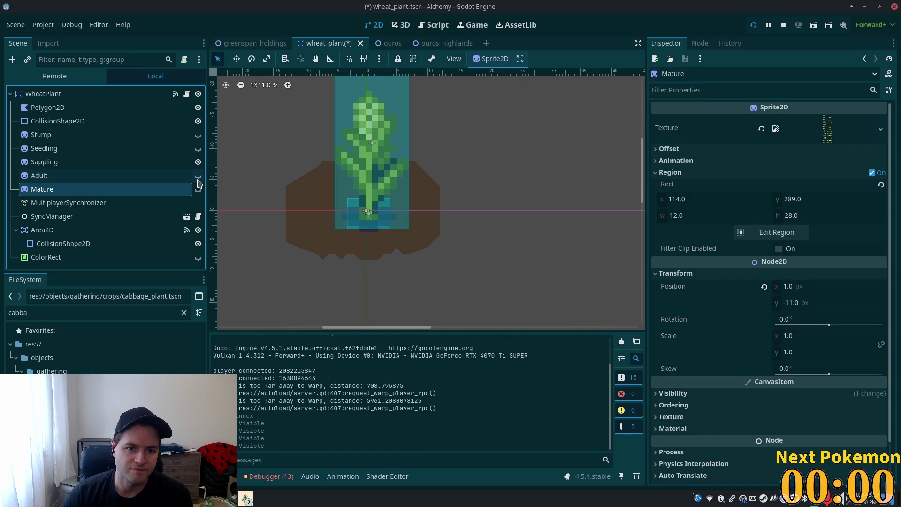
# Step: Cycle Adult and Mature visibility, ending with Sappling, Adult and Mature all hidden
pyautogui.scroll(-5, 298, 216)
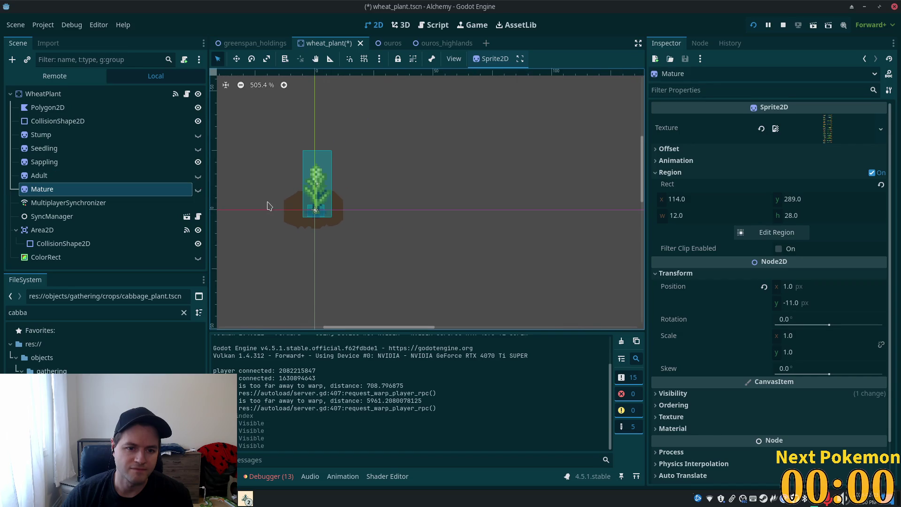
pyautogui.click(197, 178)
pyautogui.click(198, 162)
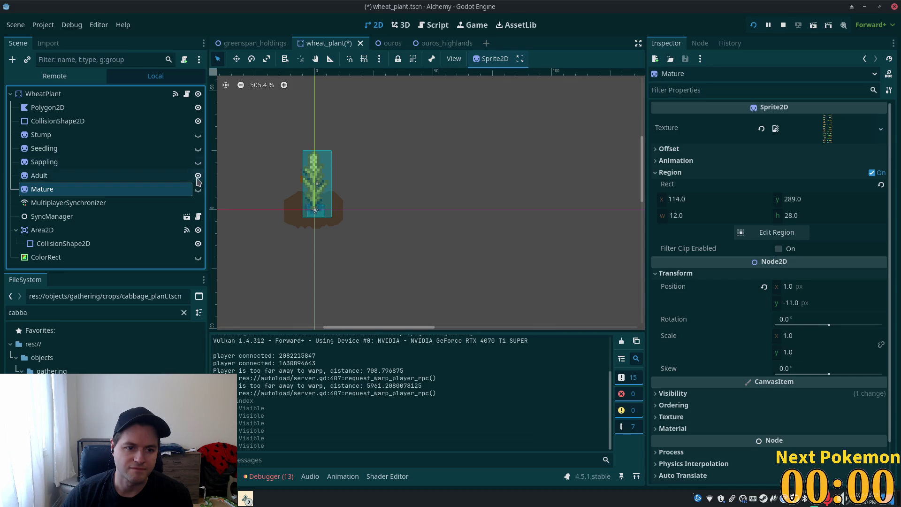
pyautogui.click(197, 188)
pyautogui.click(198, 175)
pyautogui.click(197, 189)
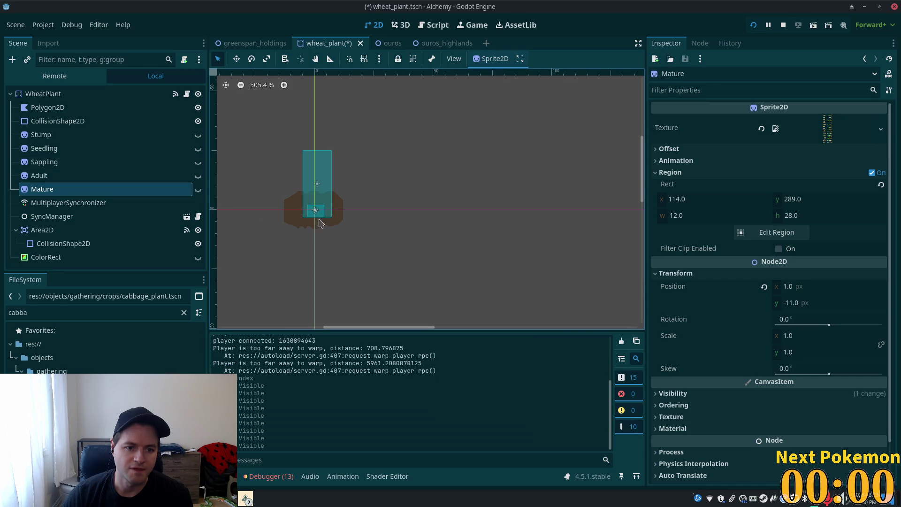
pyautogui.click(102, 177)
pyautogui.click(102, 189)
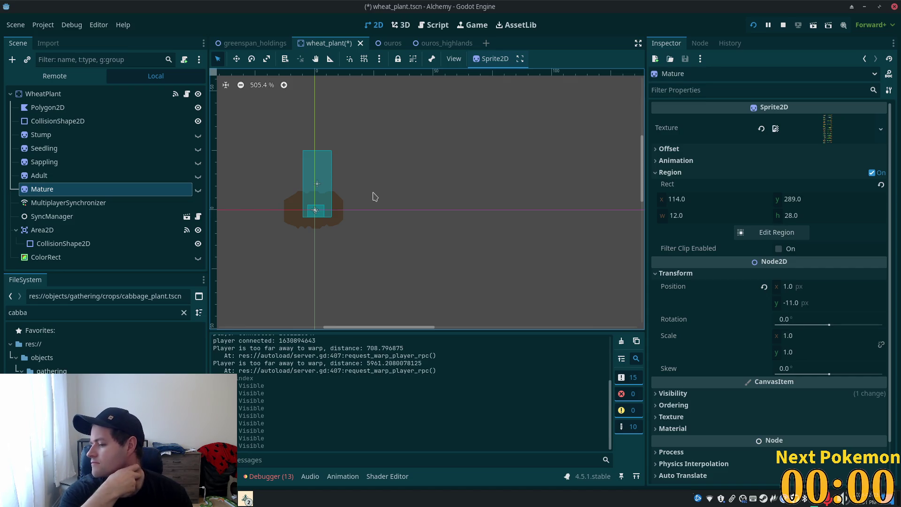
# Step: Select the soil shadow Polygon2D and scroll the Inspector to its Ordering settings
pyautogui.click(47, 107)
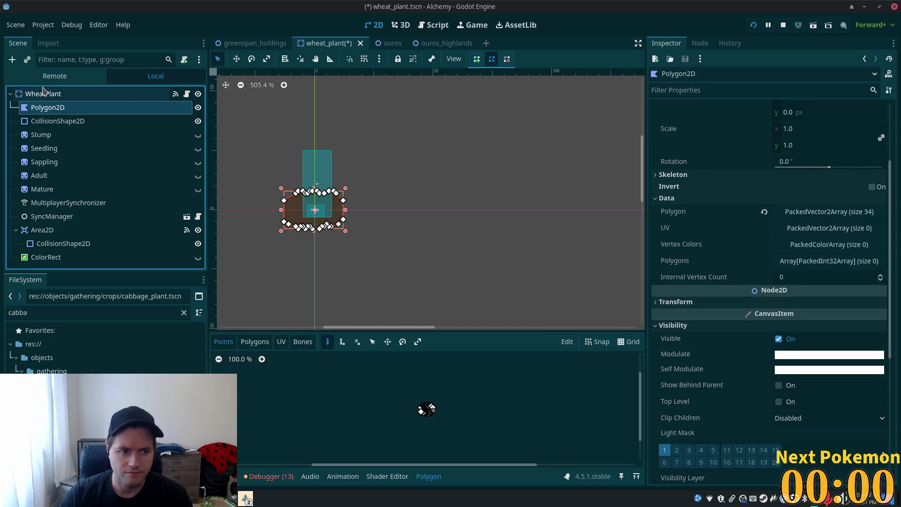
pyautogui.click(43, 92)
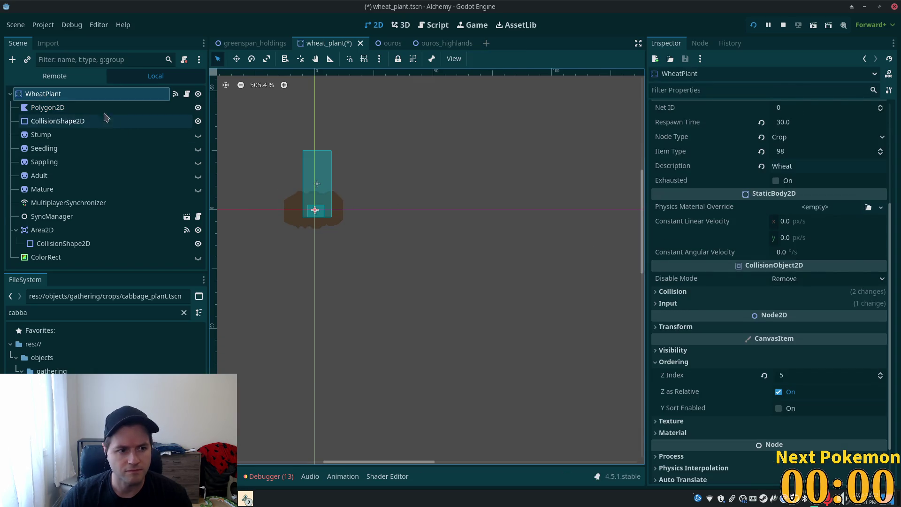
pyautogui.click(104, 109)
pyautogui.scroll(-5, 774, 324)
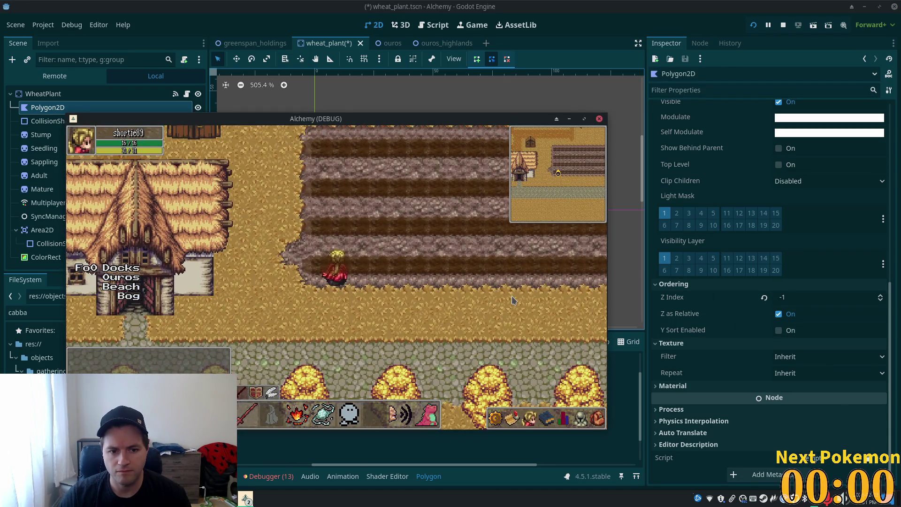
pyautogui.hotkey('alt', 'Tab')
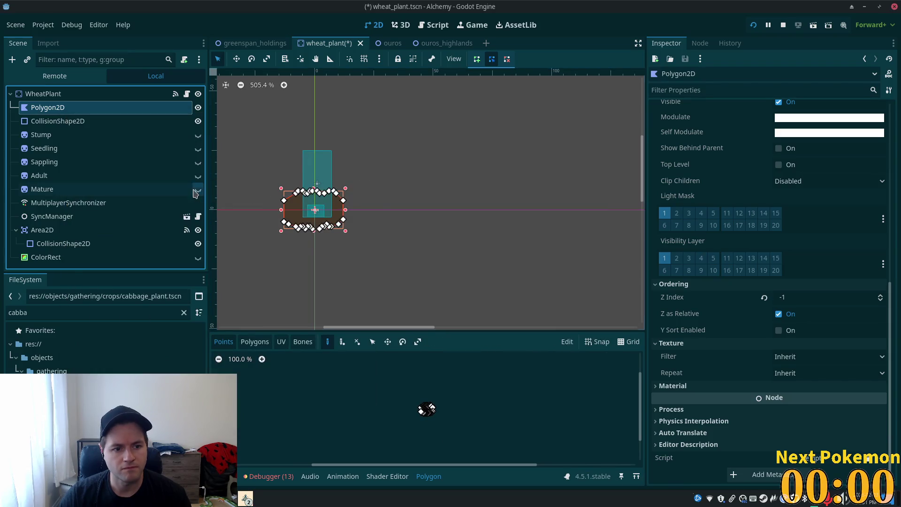
pyautogui.hotkey('alt', 'Tab')
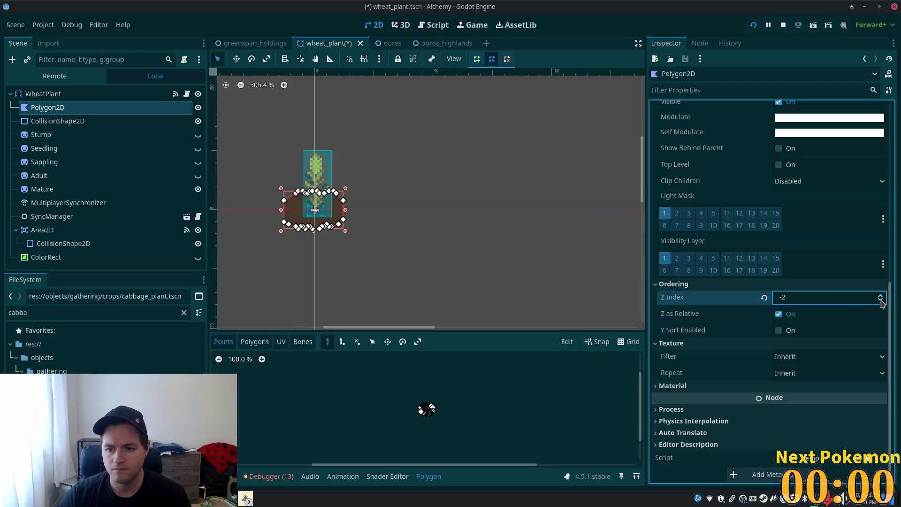
# Step: Lower the shadow polygon's Z Index step by step to -4, saving after each change
pyautogui.click(880, 300)
pyautogui.hotkey('ctrl', 's')
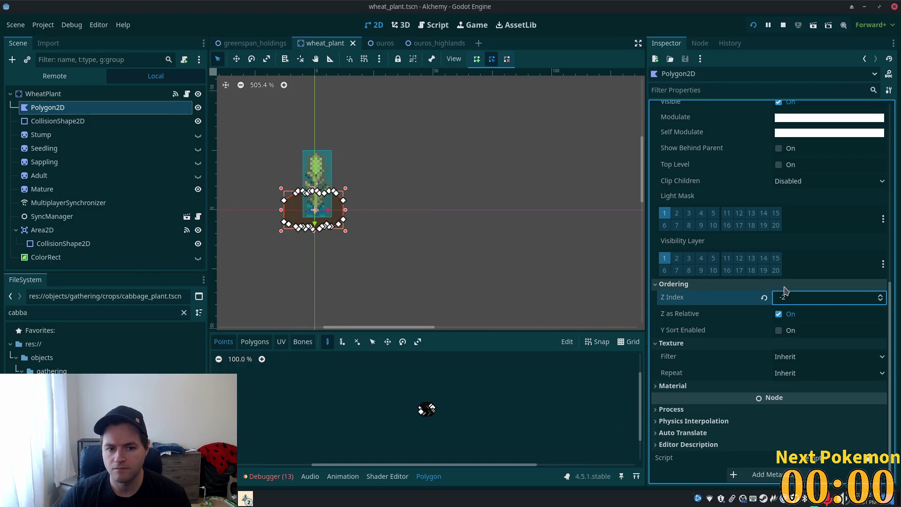
pyautogui.hotkey('alt', 'Tab')
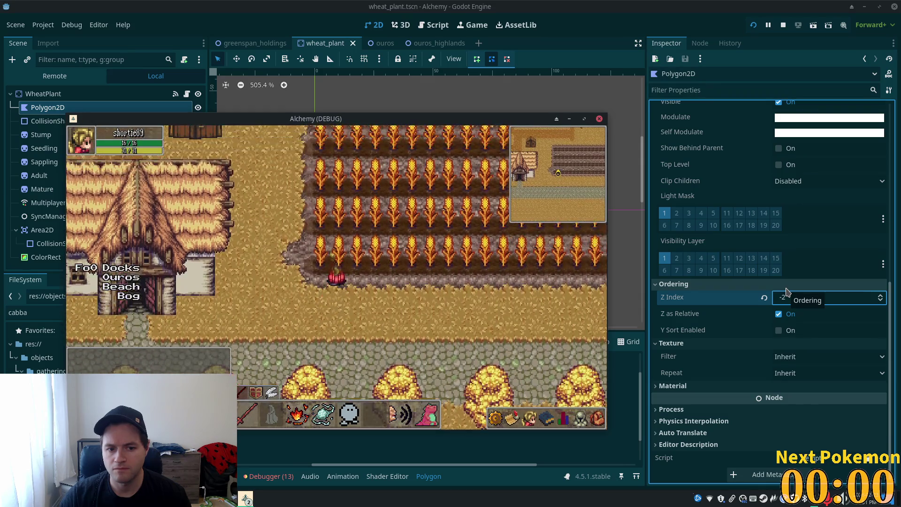
pyautogui.click(878, 303)
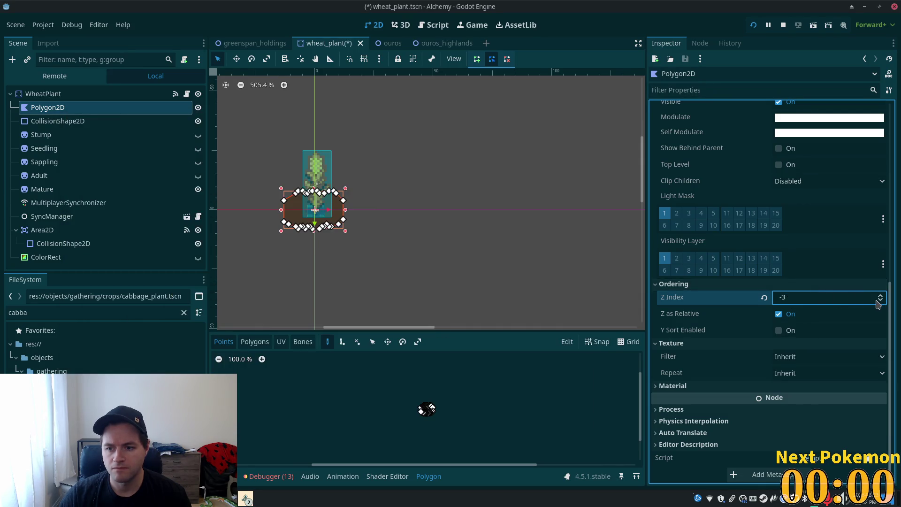
pyautogui.click(880, 300)
pyautogui.hotkey('ctrl', 's')
pyautogui.hotkey('alt', 'Tab')
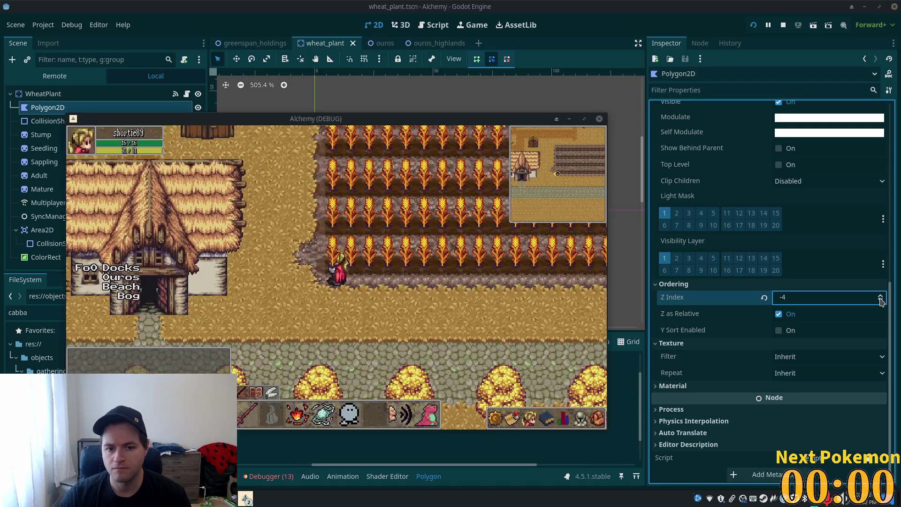
# Step: Walk the character left and right across the wheat field to check the shadow
pyautogui.press('Left')
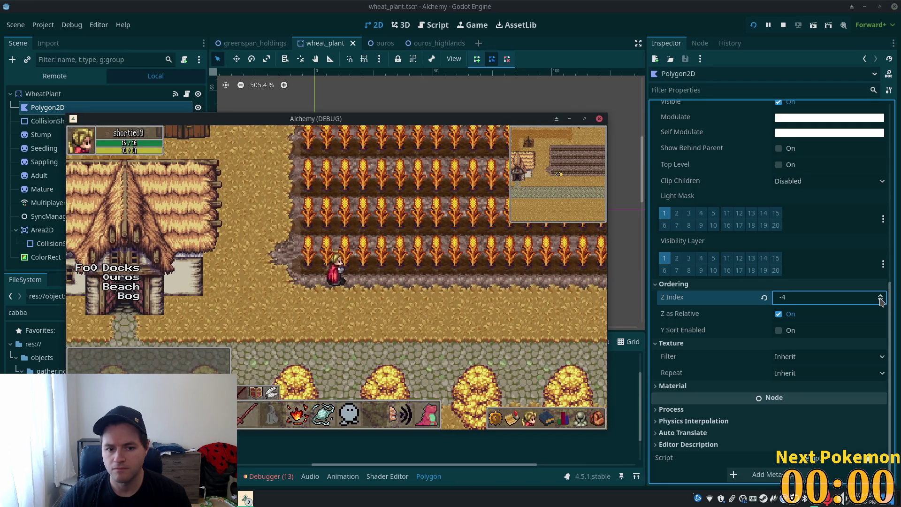
pyautogui.press('Right')
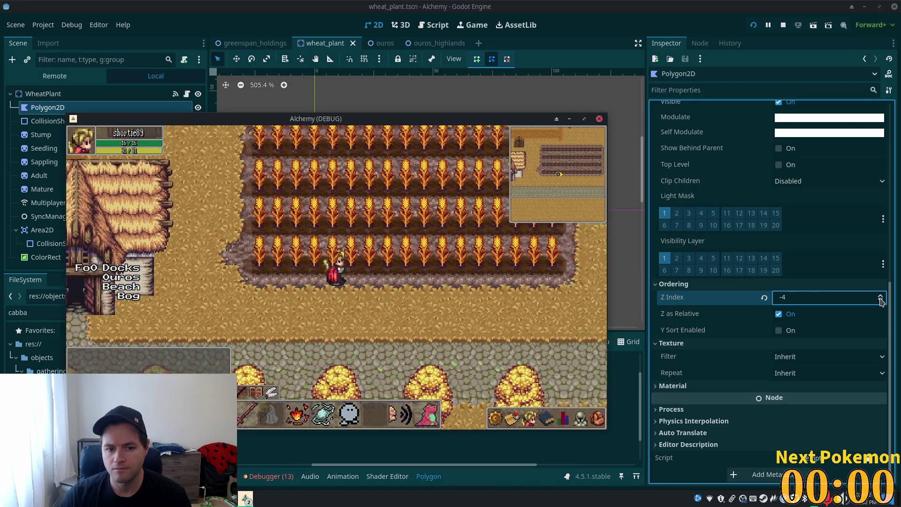
pyautogui.press('Right')
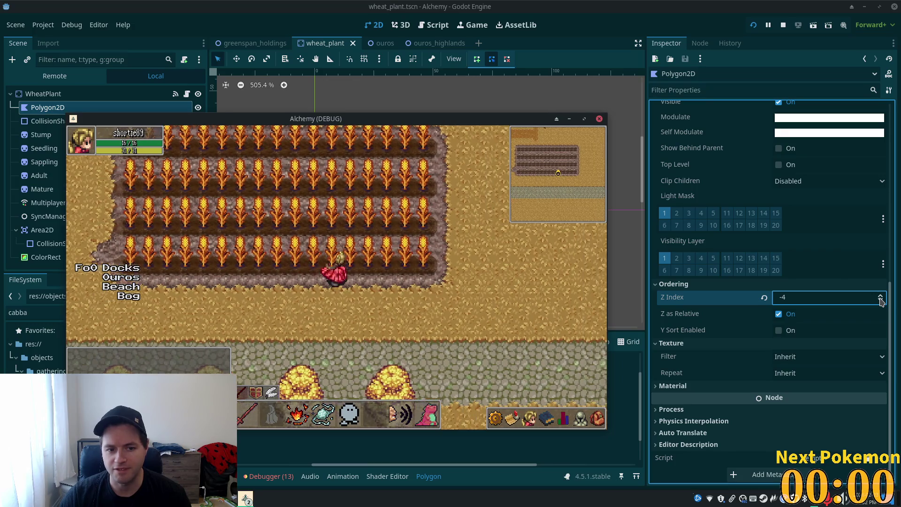
pyautogui.press('Left')
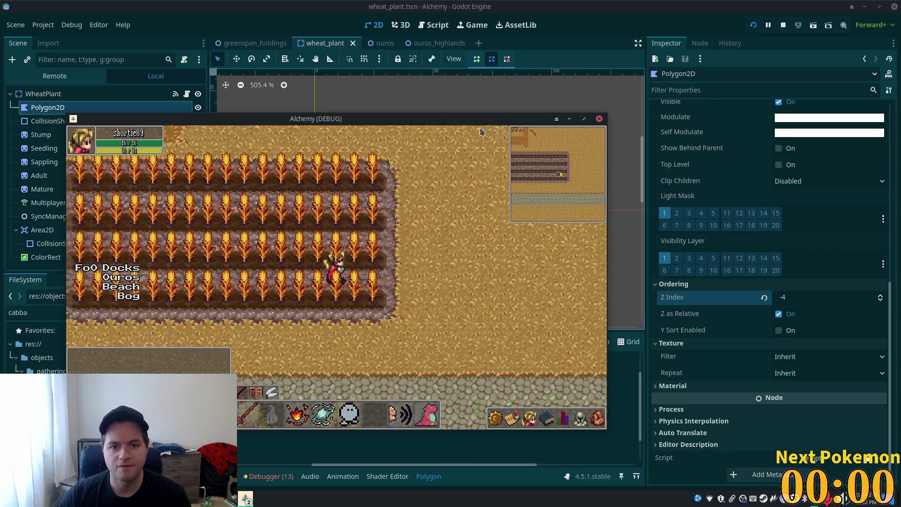
pyautogui.moveTo(480, 132)
pyautogui.mouseDown()
pyautogui.moveTo(552, 160)
pyautogui.moveTo(734, 198)
pyautogui.mouseUp()
# Step: Bring the second Alchemy (DEBUG) window forward and walk the character along the field's edge
pyautogui.click(246, 499)
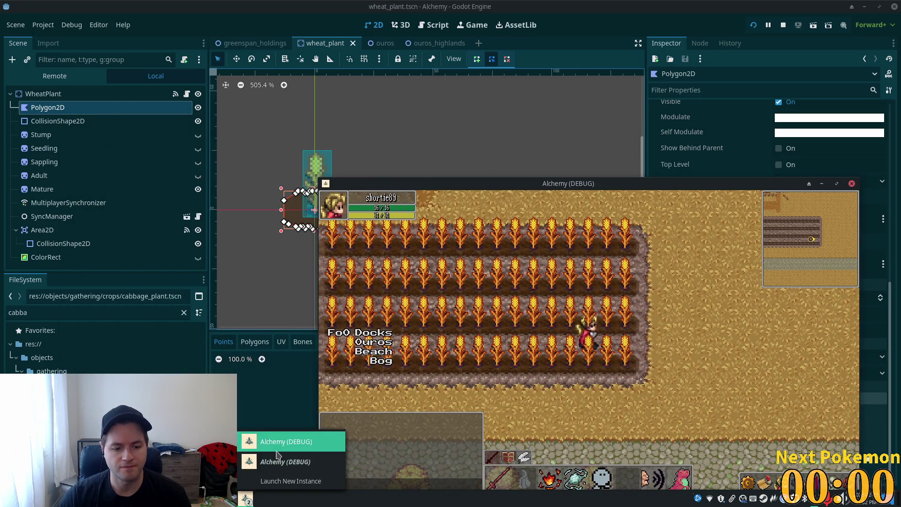
pyautogui.click(282, 461)
pyautogui.press('Left')
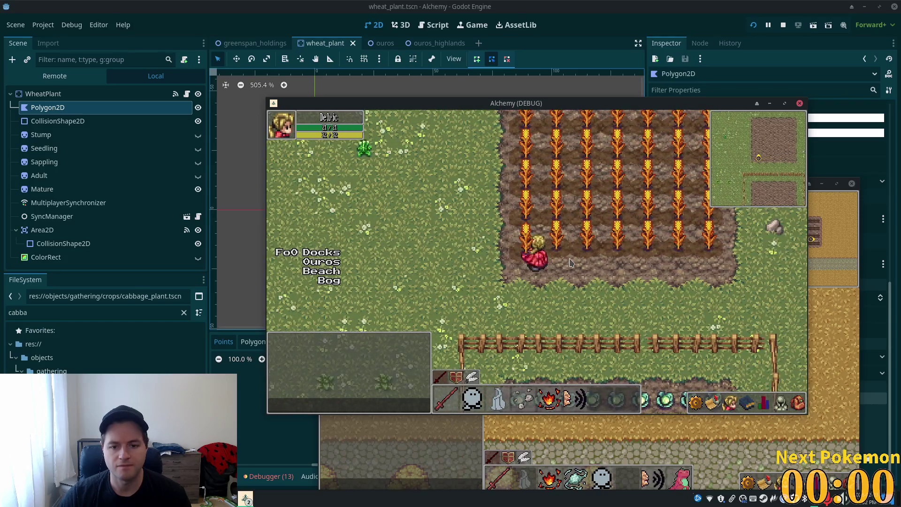
pyautogui.press('Right')
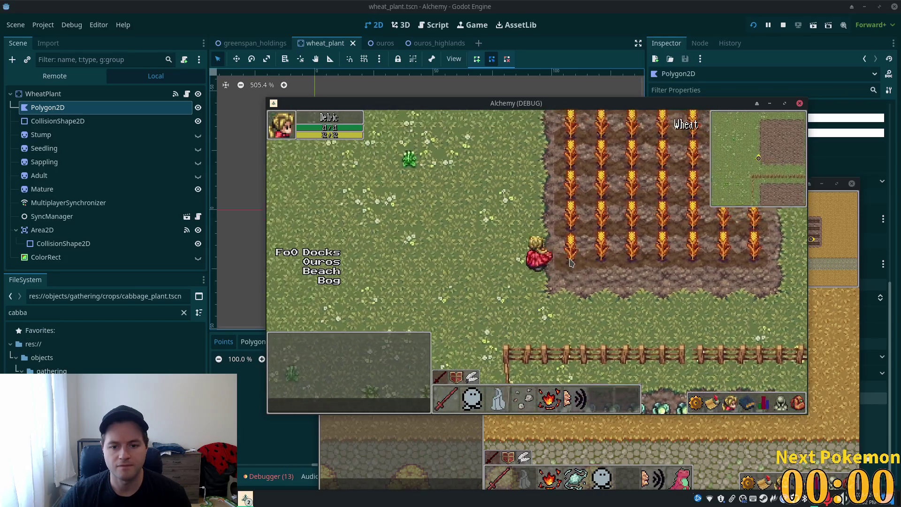
pyautogui.press('Left')
pyautogui.press('Up')
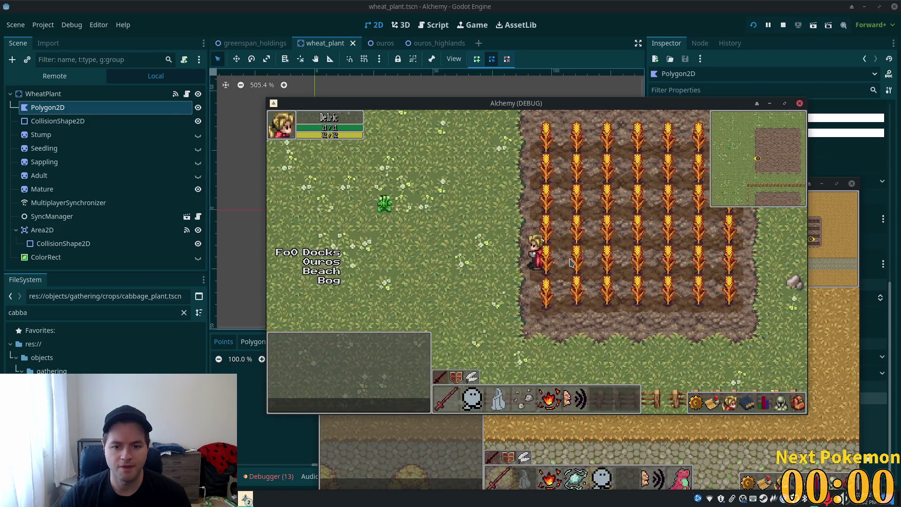
pyautogui.press('Right')
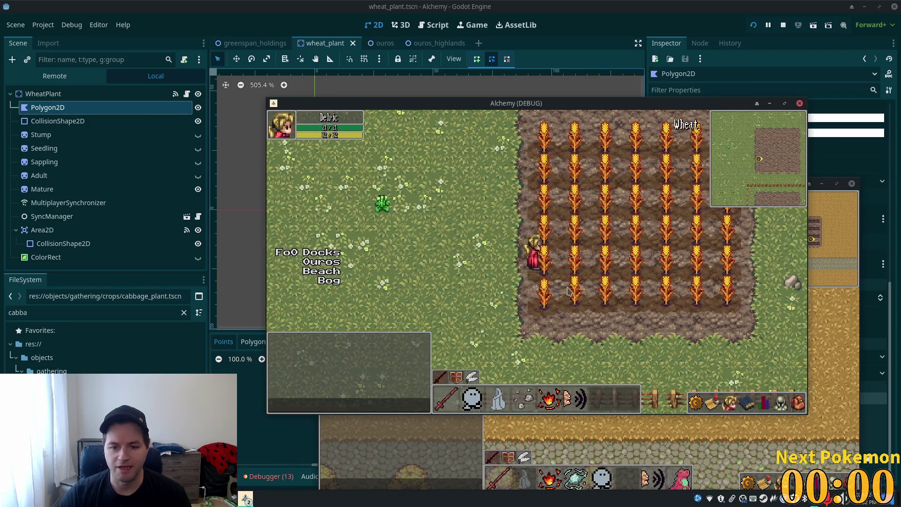
pyautogui.press('Right')
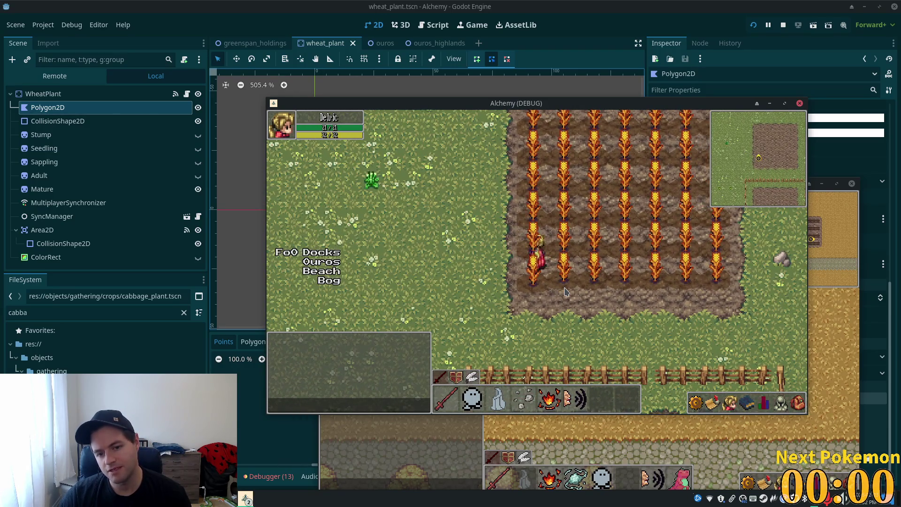
# Step: Walk the character up, down and across the wheat rows, then out onto the grass
pyautogui.press('Left')
pyautogui.press('Up')
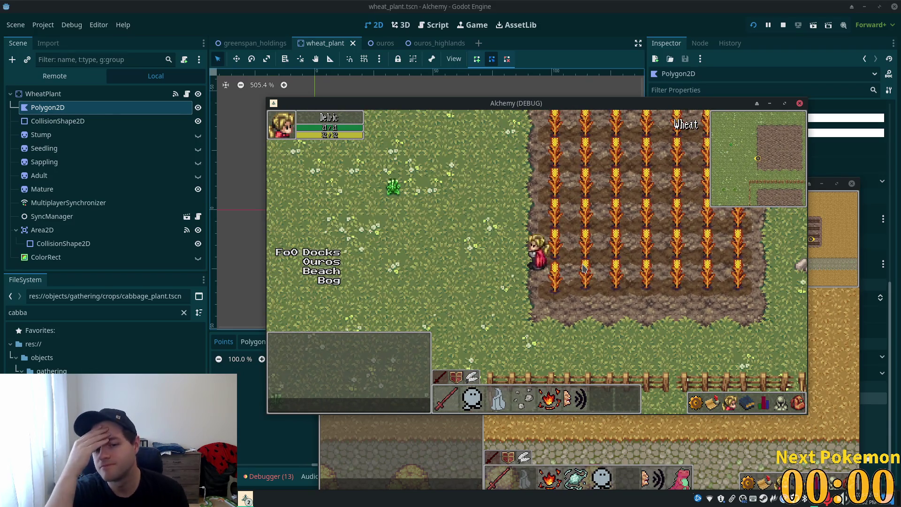
pyautogui.press('Right')
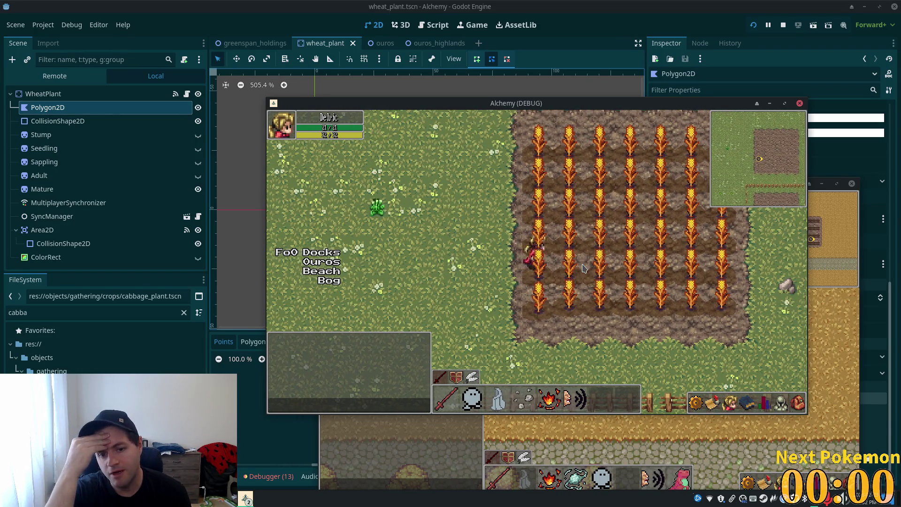
pyautogui.press('Left')
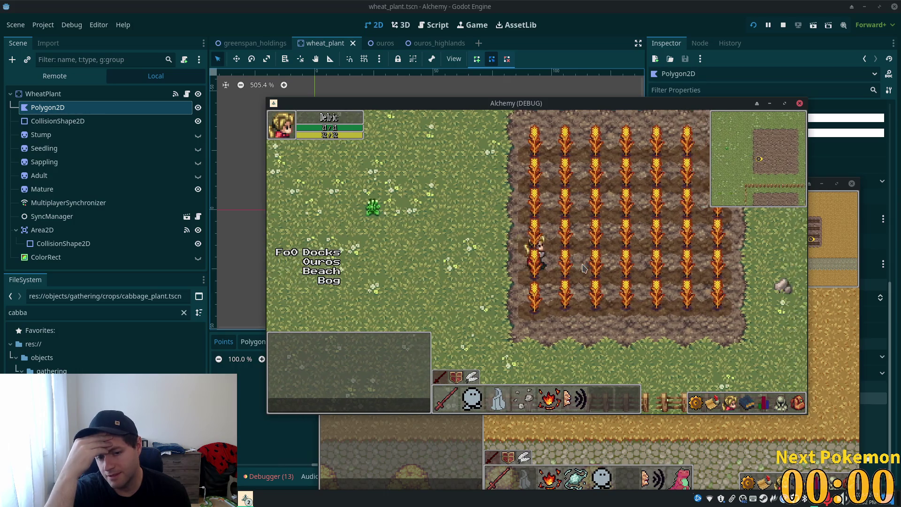
pyautogui.press('Down')
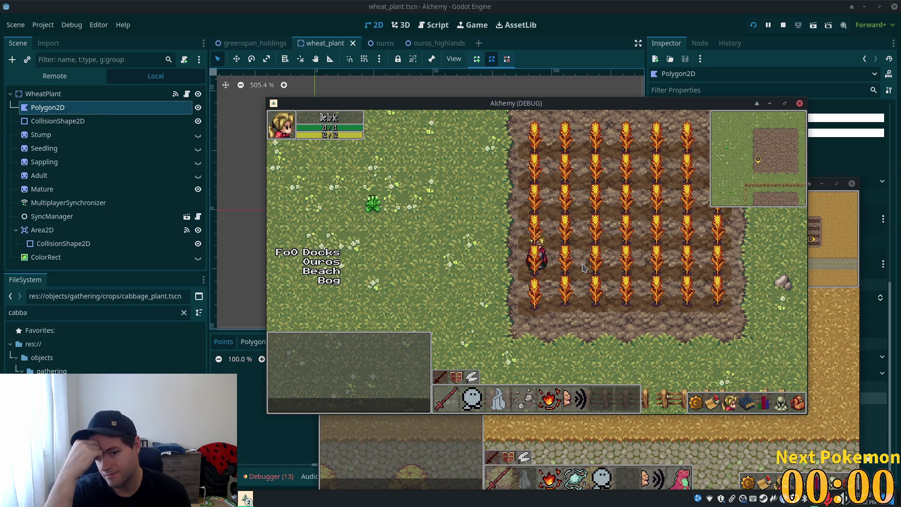
pyautogui.press('Down')
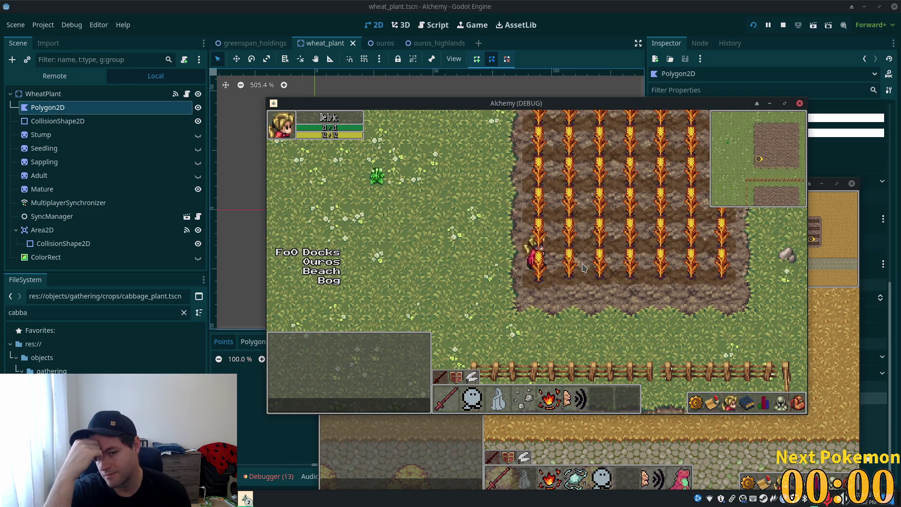
pyautogui.press('Up')
pyautogui.press('Right')
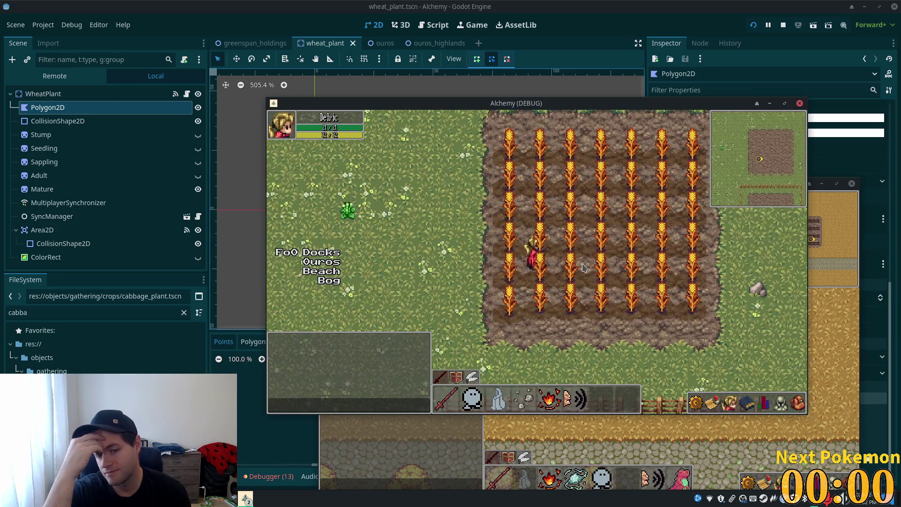
pyautogui.press('Down')
pyautogui.press('Left')
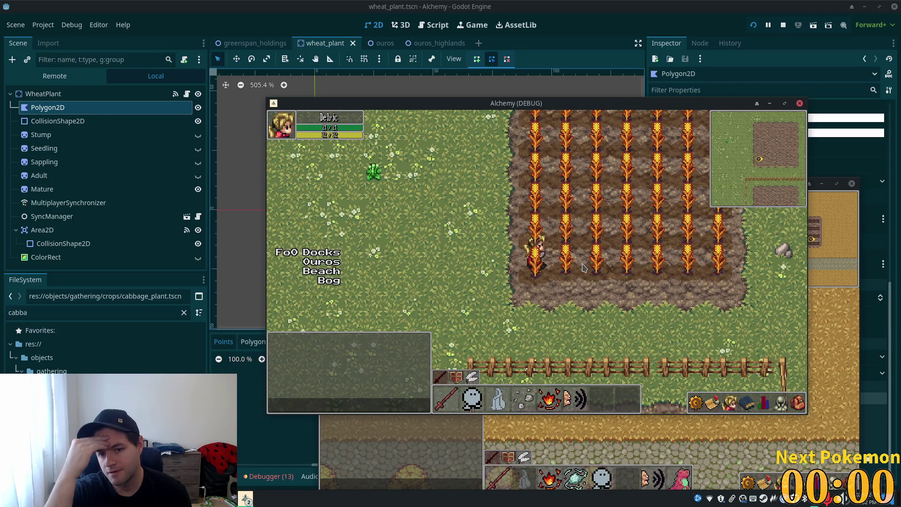
pyautogui.press('Up')
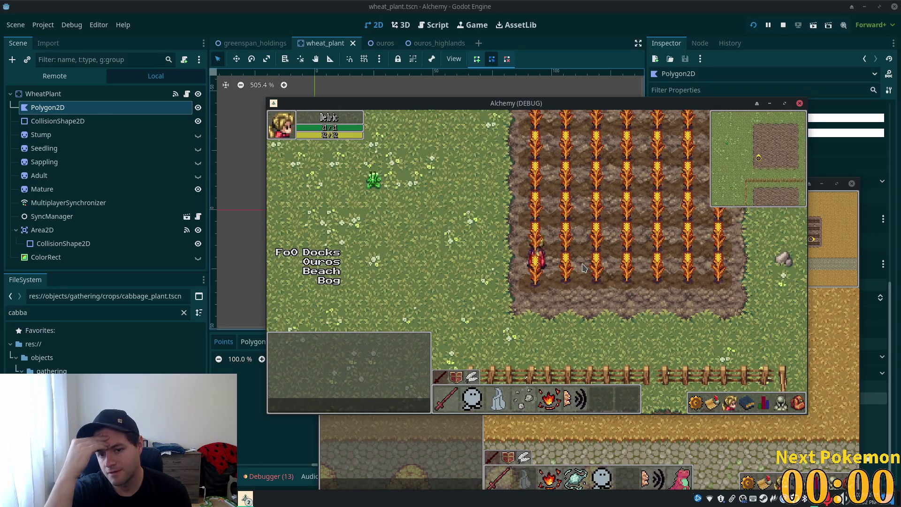
pyautogui.press('Left')
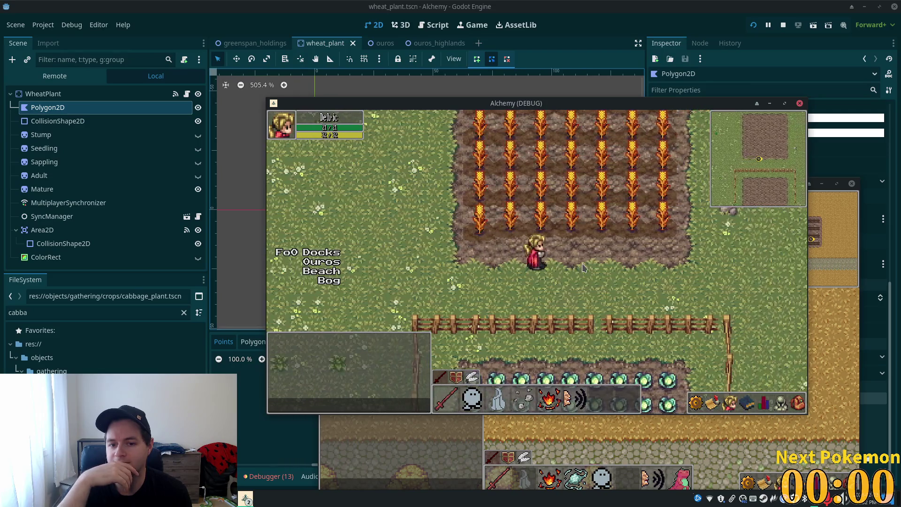
pyautogui.press('Right')
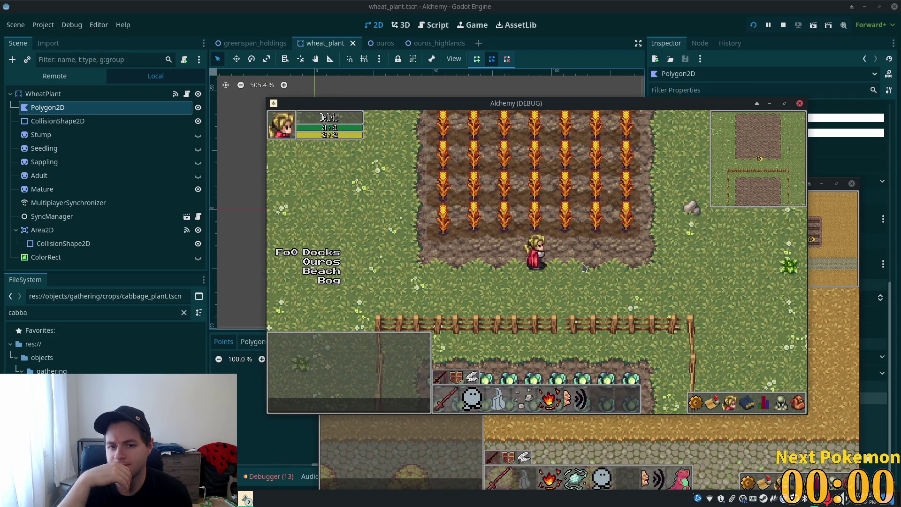
# Step: Walk the character past the red-roofed building, along the wooden fence, to the stone path
pyautogui.press('Right')
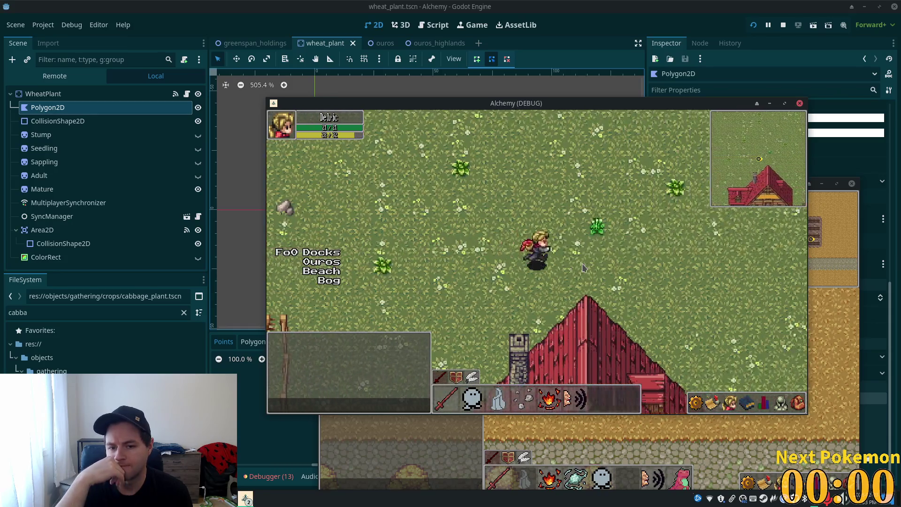
pyautogui.press('Down')
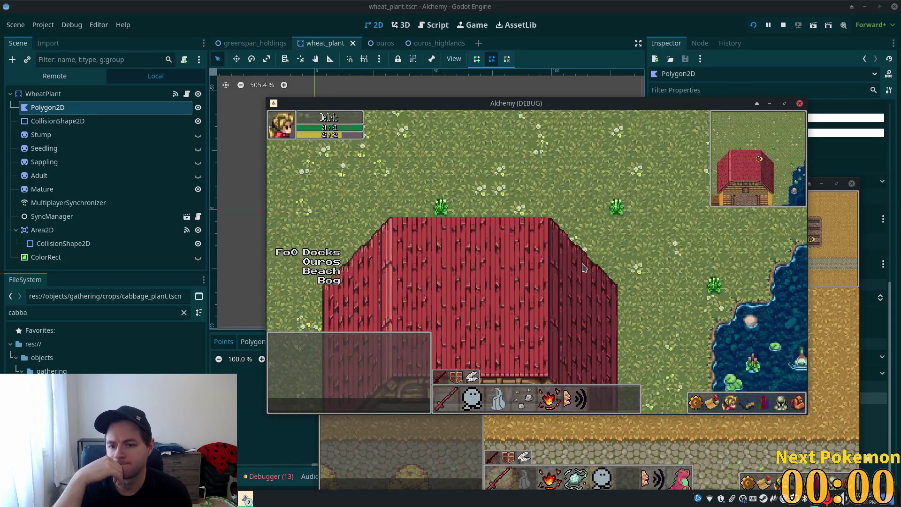
pyautogui.press('Right')
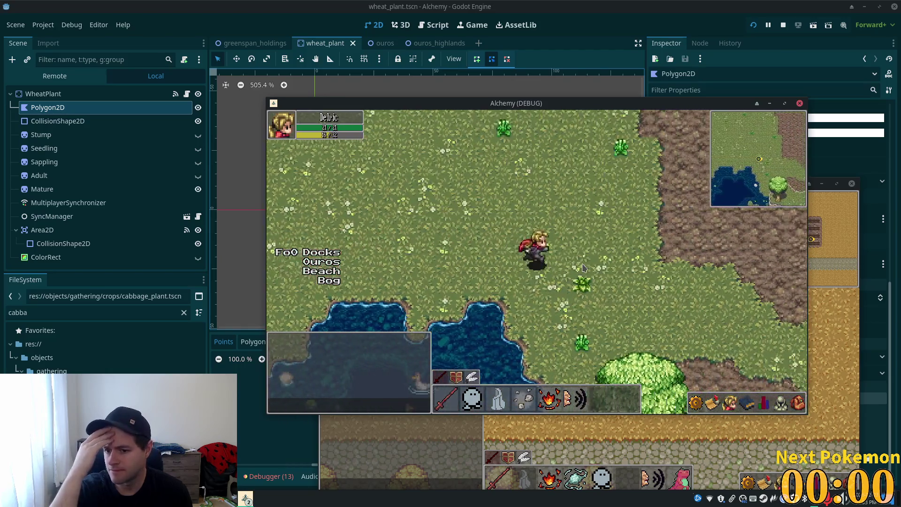
pyautogui.press('Right')
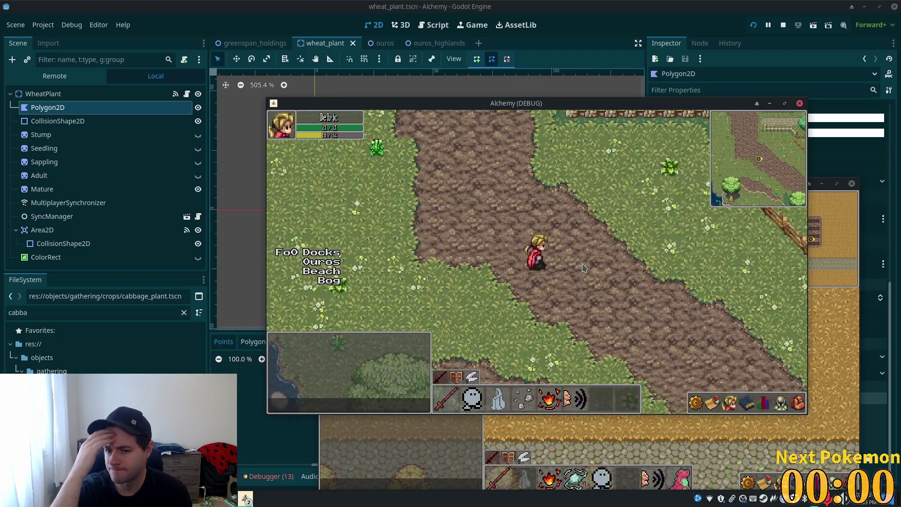
pyautogui.press('Right')
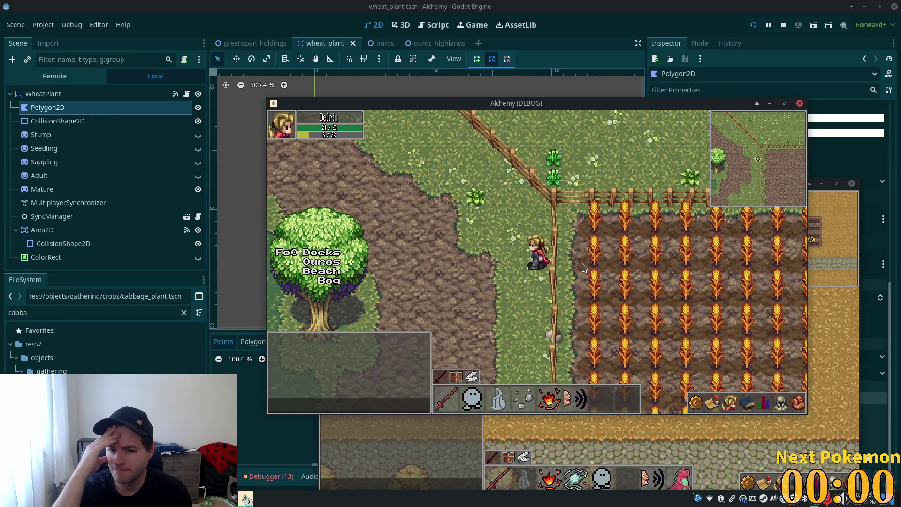
pyautogui.press('Up')
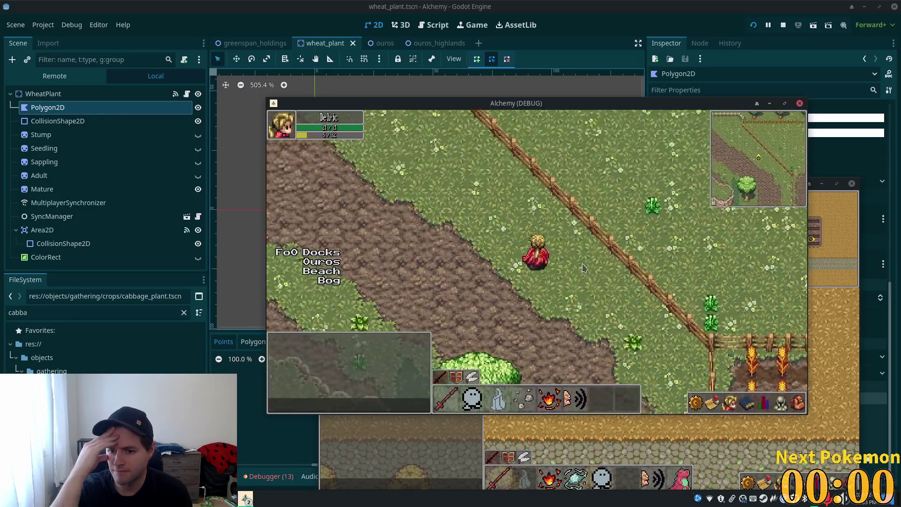
pyautogui.press('Left')
pyautogui.press('Up')
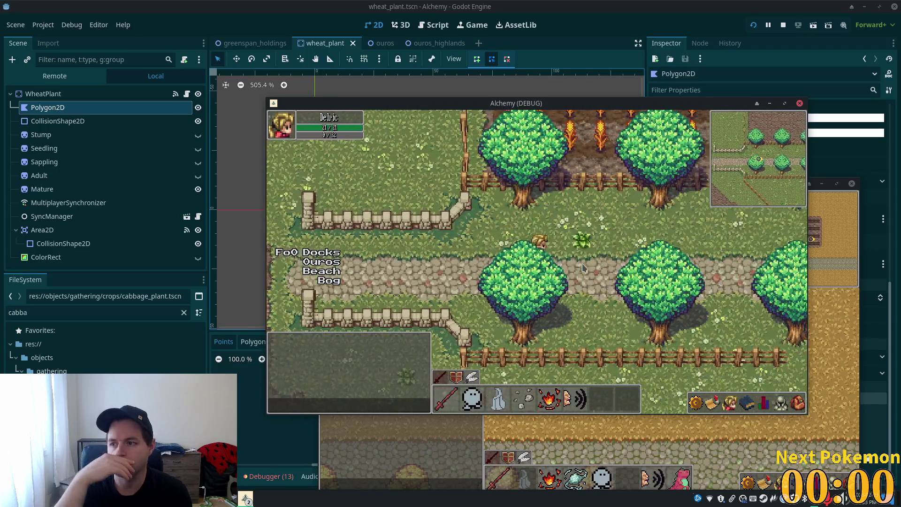
pyautogui.press('Right')
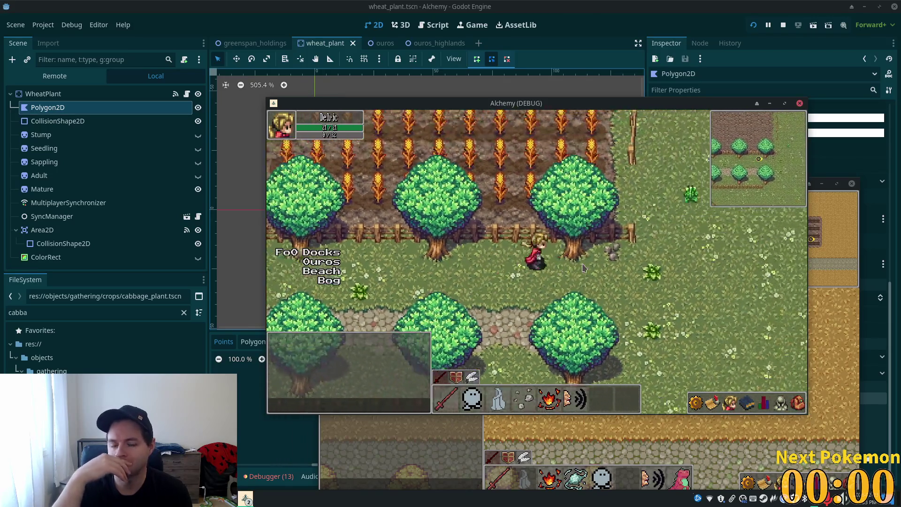
# Step: Walk up through the wheat field to its top fence, then across and south to the next field
pyautogui.press('Up')
pyautogui.press('Left')
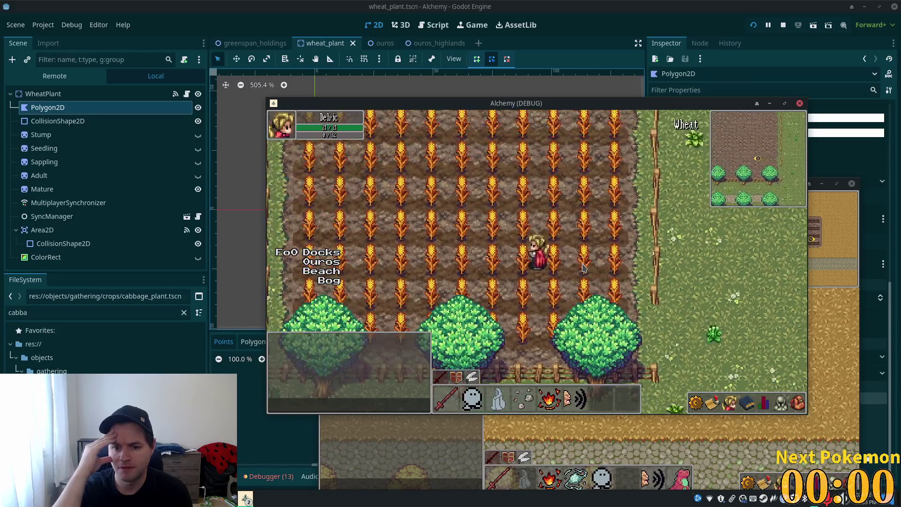
pyautogui.press('Up')
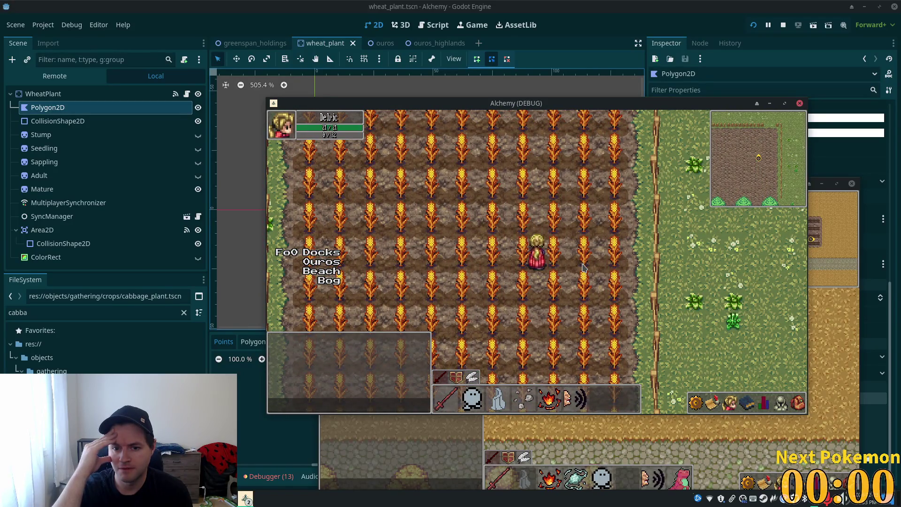
pyautogui.press('Up')
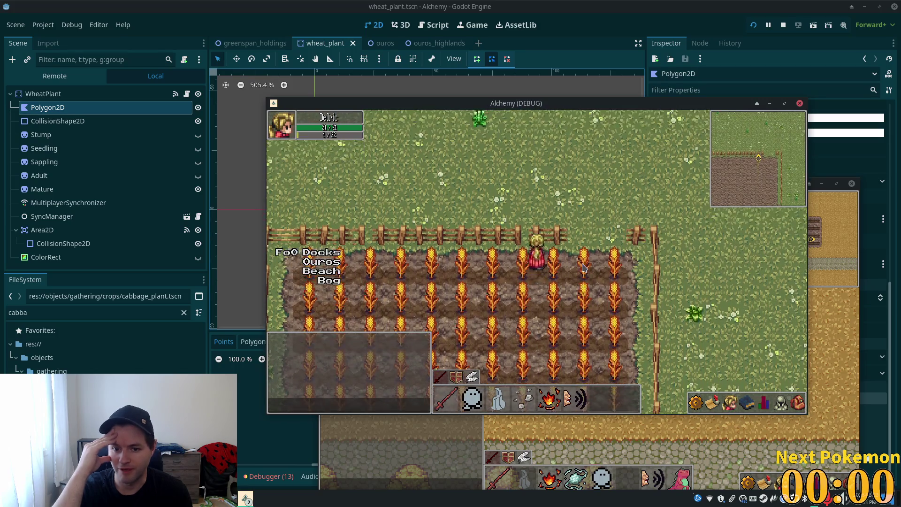
pyautogui.press('Left')
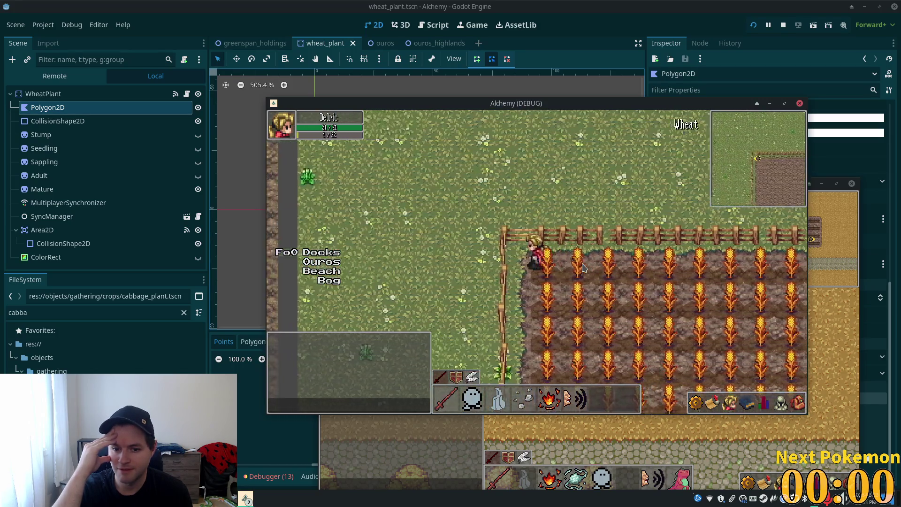
pyautogui.press('Down')
pyautogui.press('Right')
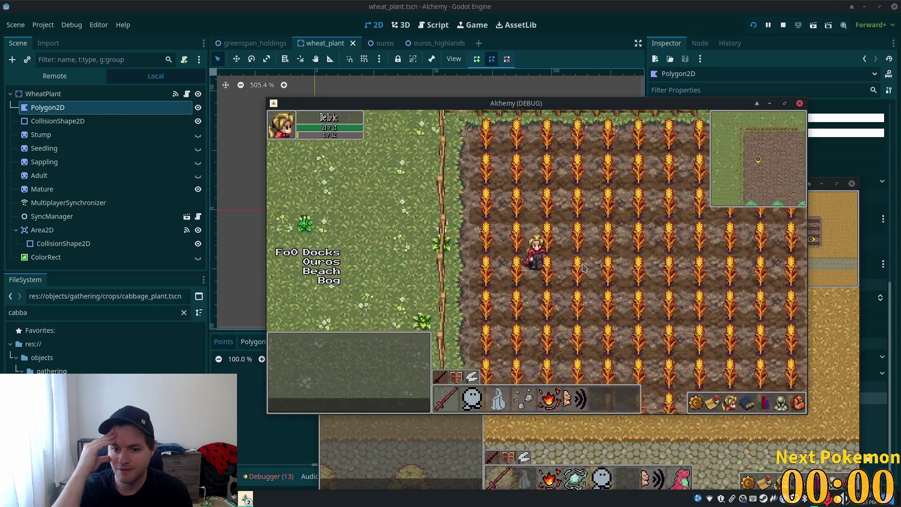
pyautogui.press('Down')
pyautogui.press('Right')
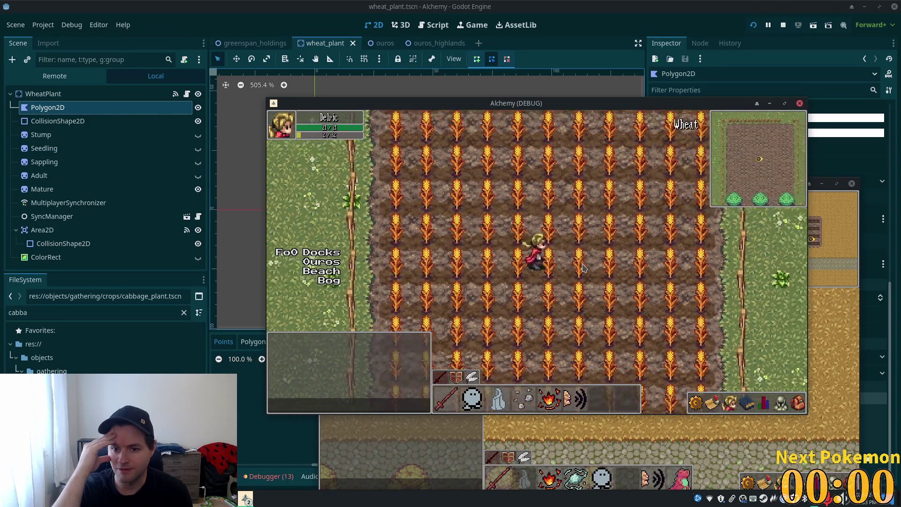
pyautogui.press('Right')
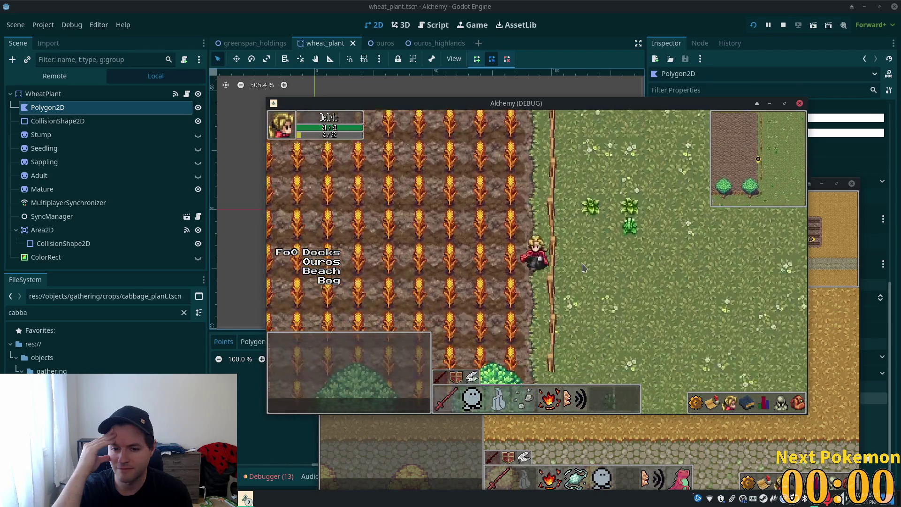
pyautogui.press('Down')
pyautogui.press('Down')
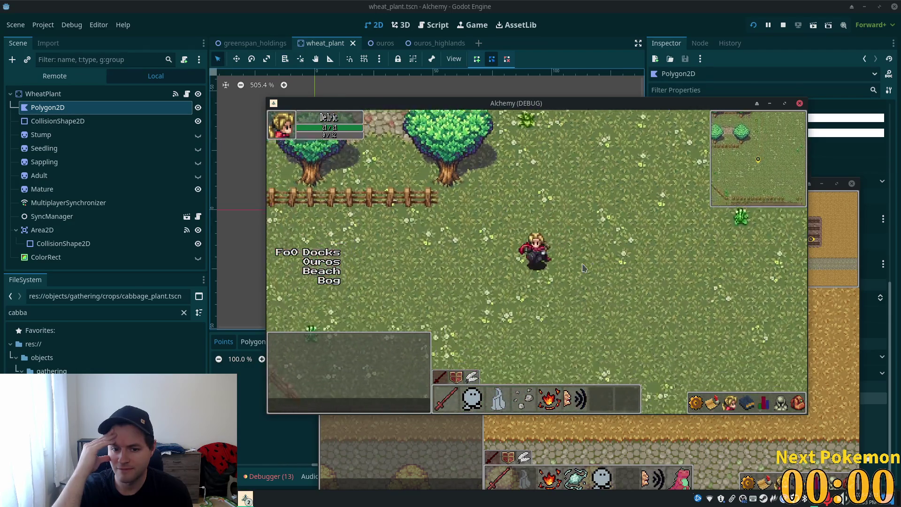
pyautogui.press('Down')
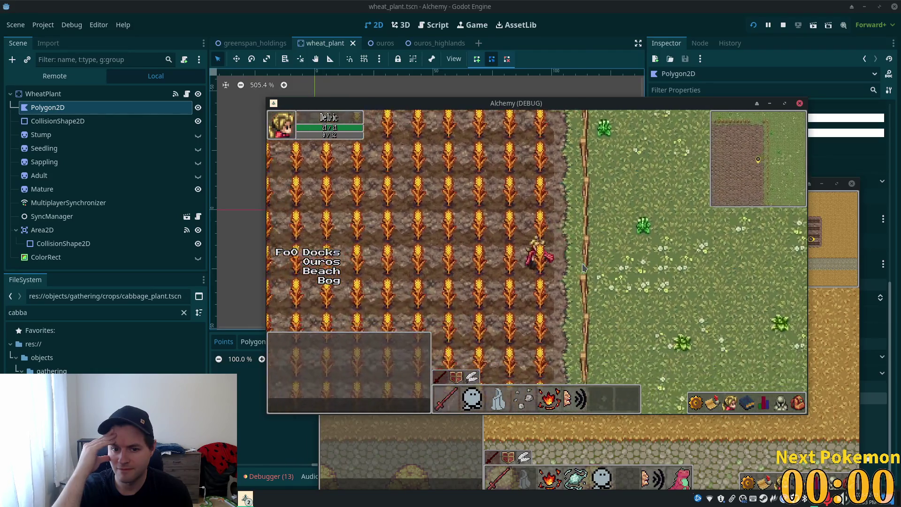
pyautogui.press('Left')
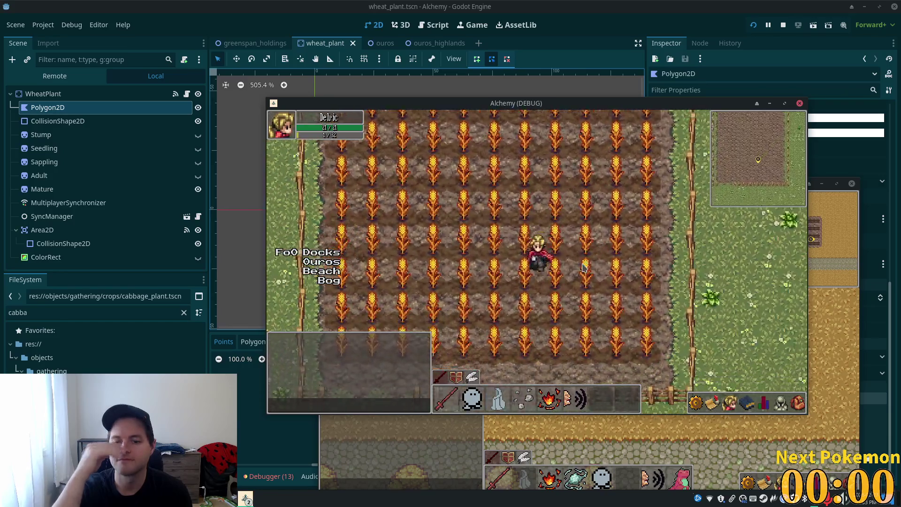
pyautogui.press('Left')
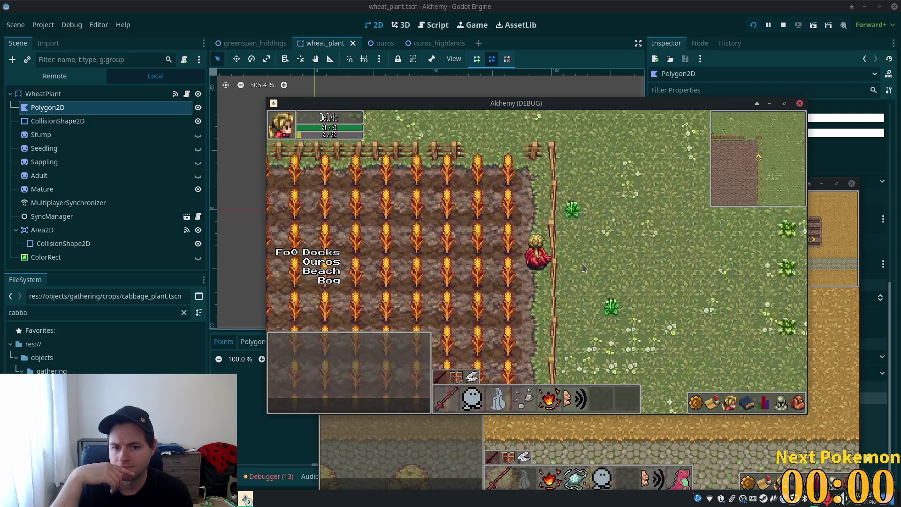
# Step: Walk past the field's top fence, then south-west past the pond and barn to the cabbage field
pyautogui.press('w')
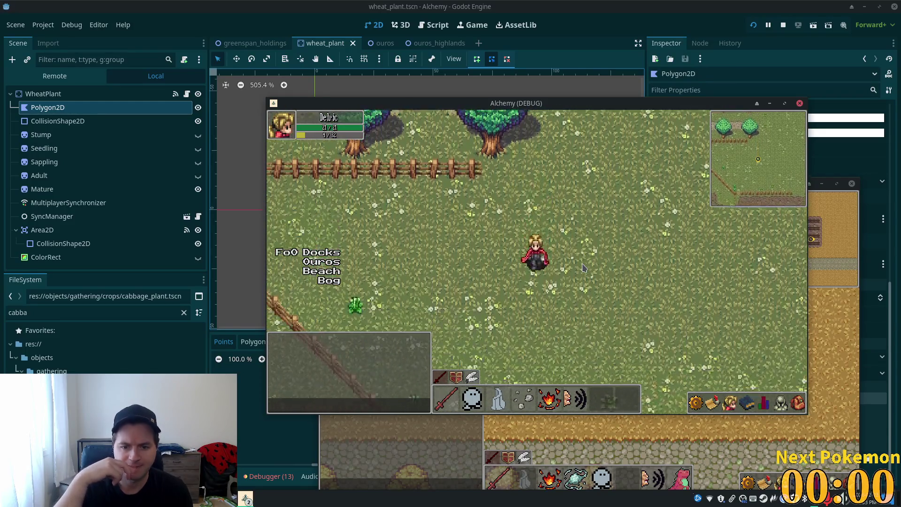
pyautogui.press('s')
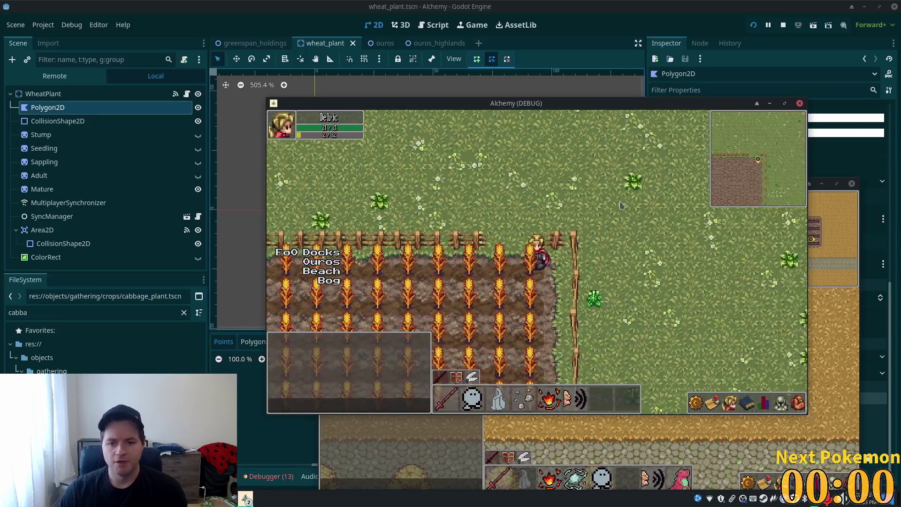
pyautogui.press('s')
pyautogui.press('a')
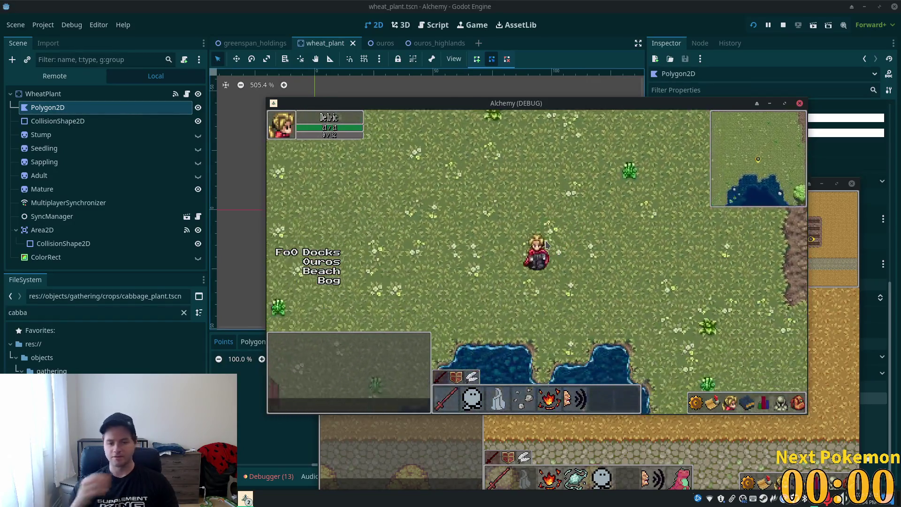
pyautogui.press('Left')
pyautogui.press('Down')
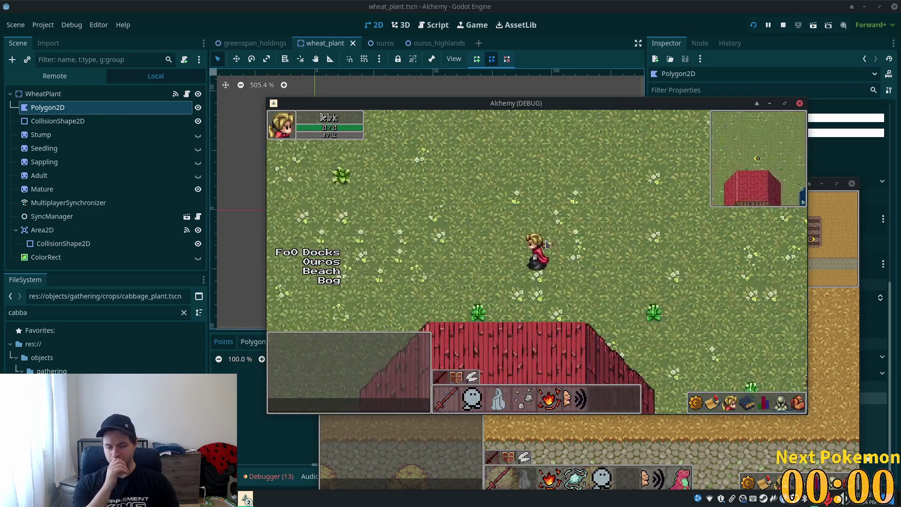
pyautogui.press('Left')
pyautogui.press('Down')
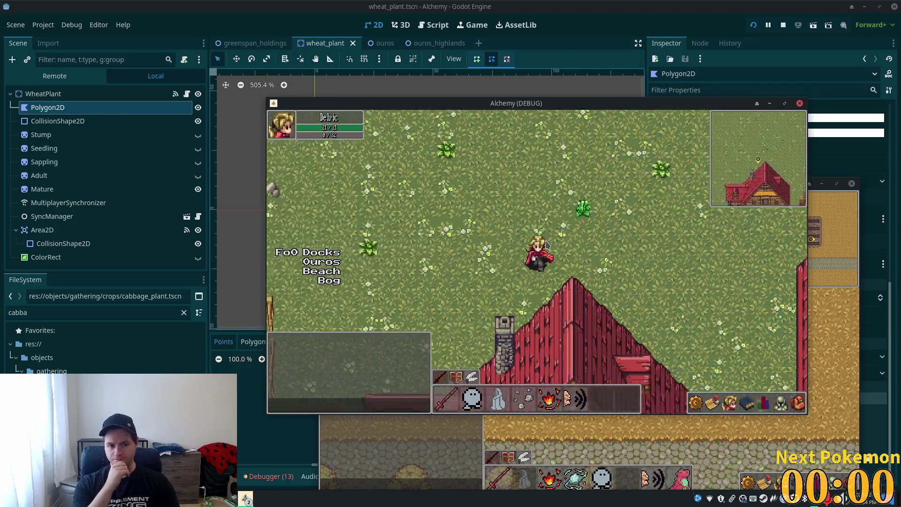
pyautogui.press('Left')
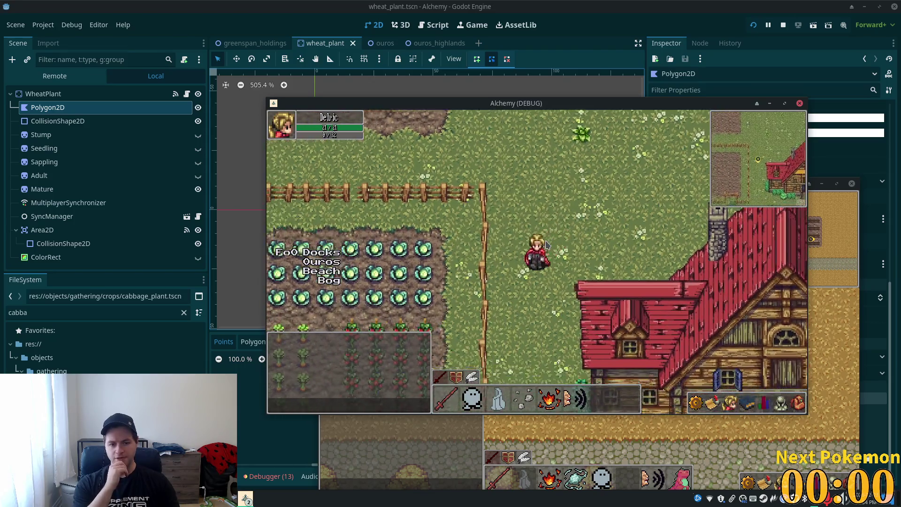
pyautogui.press('Down')
pyautogui.press('Left')
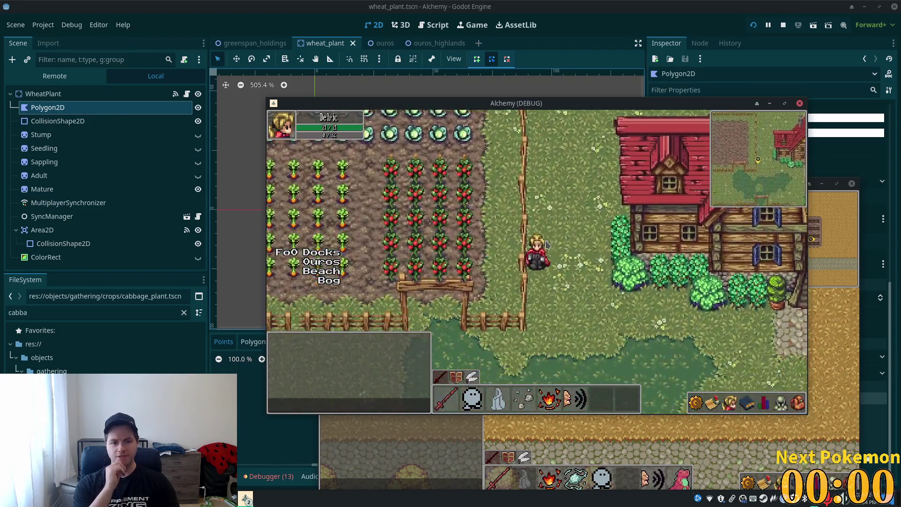
# Step: Walk along the field fence and up through the carrot and cabbage rows
pyautogui.press('Down')
pyautogui.press('Left')
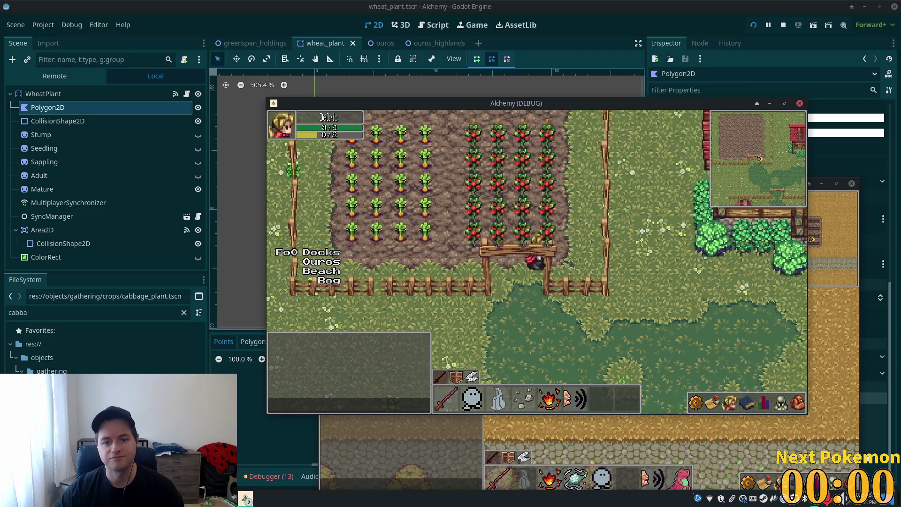
pyautogui.press('Left')
pyautogui.press('Up')
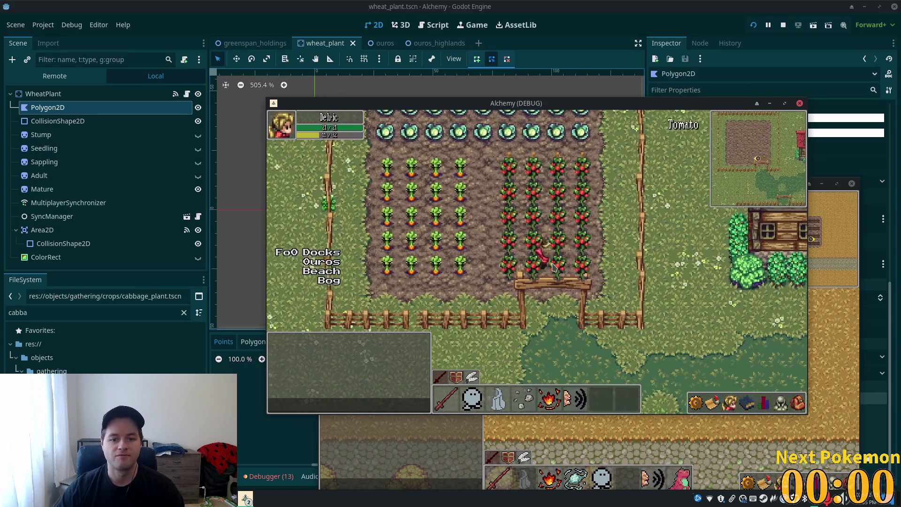
pyautogui.press('Right')
pyautogui.press('Up')
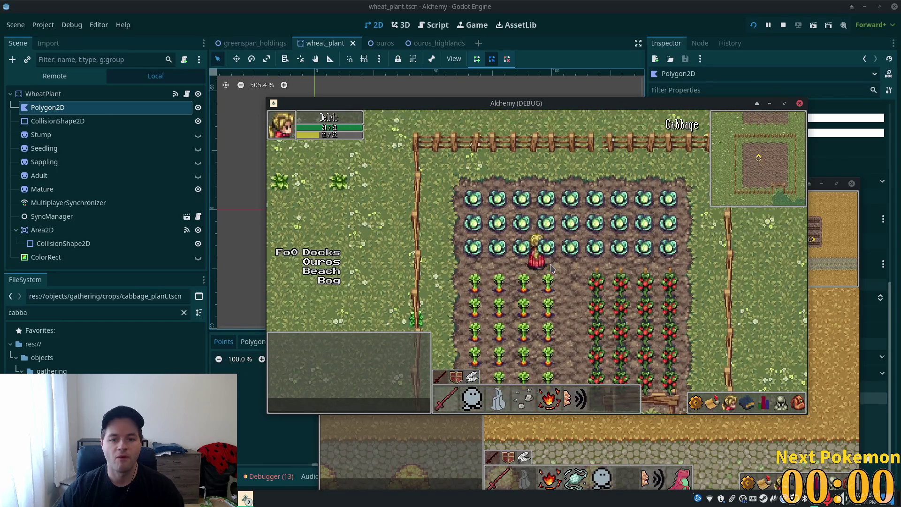
pyautogui.press('Up')
pyautogui.press('Right')
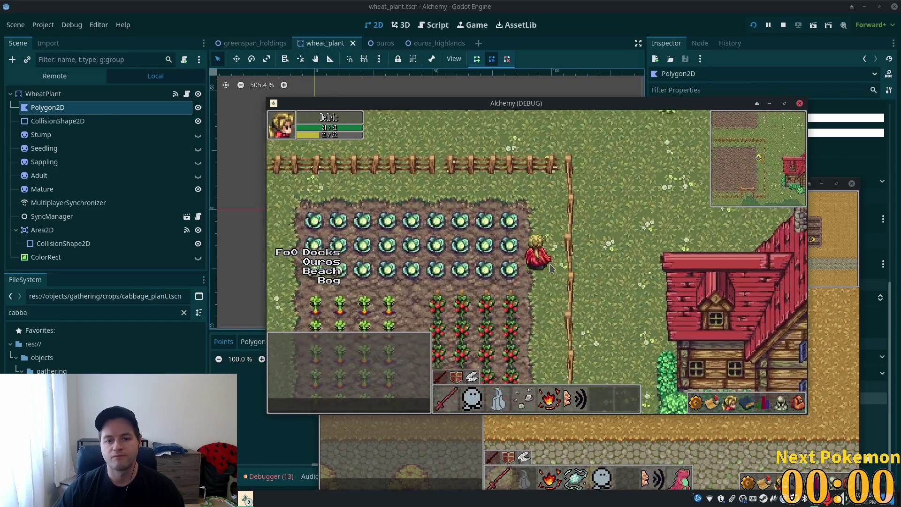
# Step: Walk down past the tomato plot and out through the gap, then bring the editor forward
pyautogui.press('Down')
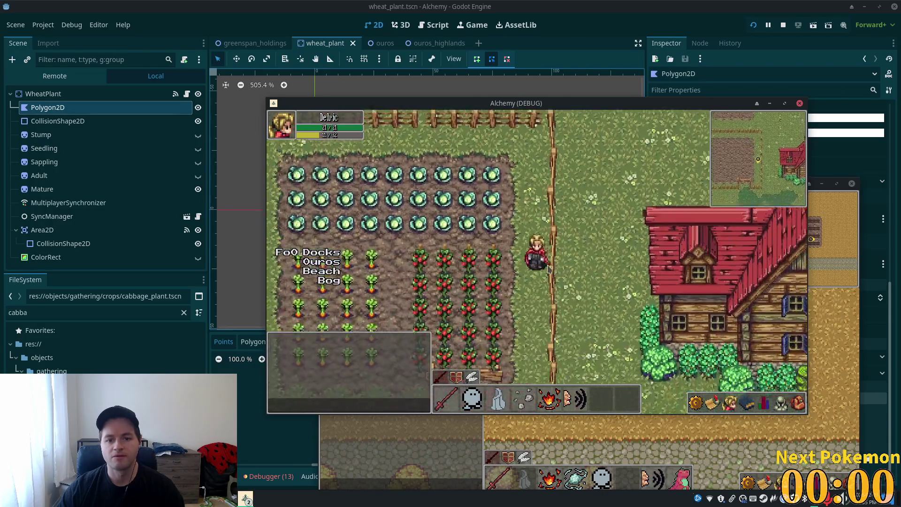
pyautogui.press('Left')
pyautogui.press('Down')
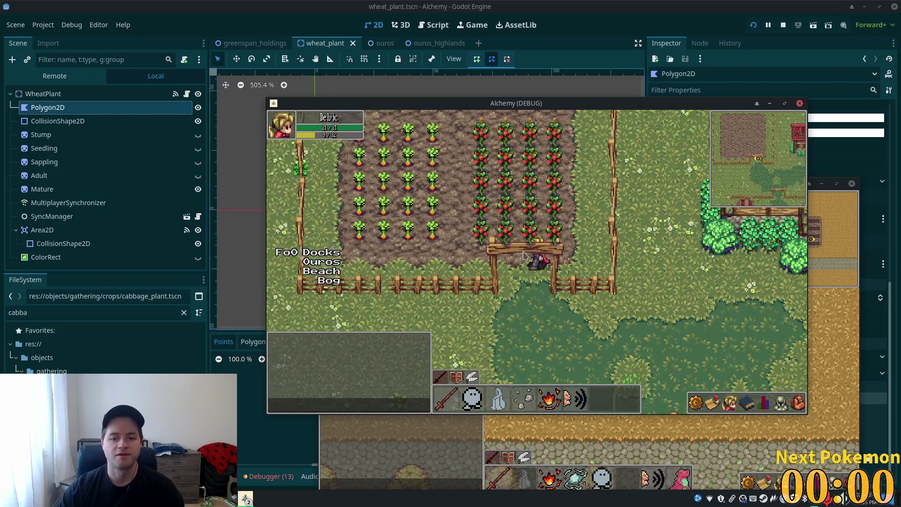
pyautogui.click(699, 3)
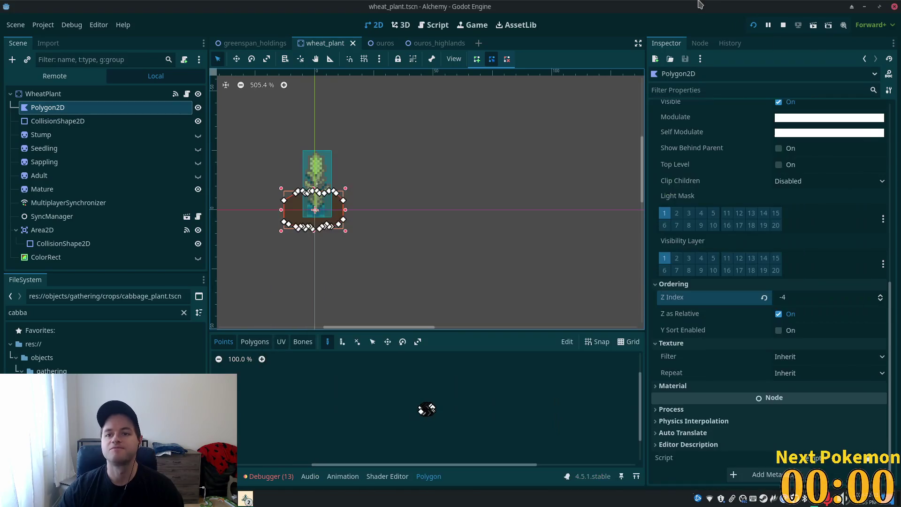
# Step: In the greenspan_holdings scene, pick the fences & walls tile source in the TileMap panel
pyautogui.click(255, 42)
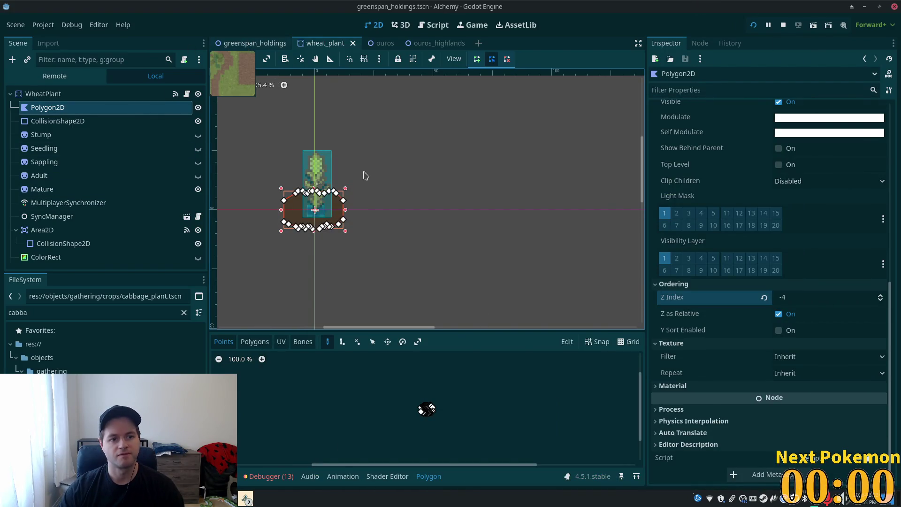
pyautogui.scroll(-5, 300, 403)
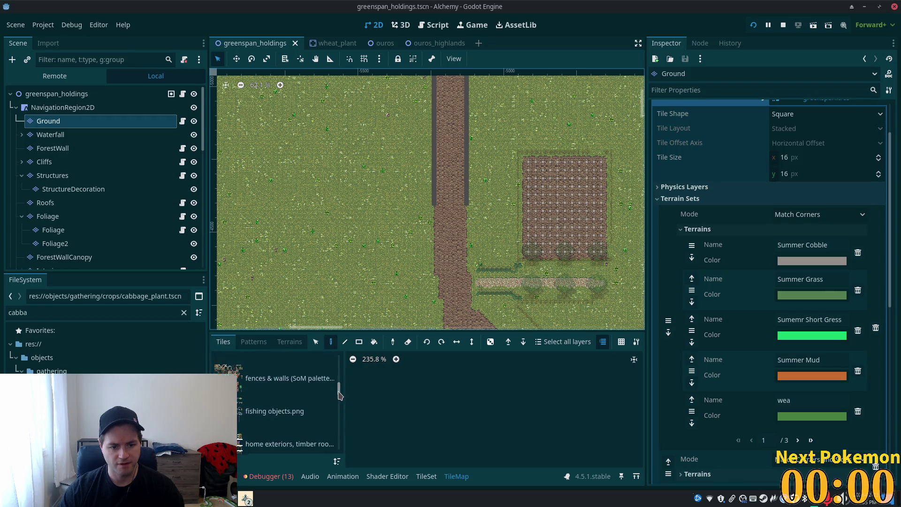
pyautogui.click(276, 402)
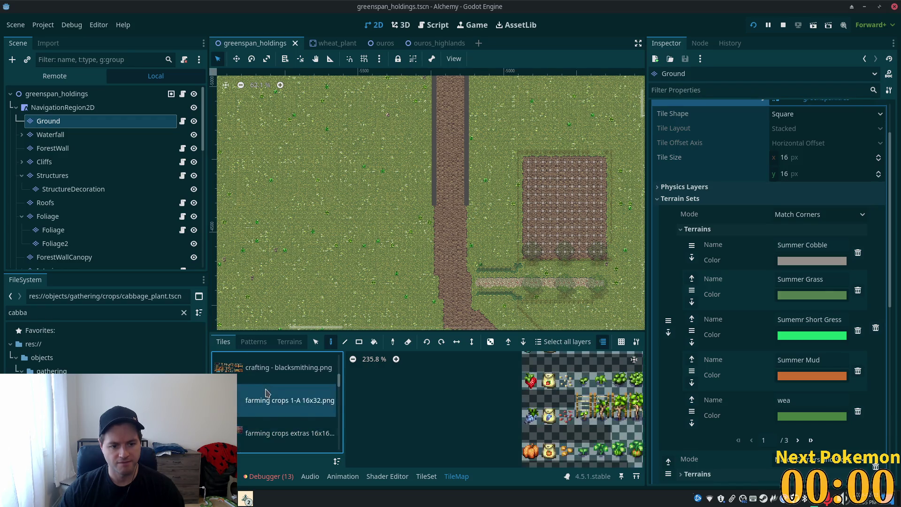
pyautogui.scroll(-2, 268, 392)
pyautogui.click(262, 418)
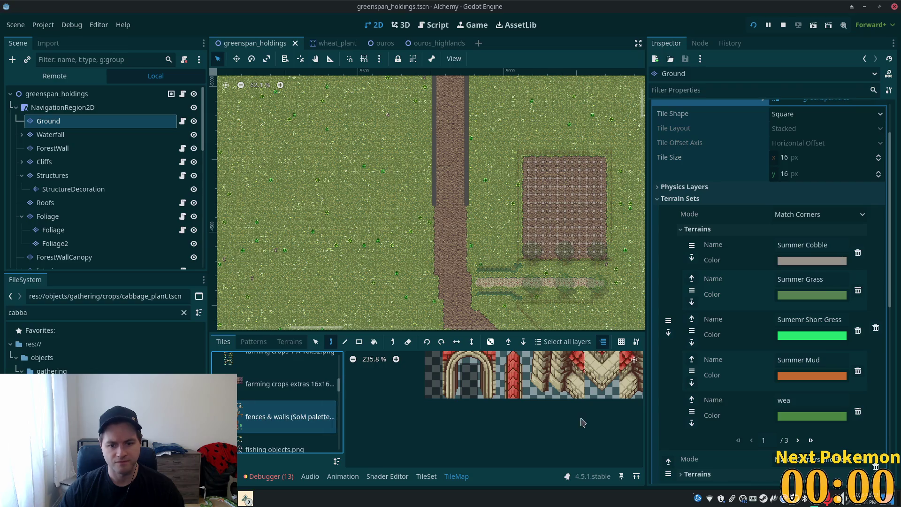
pyautogui.scroll(-5, 544, 413)
pyautogui.scroll(5, 540, 441)
# Step: Open the fence tiles in the TileSet editor, zoomed in, and switch to Select mode
pyautogui.click(426, 476)
pyautogui.scroll(-4, 565, 427)
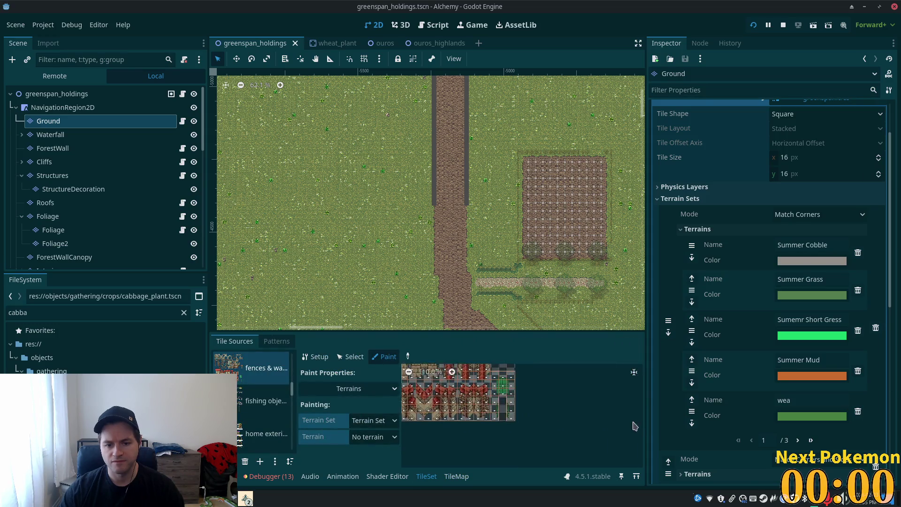
pyautogui.scroll(3, 507, 418)
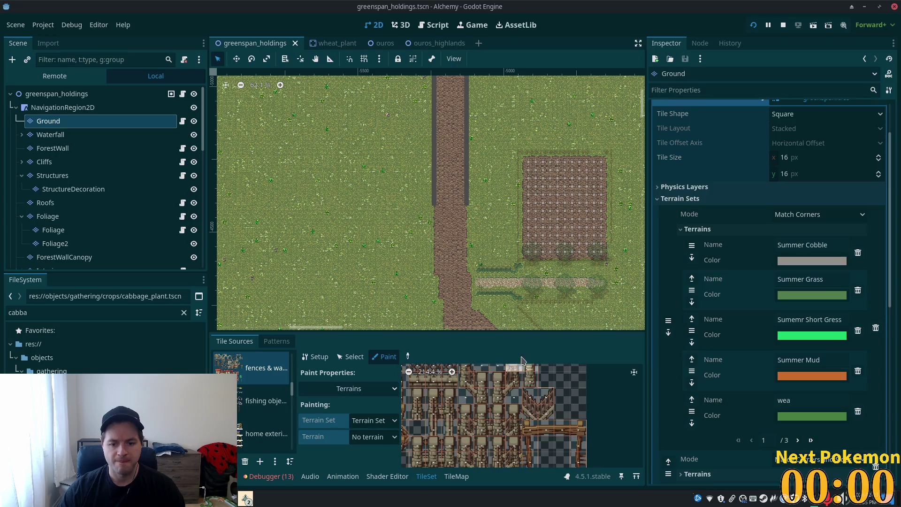
pyautogui.scroll(3, 587, 384)
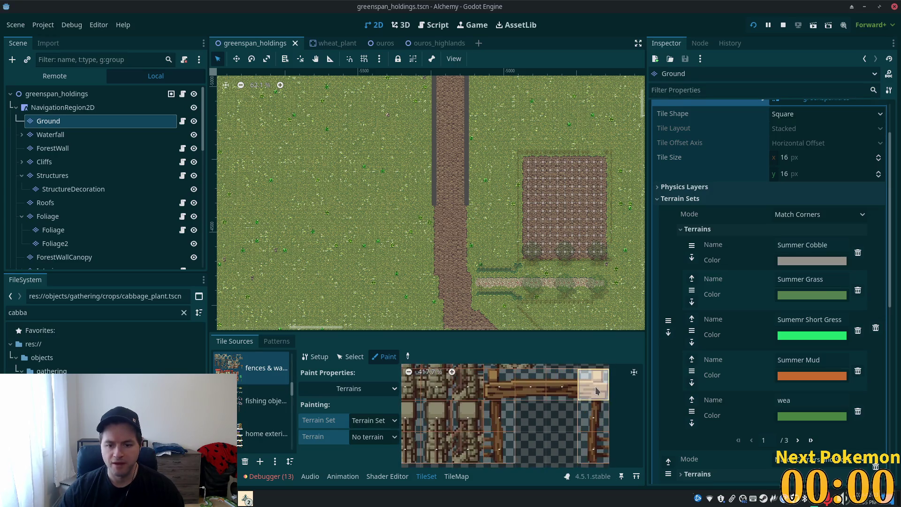
pyautogui.click(495, 382)
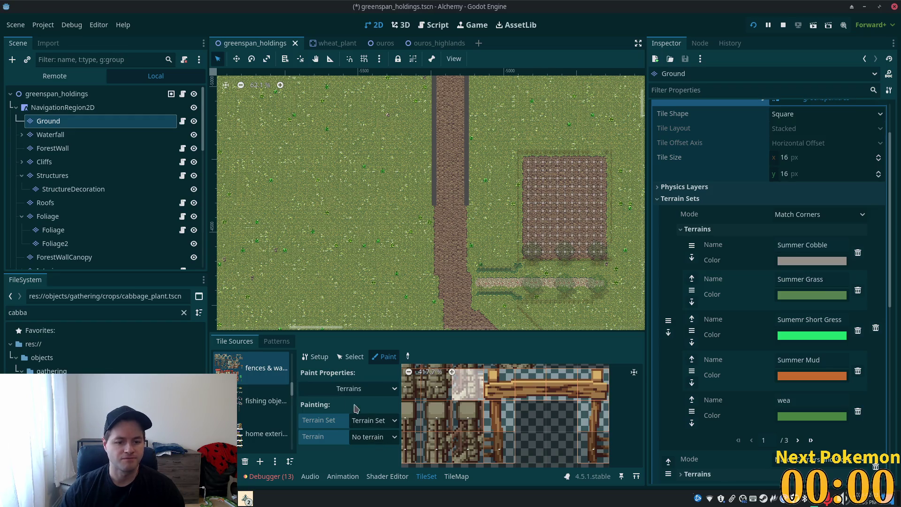
pyautogui.click(350, 357)
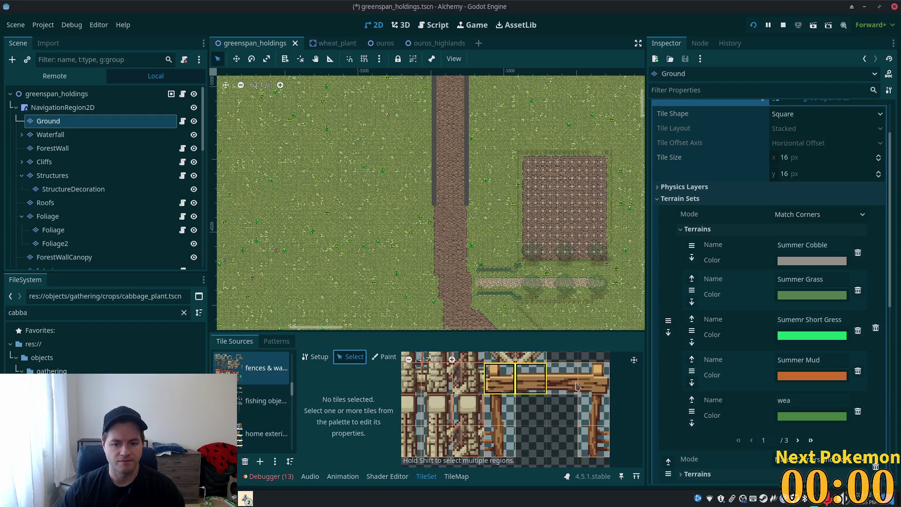
# Step: Set the selected fence rail tiles' Z Index to 6, save, and launch the game
pyautogui.click(594, 387)
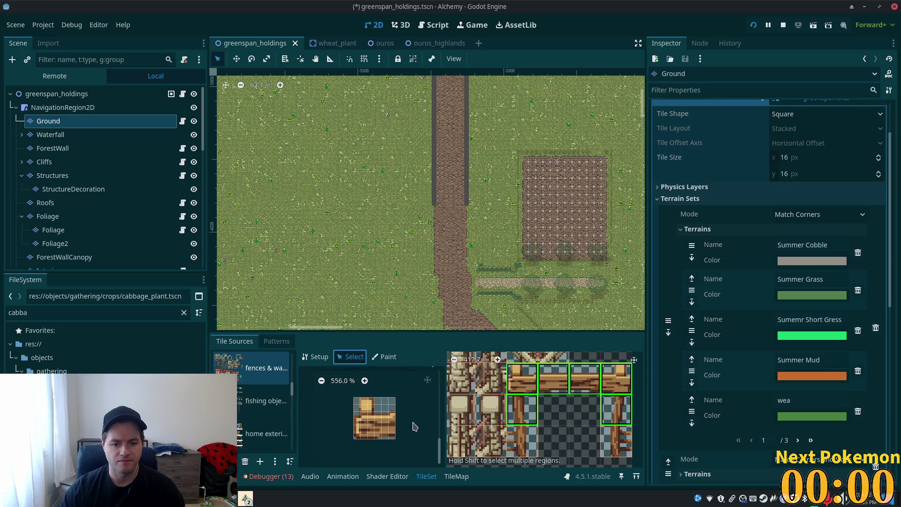
pyautogui.moveTo(437, 451); pyautogui.dragTo(450, 403)
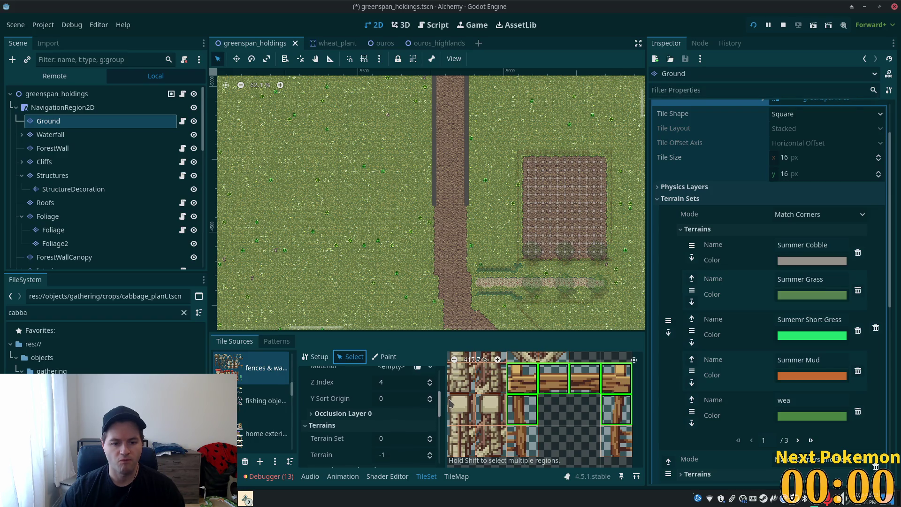
pyautogui.click(407, 388)
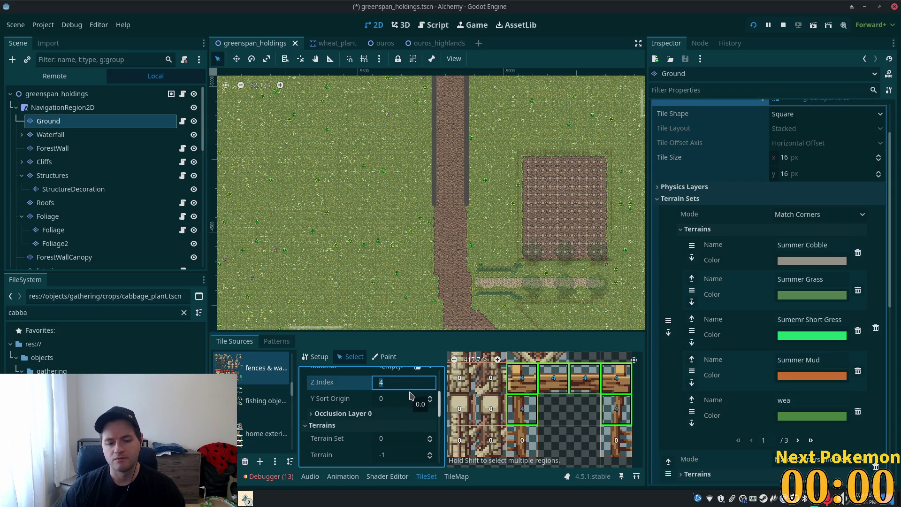
pyautogui.write('6')
pyautogui.press('F5')
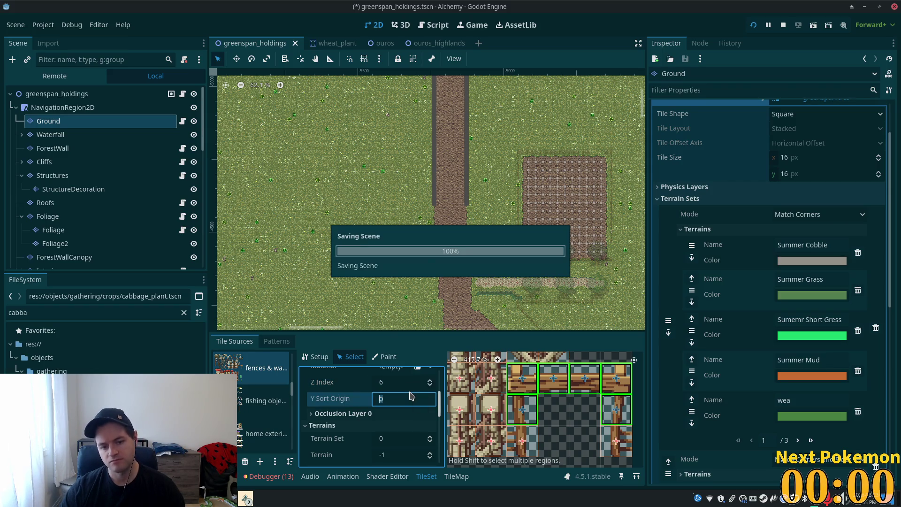
pyautogui.press('Up')
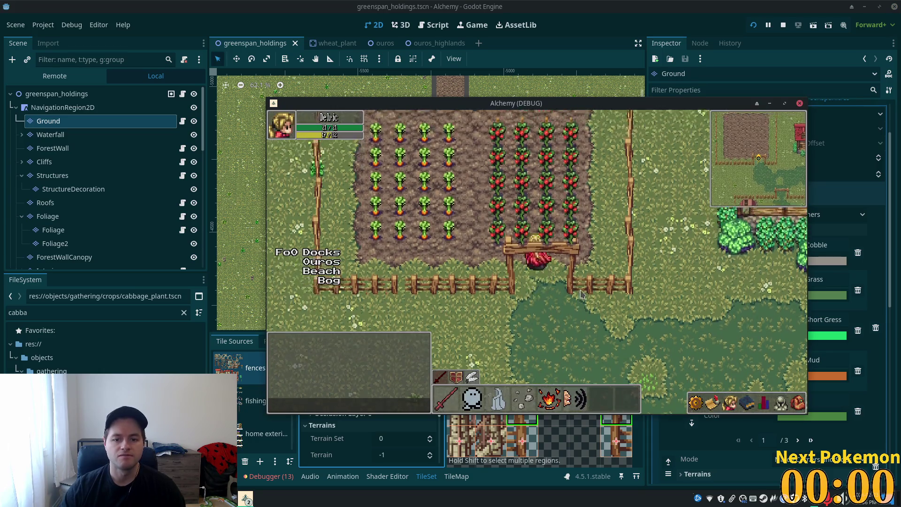
# Step: Restart the game and spread the two Alchemy (DEBUG) windows apart side by side
pyautogui.press('Down')
pyautogui.click(759, 23)
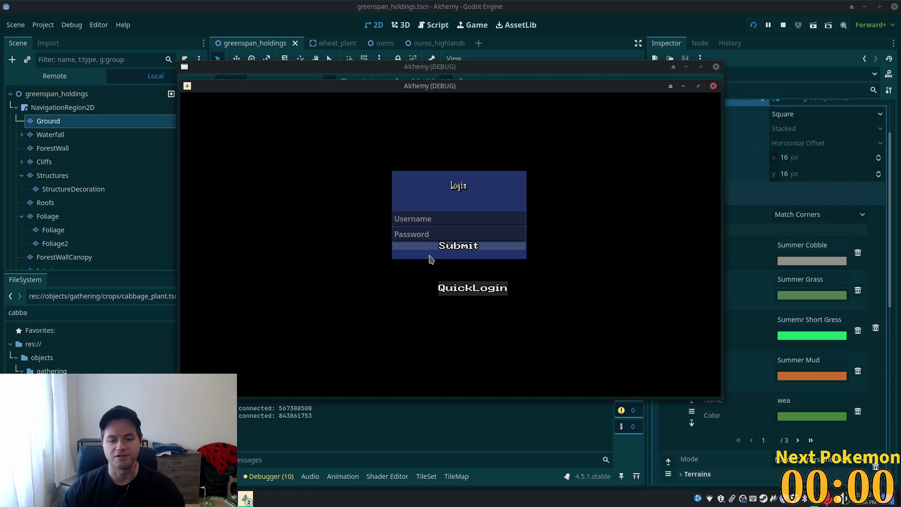
pyautogui.moveTo(368, 89)
pyautogui.mouseDown()
pyautogui.moveTo(300, 91)
pyautogui.moveTo(259, 117)
pyautogui.mouseUp()
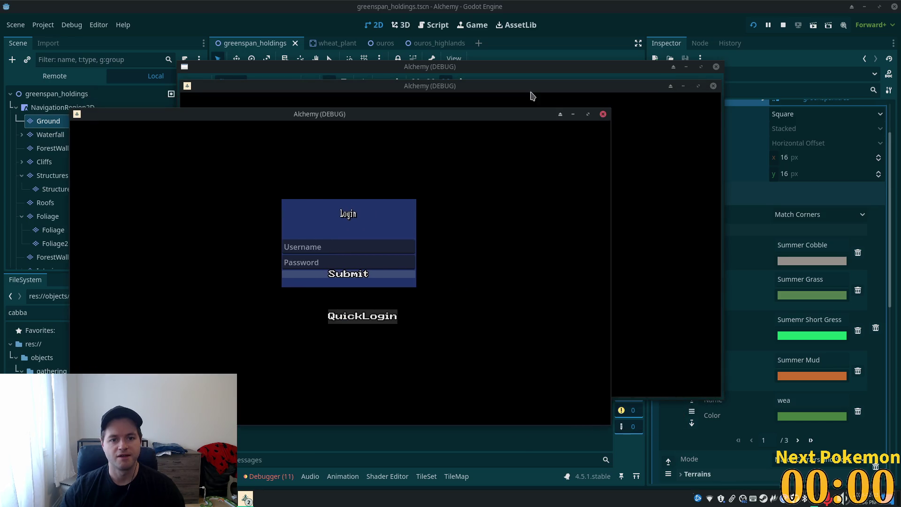
pyautogui.moveTo(541, 88); pyautogui.dragTo(664, 120)
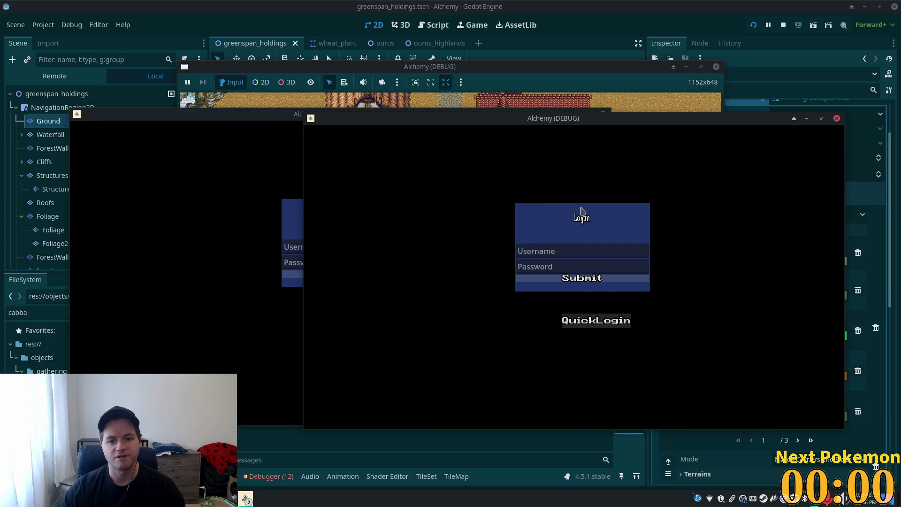
# Step: Walk characters through the fenced Greenspan field and beside the Ouros wheat, then stop the game
pyautogui.press('w')
pyautogui.press('d')
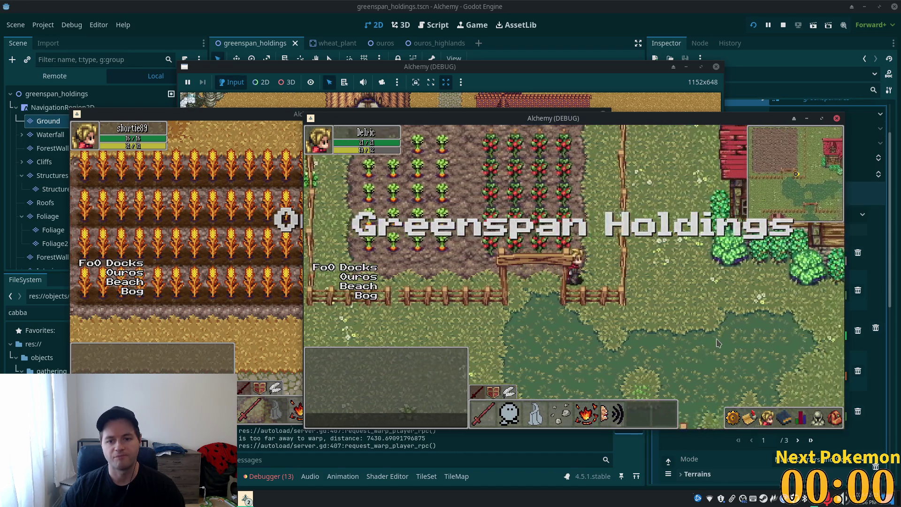
pyautogui.press('w')
pyautogui.press('s')
pyautogui.press('a')
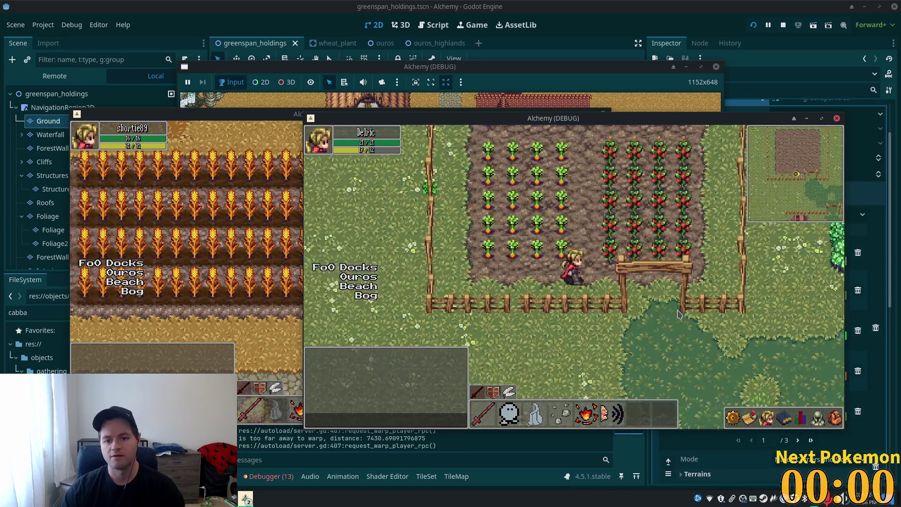
pyautogui.press('s')
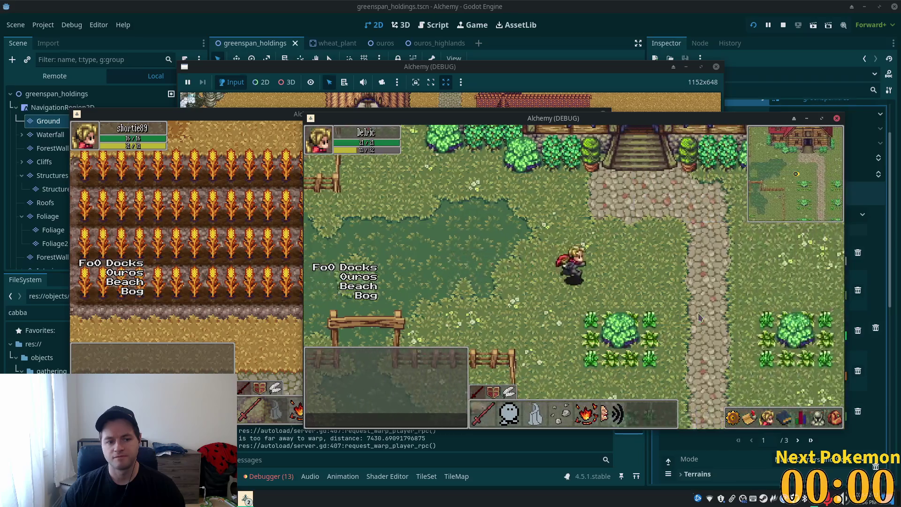
pyautogui.press('d')
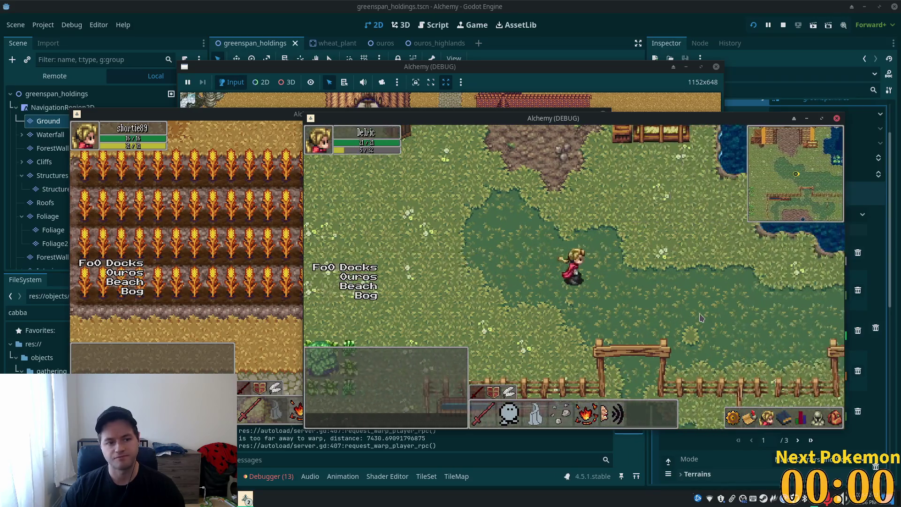
pyautogui.press('d')
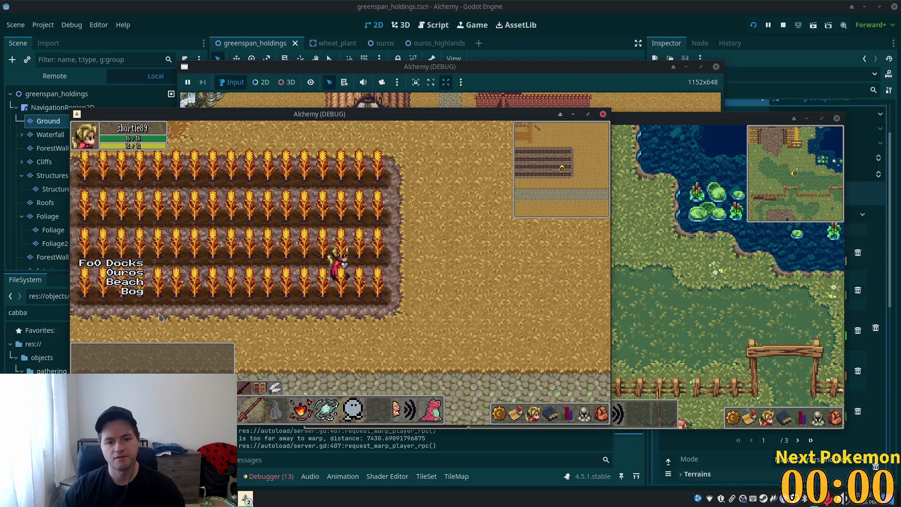
pyautogui.press('a')
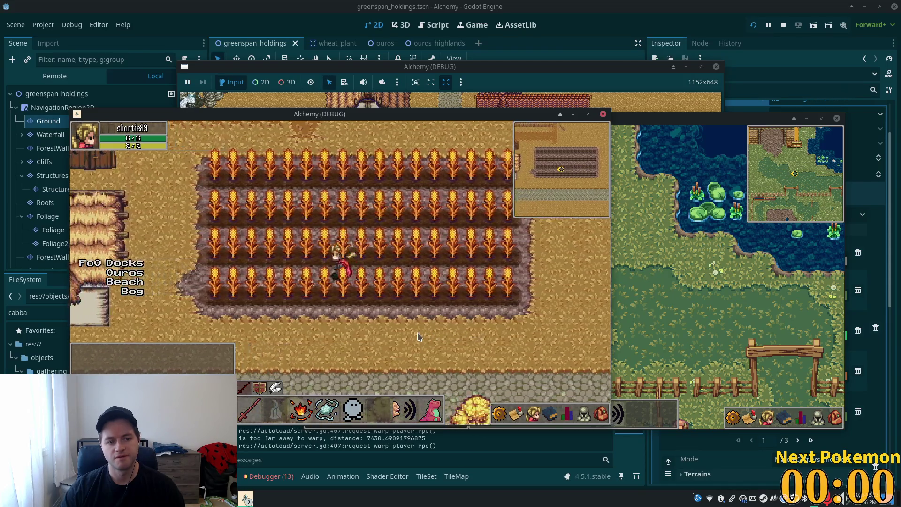
pyautogui.press('a')
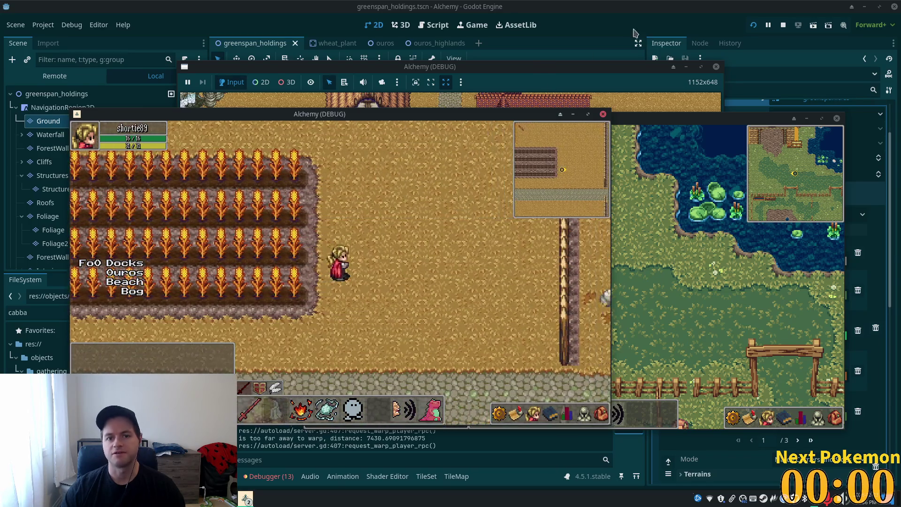
pyautogui.press('F8')
pyautogui.click(400, 26)
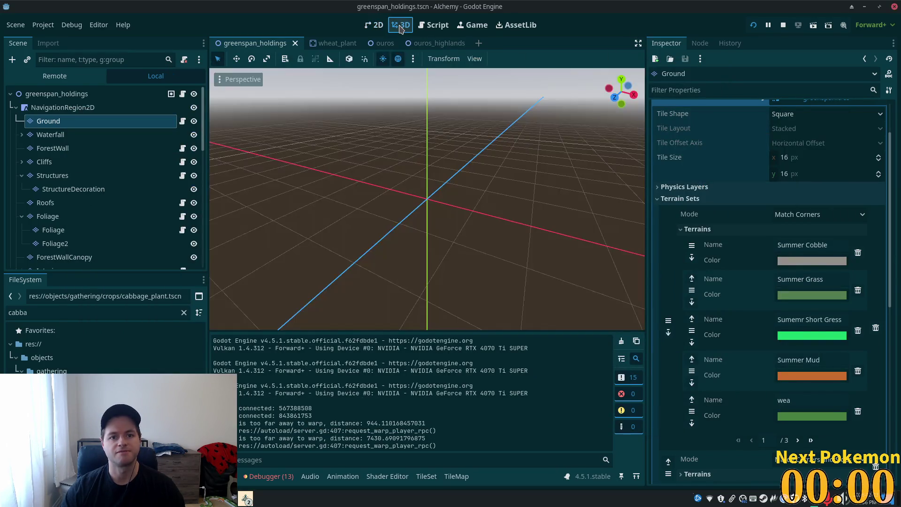
# Step: Open the ouros scene in 2D, select its Ground tile layer, and switch to tile selection
pyautogui.click(374, 25)
pyautogui.click(373, 43)
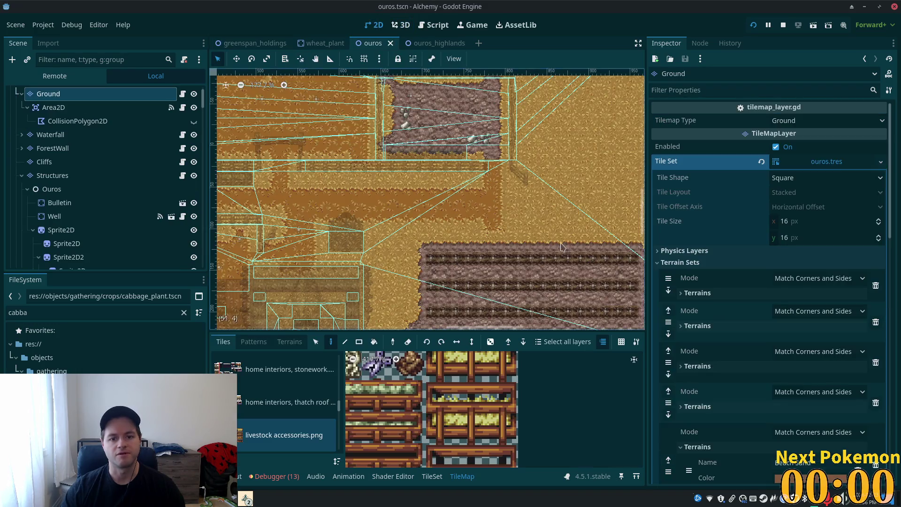
pyautogui.scroll(4, 516, 263)
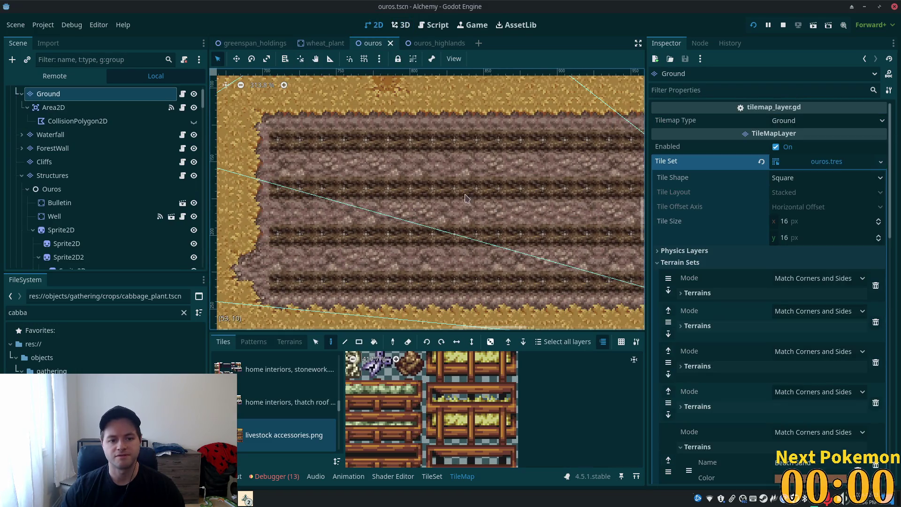
pyautogui.click(70, 107)
pyautogui.click(72, 97)
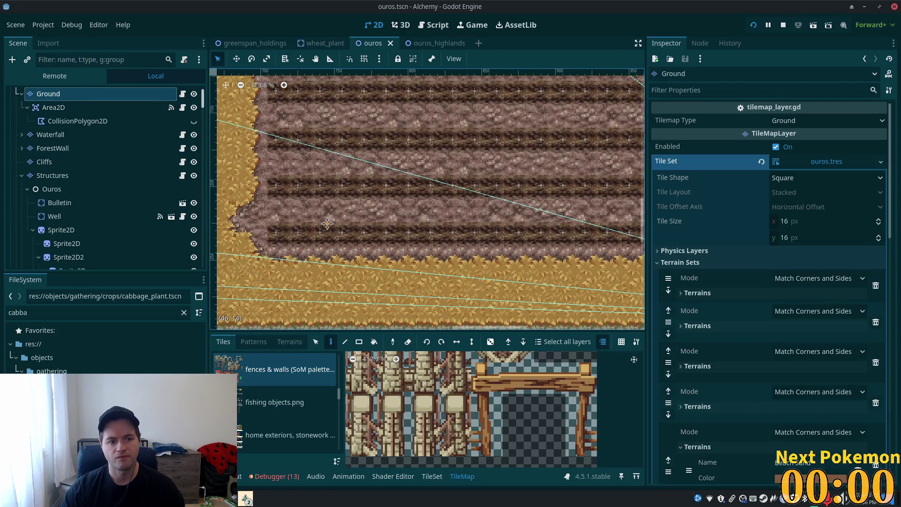
pyautogui.scroll(-4, 165, 206)
pyautogui.scroll(1, 347, 293)
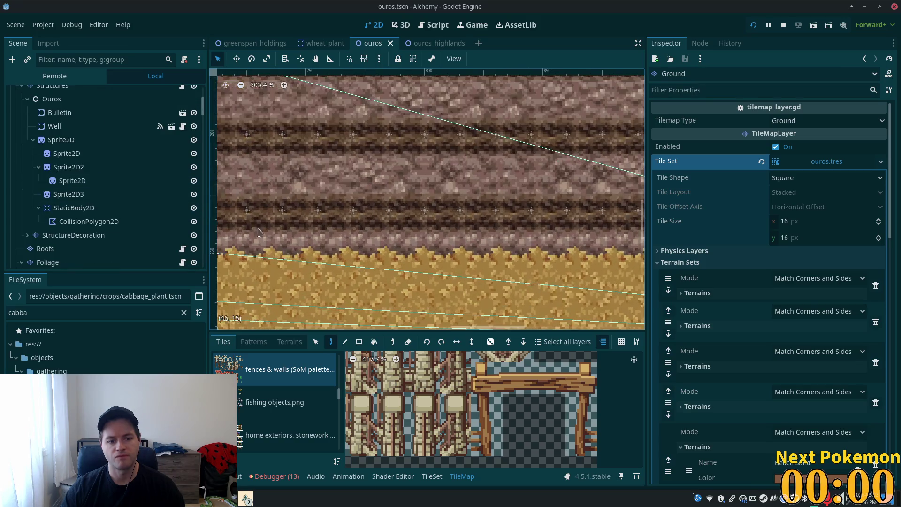
pyautogui.scroll(-3, 347, 293)
pyautogui.press('s')
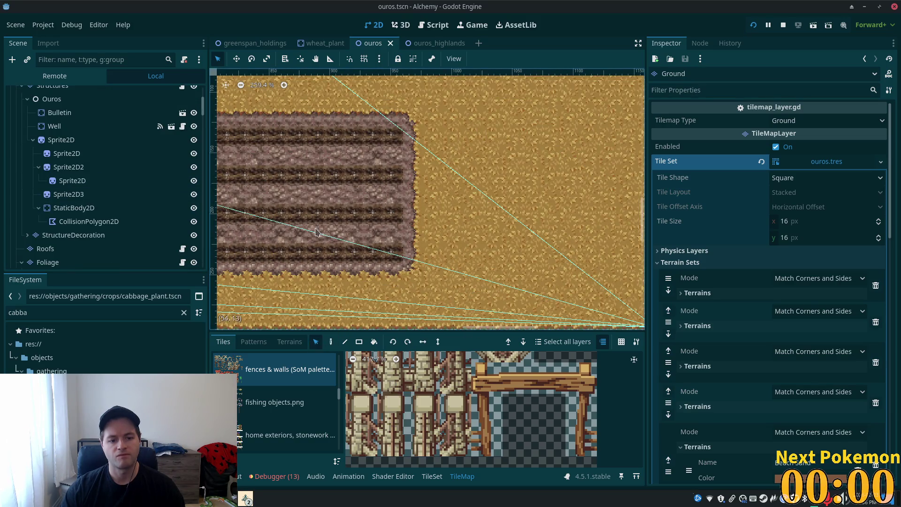
# Step: From the autumn forest (clean).png source, test-stamp a cobblestone row over the top furrows, then undo
pyautogui.hscroll(-3, 587, 222)
pyautogui.scroll(10, 291, 403)
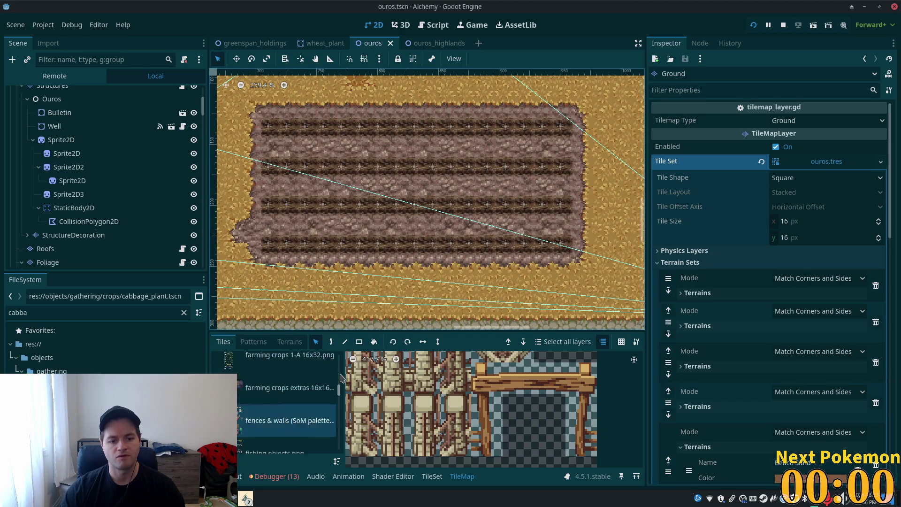
pyautogui.click(304, 367)
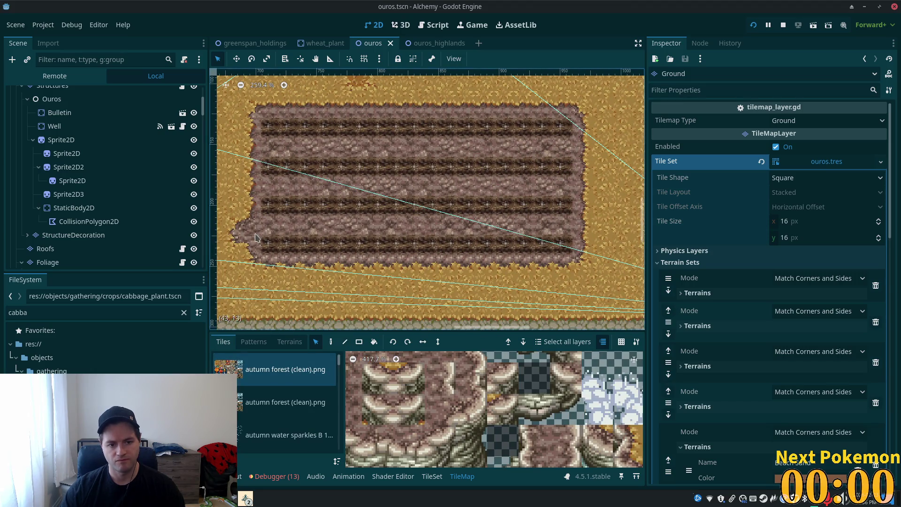
pyautogui.moveTo(264, 230); pyautogui.dragTo(561, 235)
pyautogui.click(331, 342)
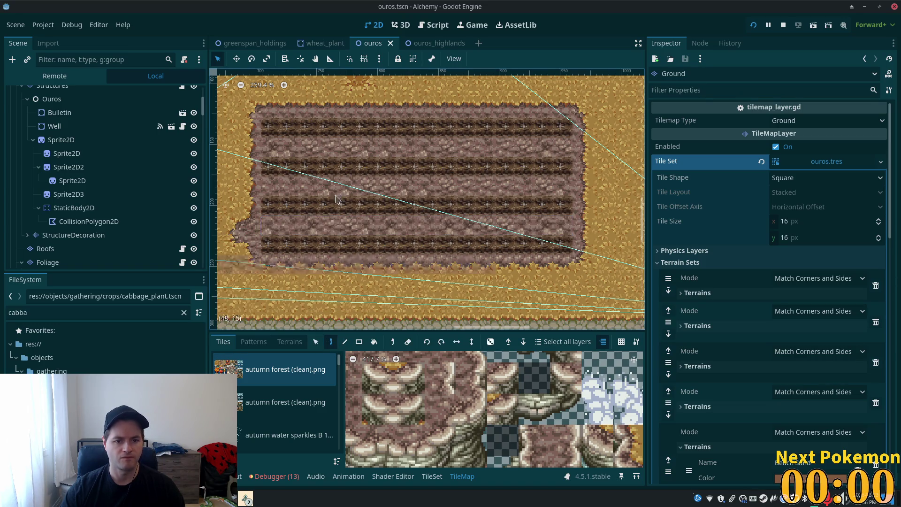
pyautogui.moveTo(418, 135); pyautogui.dragTo(424, 174)
pyautogui.hotkey('ctrl', 'z')
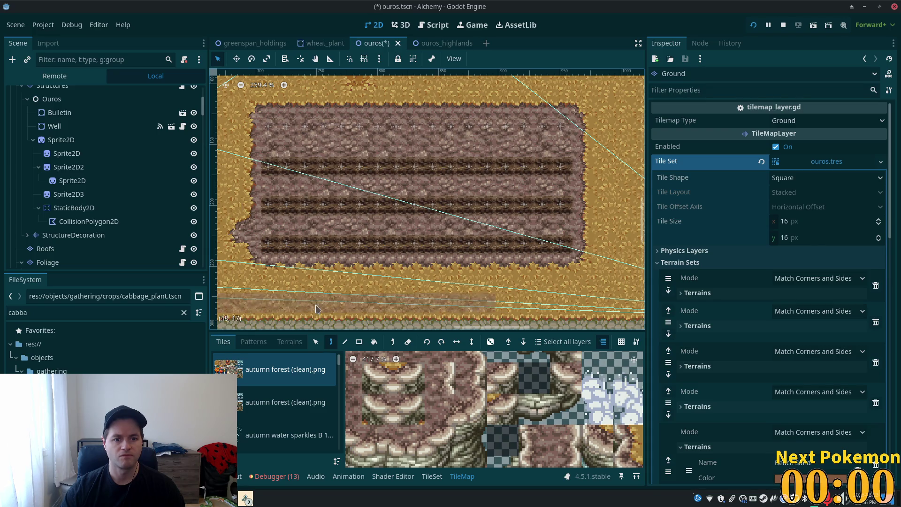
# Step: Copy a one-tile-high cobblestone row and stamp it over the lower dark strip
pyautogui.click(316, 341)
pyautogui.moveTo(274, 192); pyautogui.dragTo(564, 188)
pyautogui.click(331, 342)
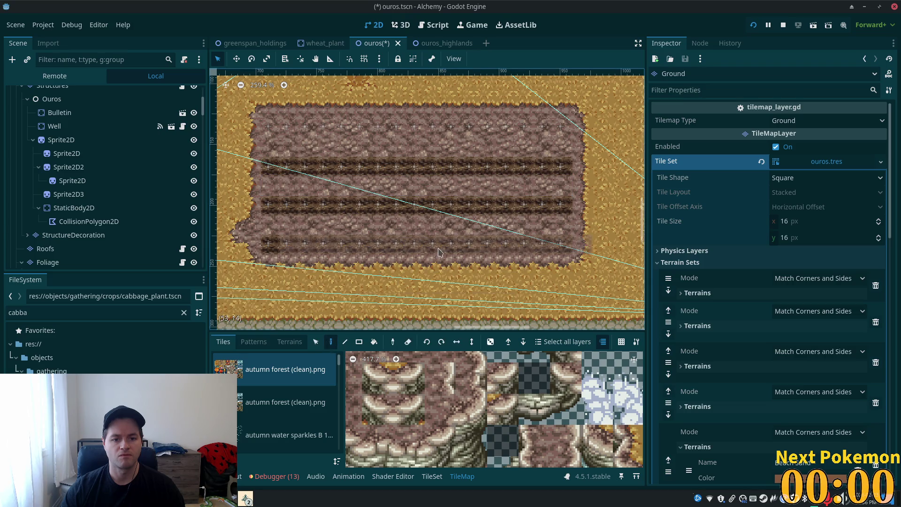
pyautogui.click(357, 220)
pyautogui.hotkey('ctrl', 'z')
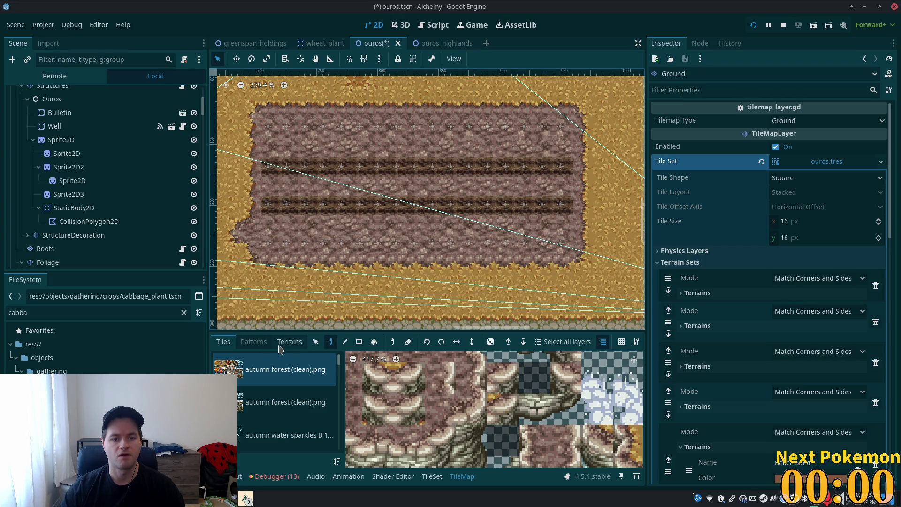
pyautogui.click(316, 342)
pyautogui.moveTo(265, 102); pyautogui.dragTo(516, 128)
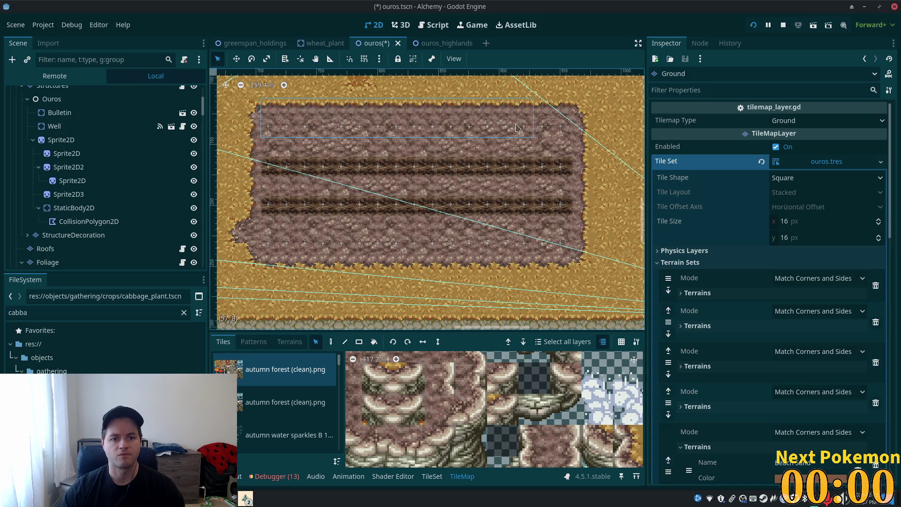
pyautogui.moveTo(267, 147); pyautogui.dragTo(570, 148)
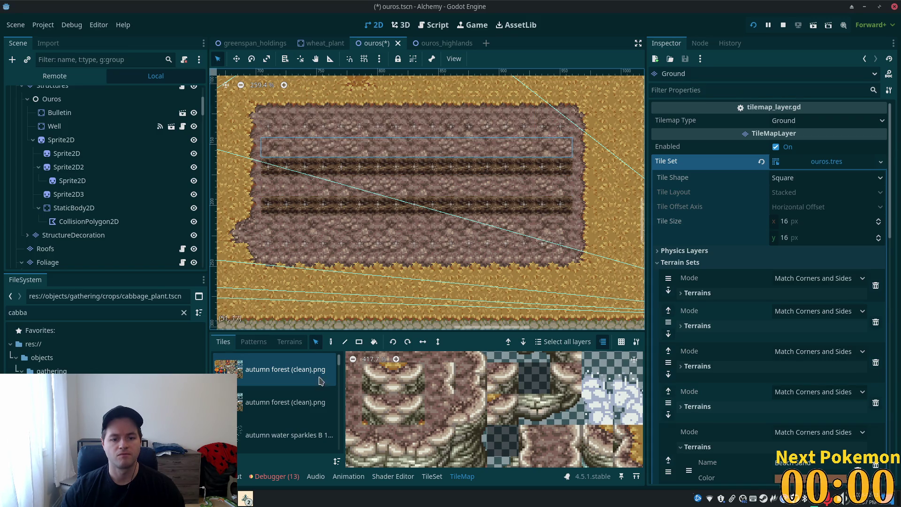
pyautogui.click(331, 341)
pyautogui.click(416, 203)
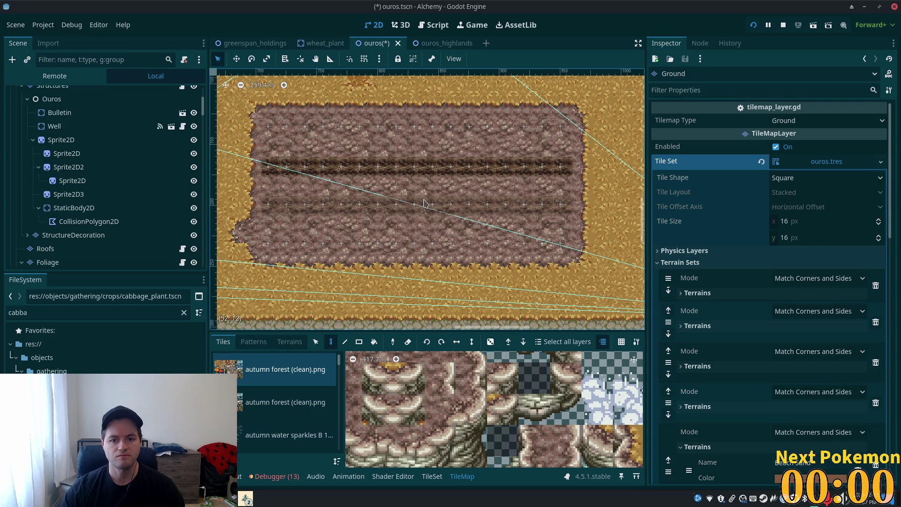
# Step: Cover the remaining dark strip with the lower cobblestone row and save the ouros scene
pyautogui.click(316, 342)
pyautogui.moveTo(276, 235); pyautogui.dragTo(560, 235)
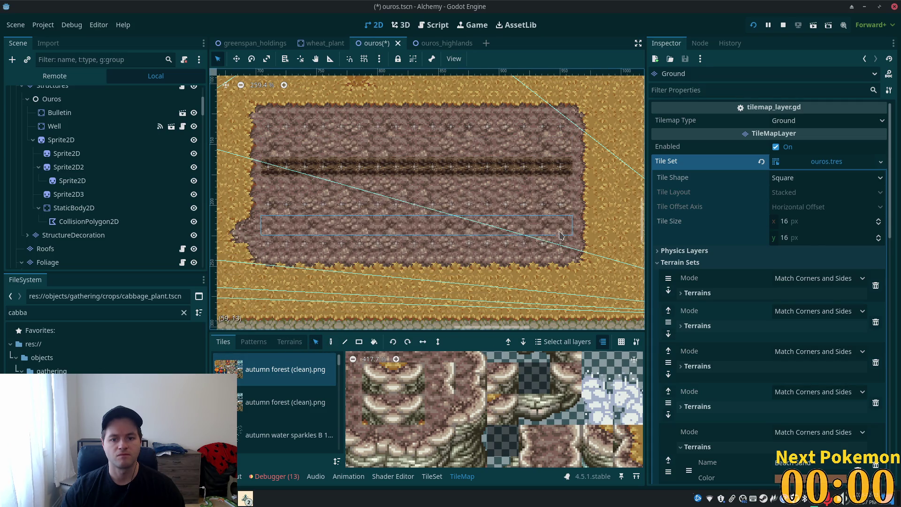
pyautogui.click(330, 342)
pyautogui.click(418, 175)
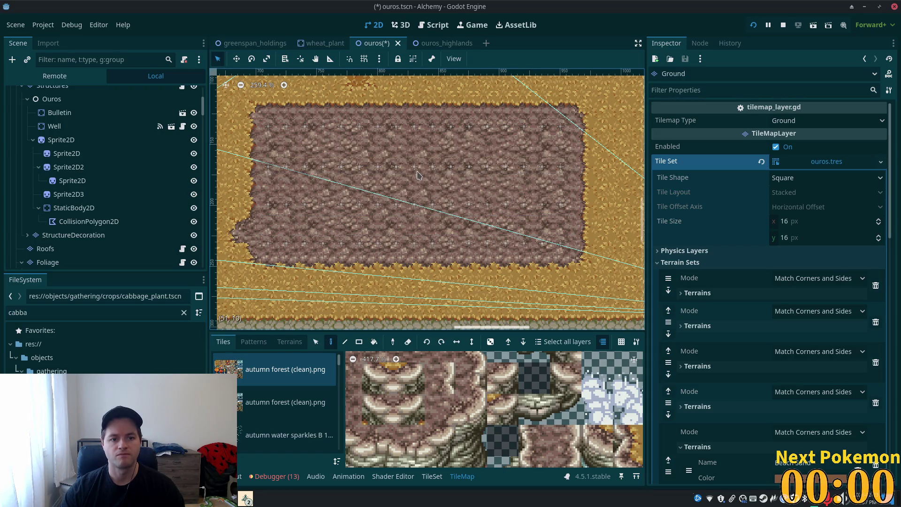
pyautogui.hotkey('ctrl', 's')
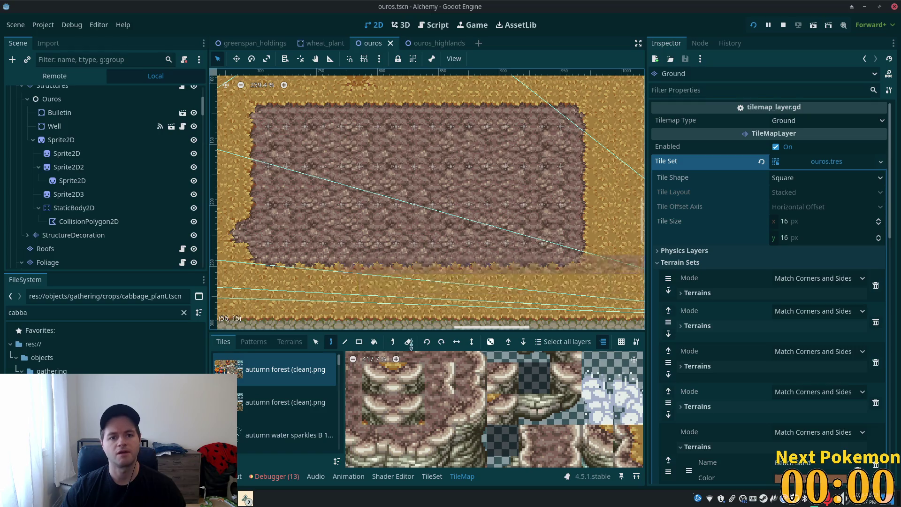
# Step: Walk the player left along the Ouros wheat field, past the thatched house, and down the stone path
pyautogui.click(245, 498)
pyautogui.click(279, 458)
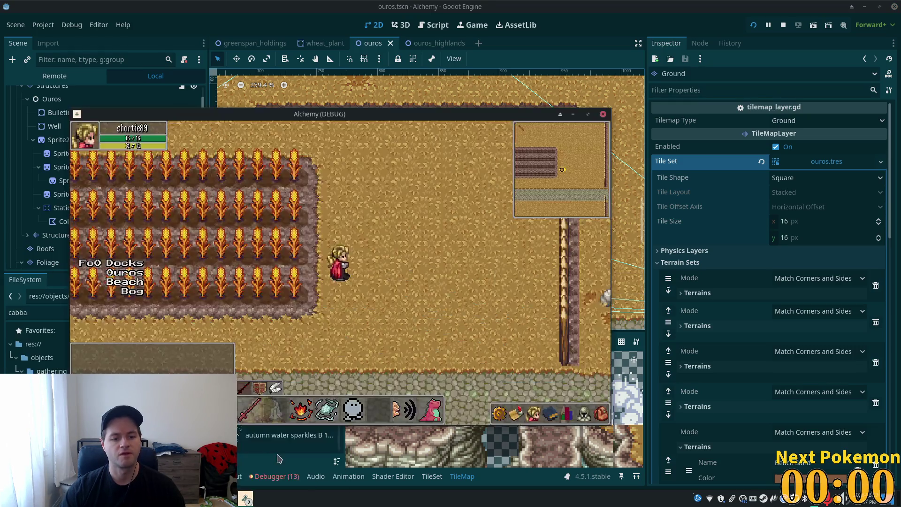
pyautogui.press('Down')
pyautogui.press('Left')
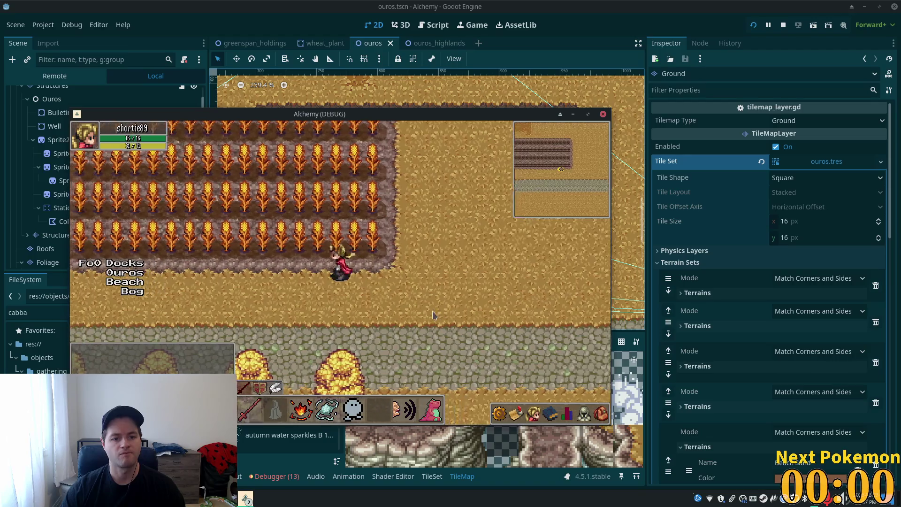
pyautogui.press('Left')
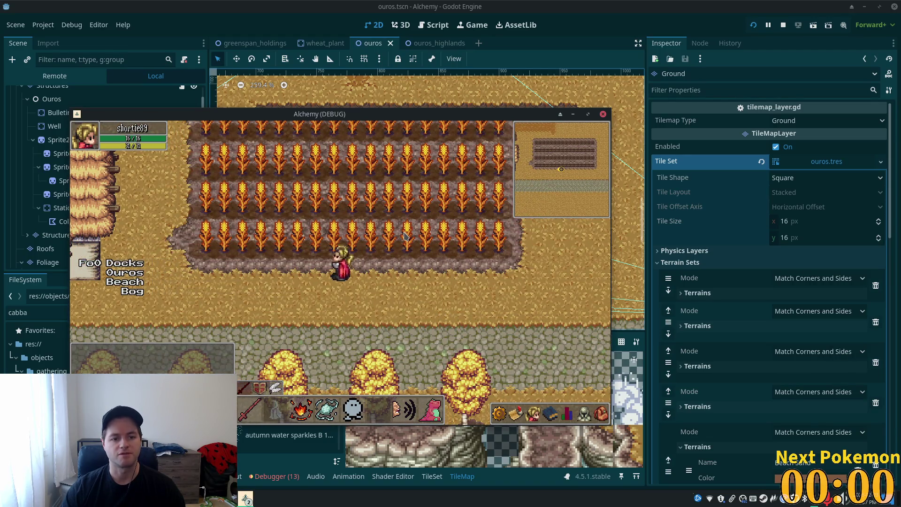
pyautogui.press('Up')
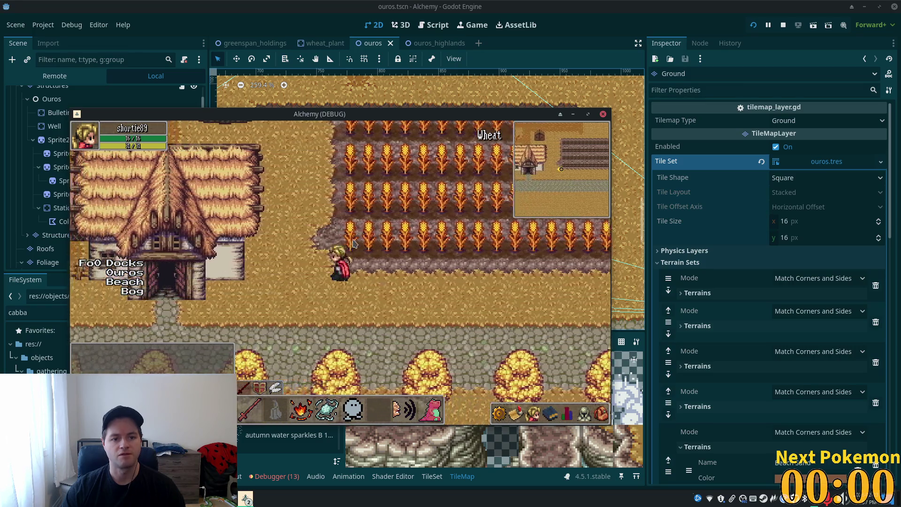
pyautogui.press('Right')
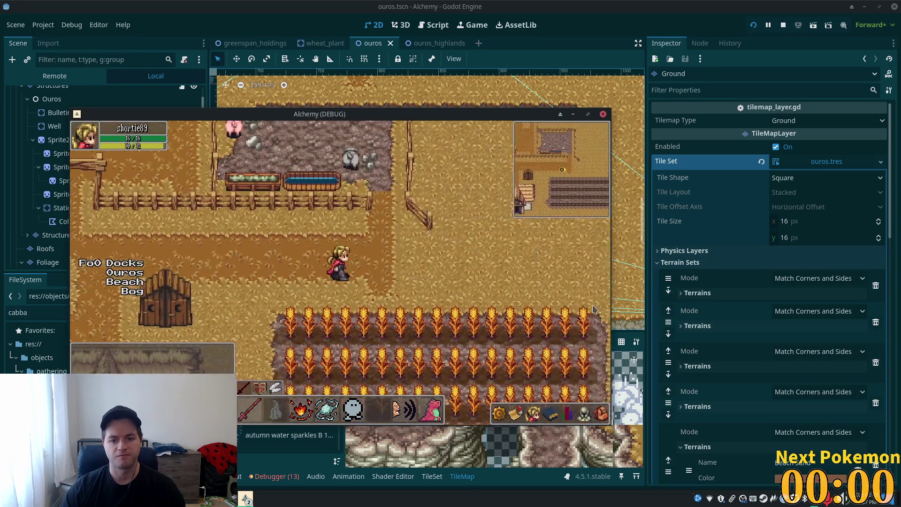
pyautogui.press('Down')
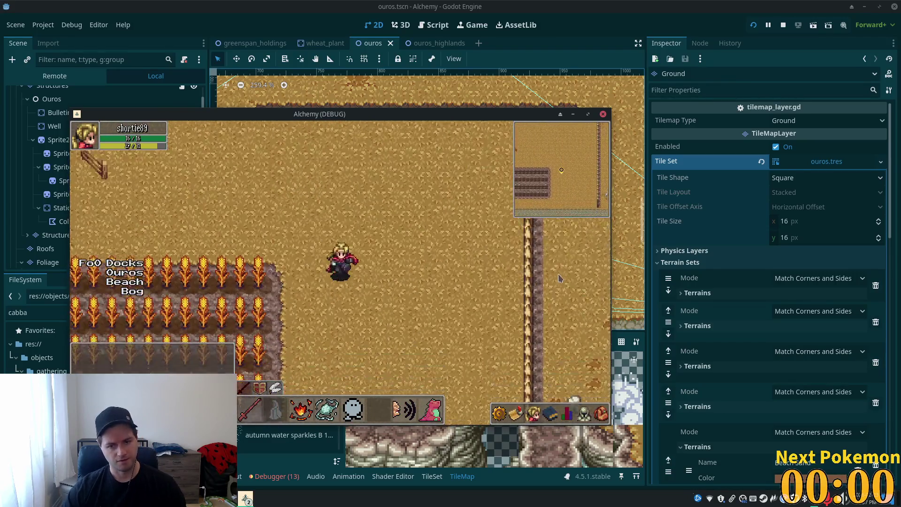
pyautogui.press('Left')
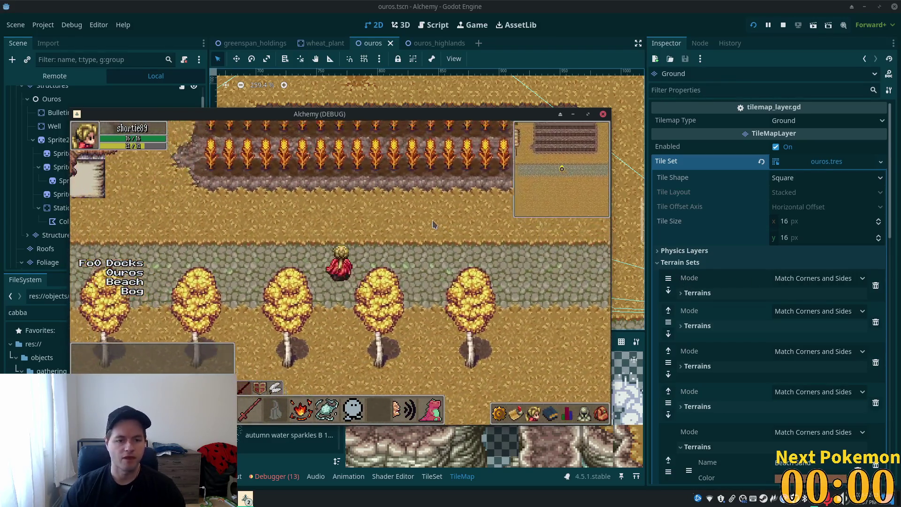
# Step: Switch to the greenspan_holdings scene and open the home exteriors tile sheet
pyautogui.click(266, 44)
pyautogui.click(266, 43)
pyautogui.scroll(-10, 434, 199)
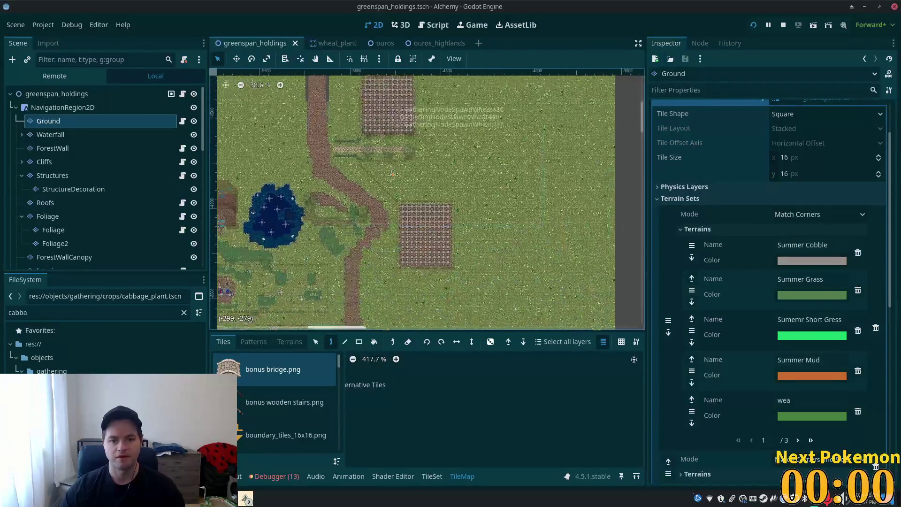
pyautogui.scroll(8, 434, 200)
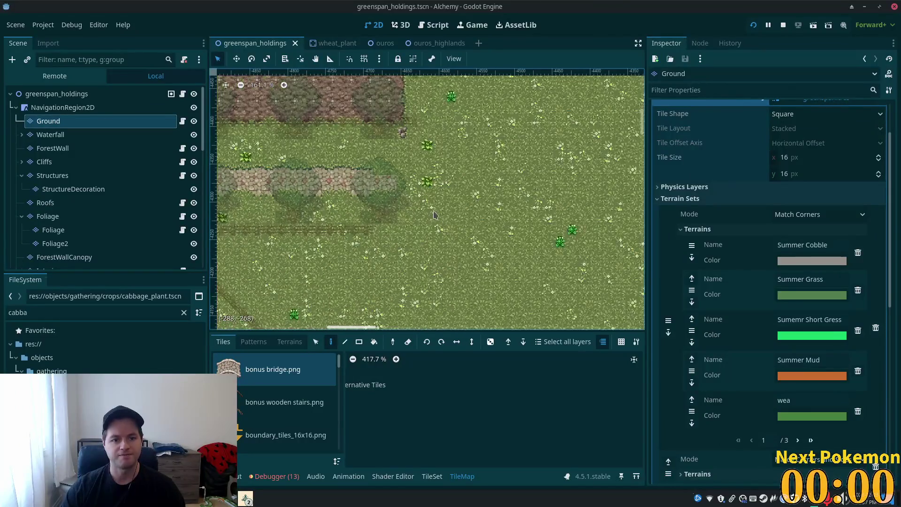
pyautogui.scroll(-2, 470, 201)
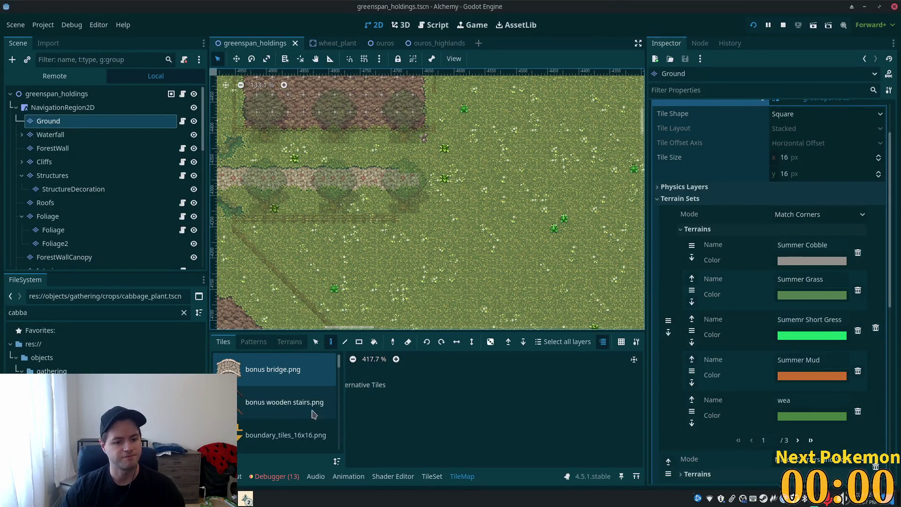
pyautogui.scroll(-8, 281, 403)
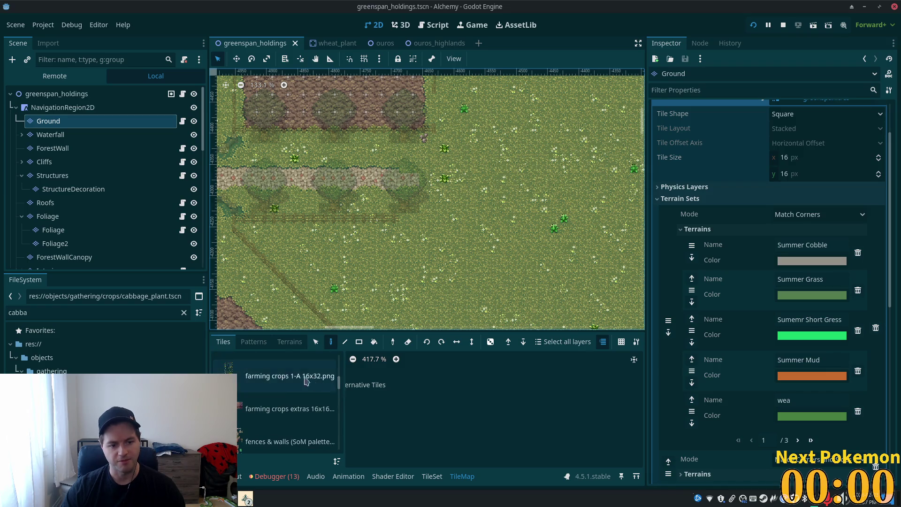
pyautogui.click(270, 430)
pyautogui.scroll(-3, 300, 432)
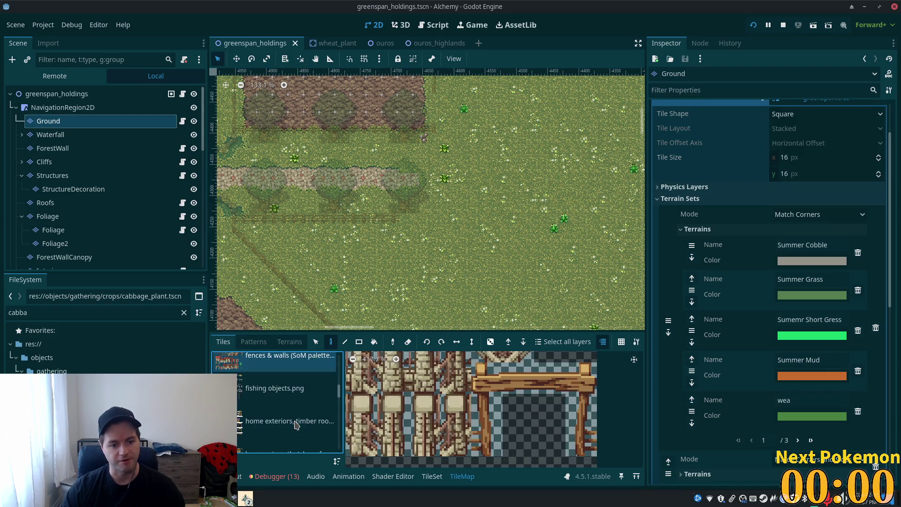
pyautogui.click(291, 419)
# Step: Select a column of red rooftop tiles and make Roofs the active layer
pyautogui.scroll(-2, 305, 422)
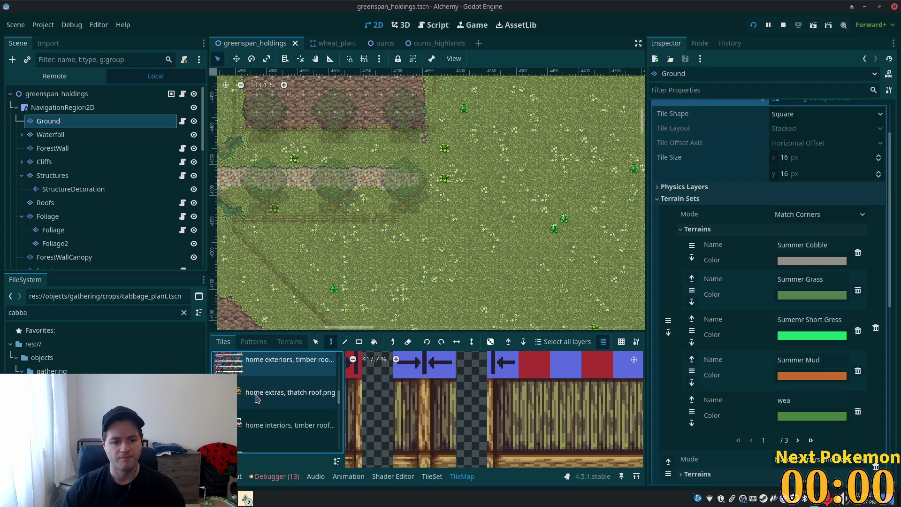
pyautogui.scroll(-4, 495, 419)
pyautogui.scroll(-4, 495, 419)
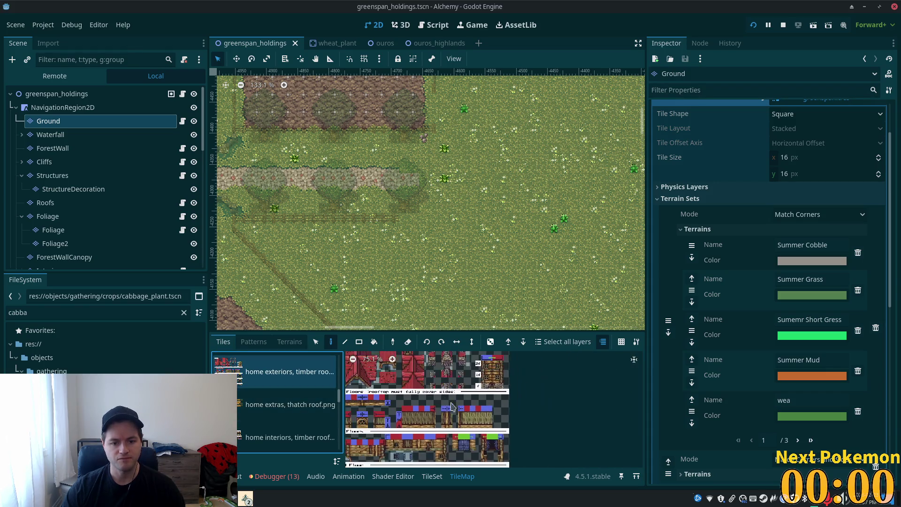
pyautogui.scroll(1, 484, 416)
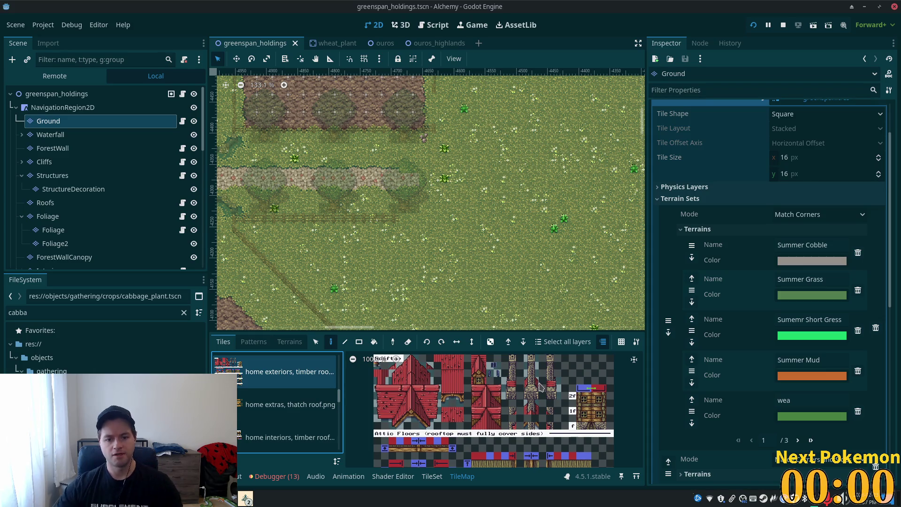
pyautogui.scroll(3, 413, 410)
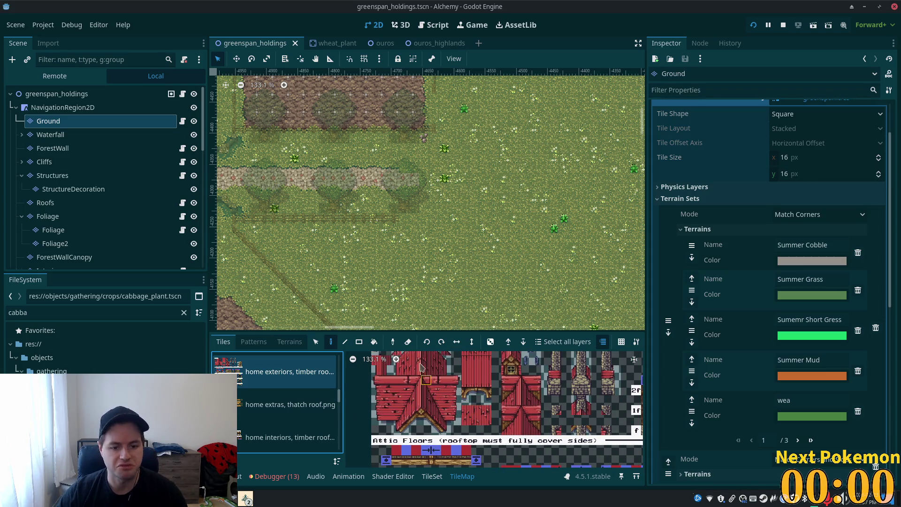
pyautogui.scroll(-2, 464, 401)
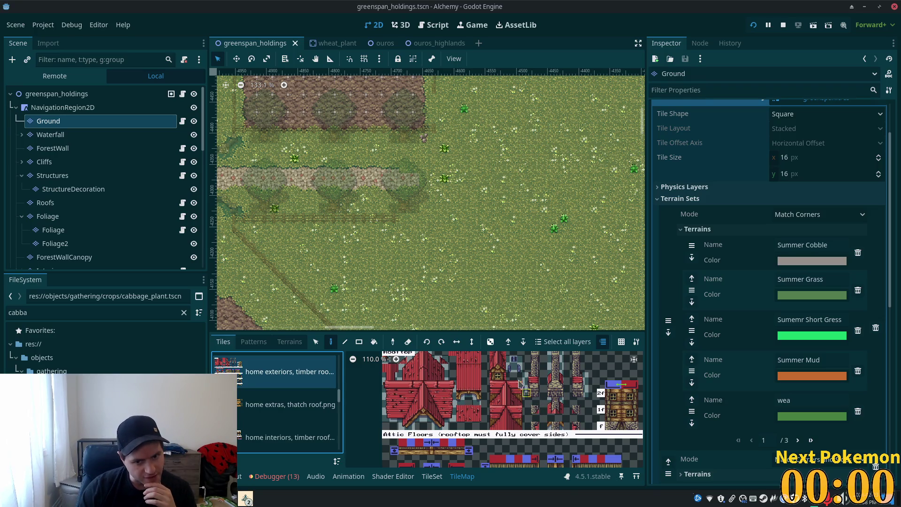
pyautogui.scroll(-2, 518, 383)
pyautogui.scroll(2, 509, 379)
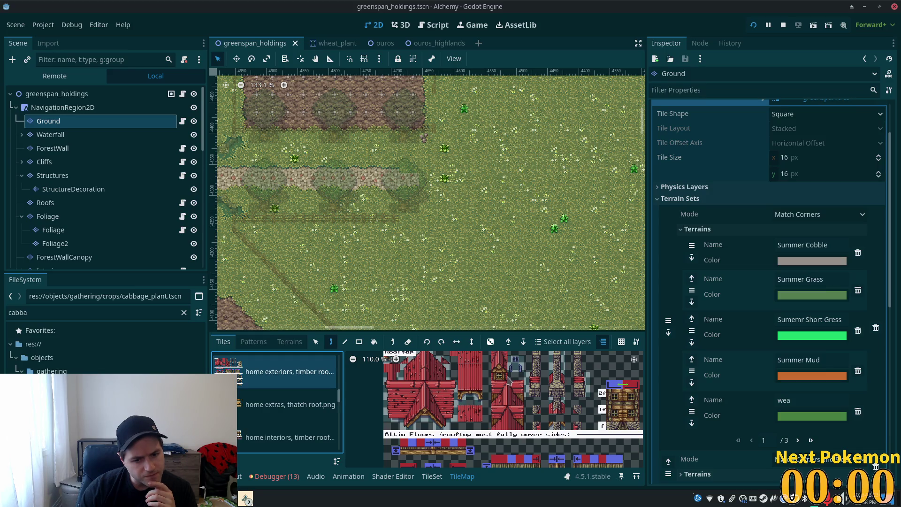
pyautogui.scroll(-3, 449, 369)
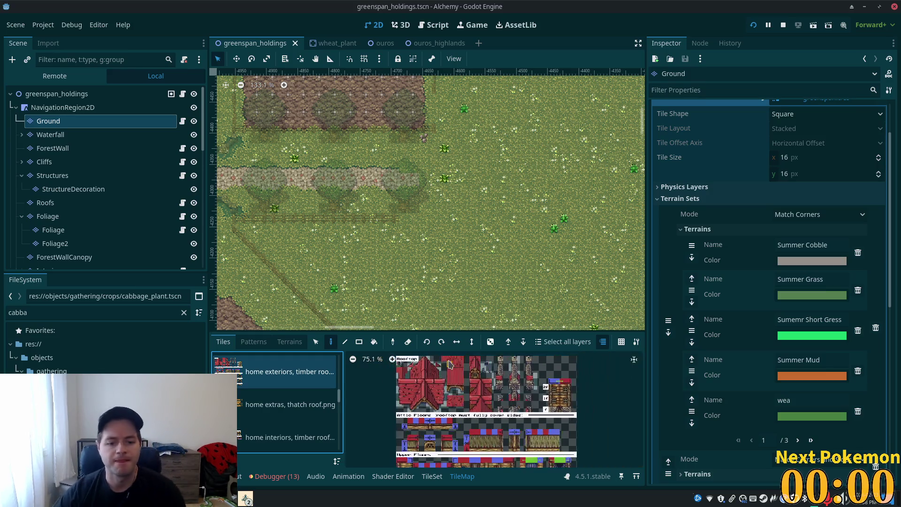
pyautogui.scroll(7, 446, 375)
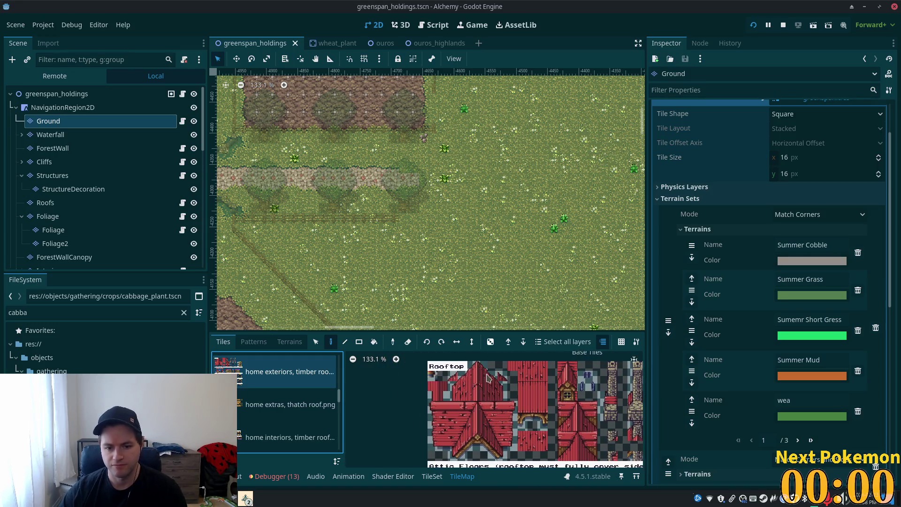
pyautogui.moveTo(478, 371); pyautogui.dragTo(478, 436)
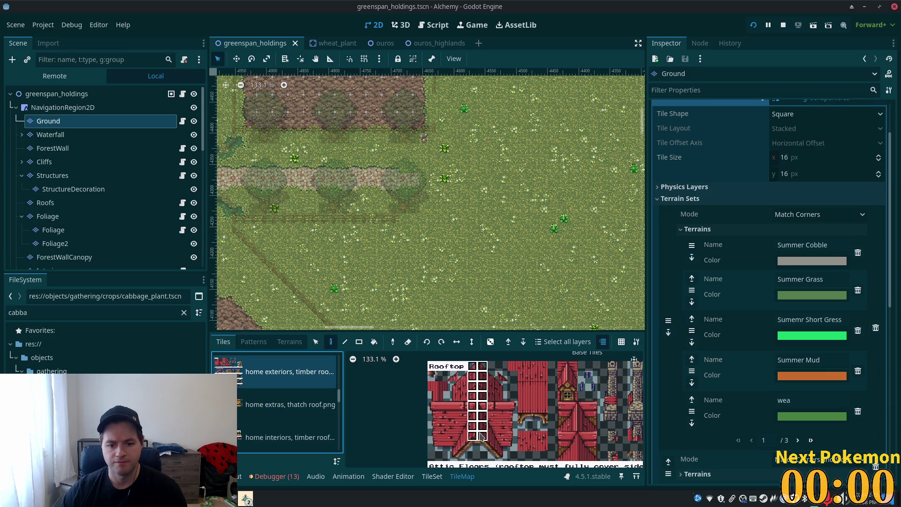
pyautogui.click(52, 206)
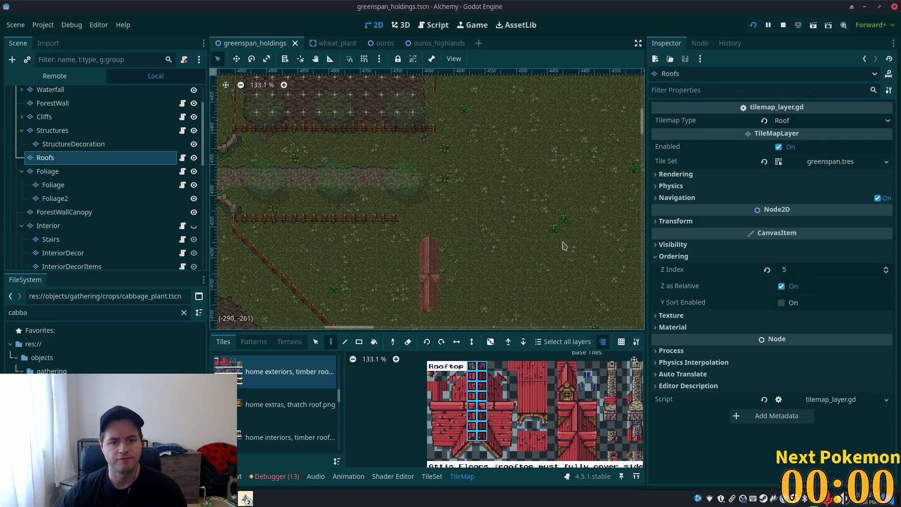
# Step: Drag-select the whole red roof block, including its left-edge tiles, in the Rooftop atlas
pyautogui.scroll(-1, 471, 363)
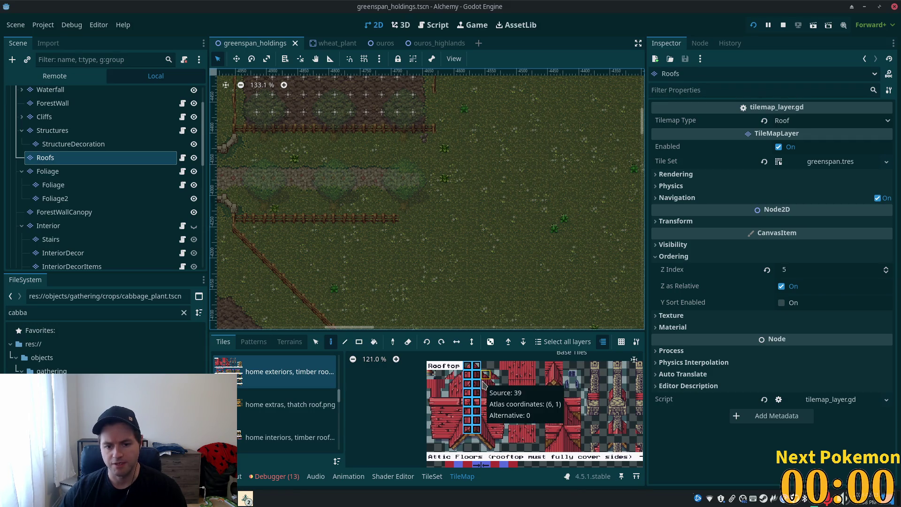
pyautogui.moveTo(483, 377); pyautogui.dragTo(489, 385)
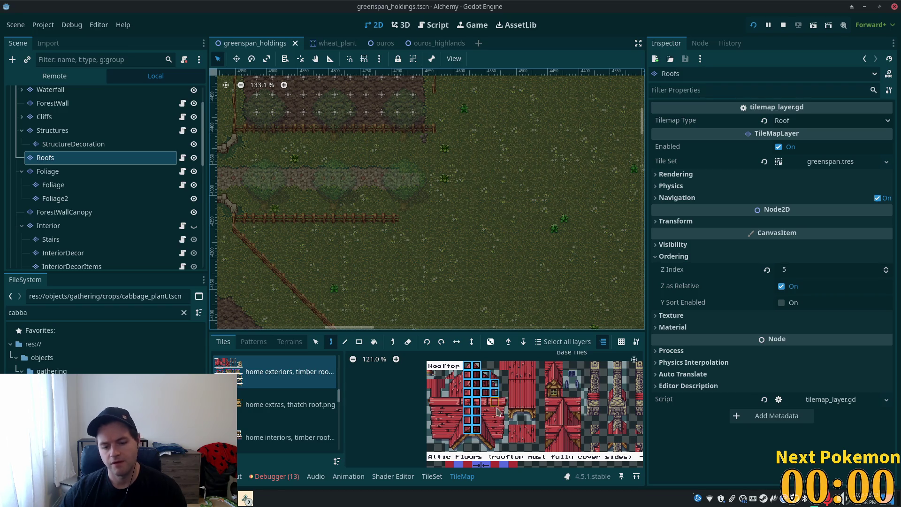
pyautogui.moveTo(503, 402)
pyautogui.mouseDown()
pyautogui.moveTo(474, 442)
pyautogui.moveTo(453, 448)
pyautogui.mouseUp()
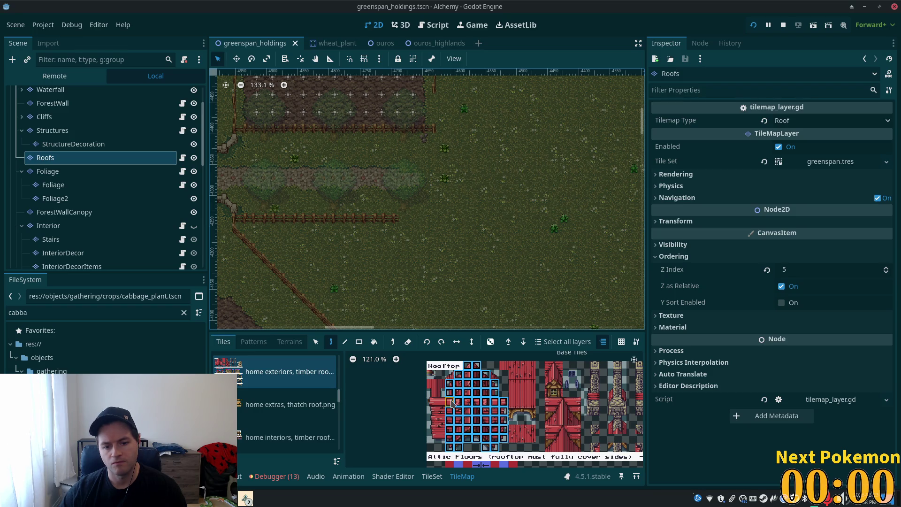
pyautogui.moveTo(438, 403); pyautogui.dragTo(436, 441)
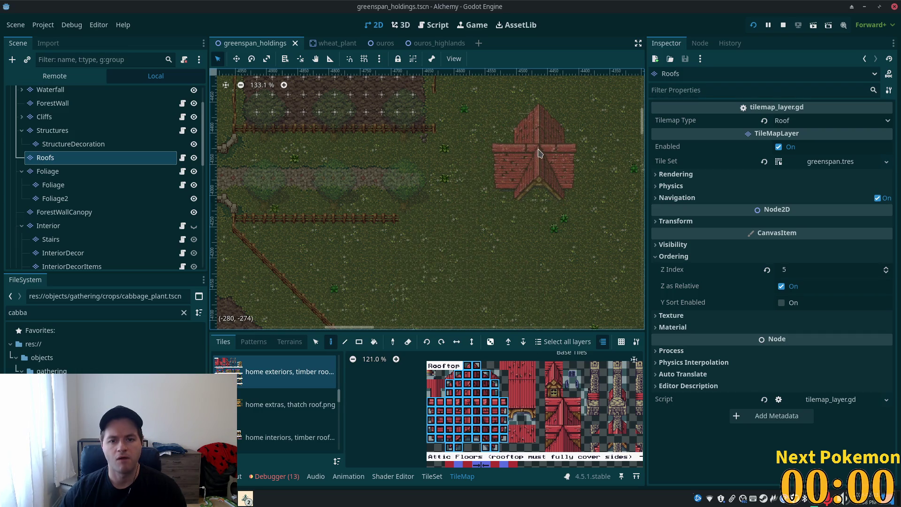
pyautogui.moveTo(538, 152); pyautogui.dragTo(471, 217)
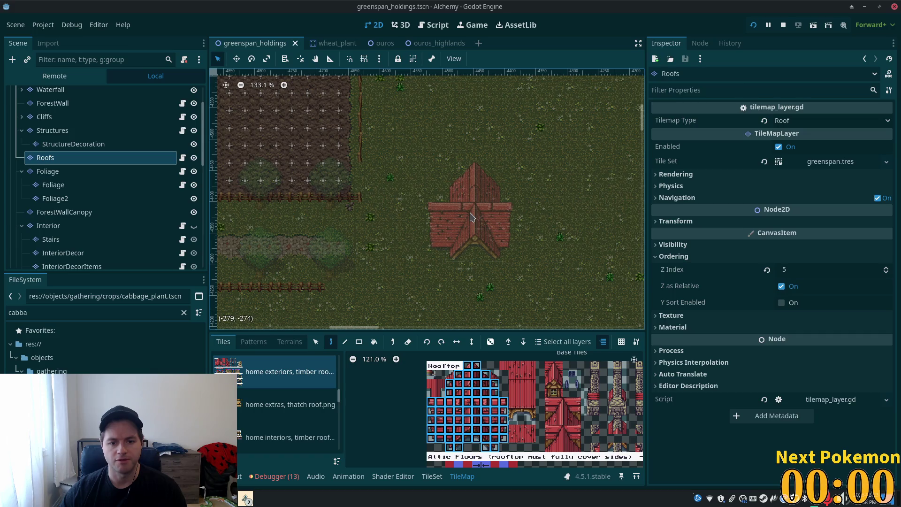
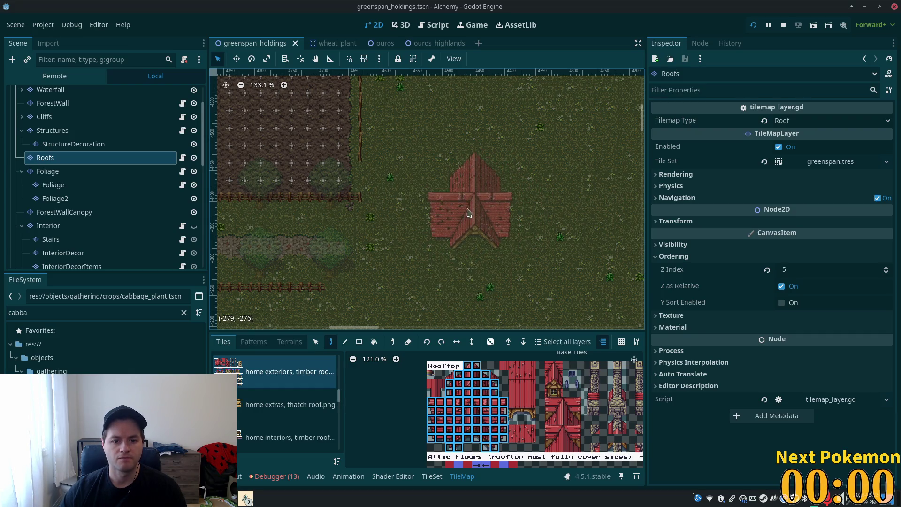
# Step: Stamp the red gabled roof onto the grassy field
pyautogui.click(495, 226)
pyautogui.scroll(-3, 539, 236)
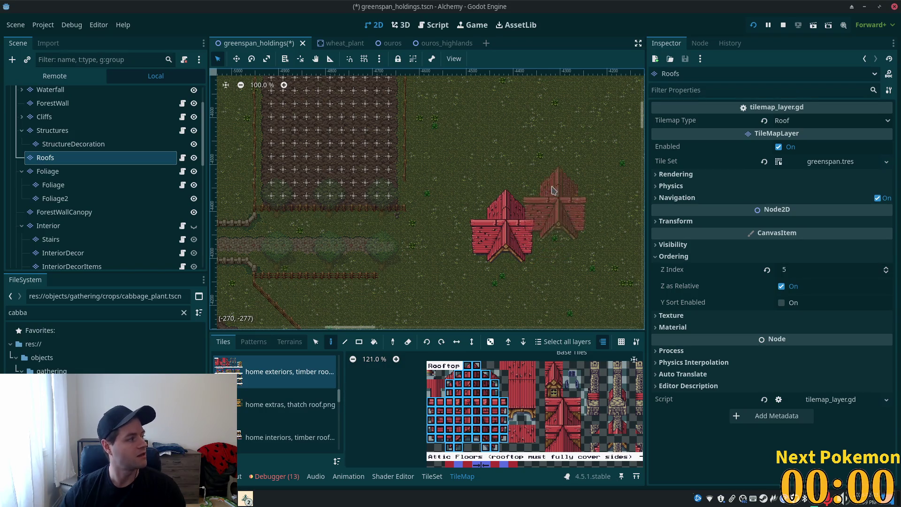
pyautogui.scroll(9, 464, 207)
pyautogui.scroll(-4, 464, 207)
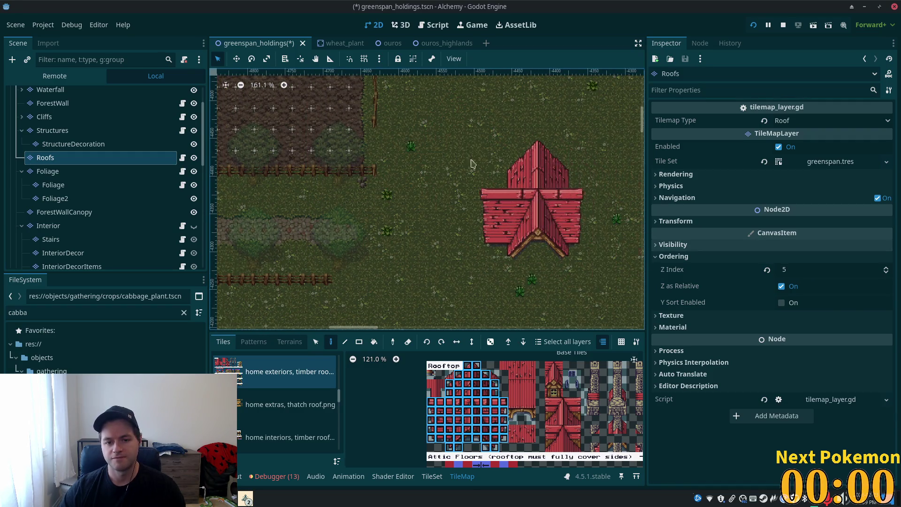
# Step: Box-select all the roof tiles and shift them slightly to the left
pyautogui.press('s')
pyautogui.moveTo(454, 152)
pyautogui.mouseDown()
pyautogui.moveTo(539, 202)
pyautogui.moveTo(587, 262)
pyautogui.mouseUp()
pyautogui.moveTo(554, 231)
pyautogui.mouseDown()
pyautogui.moveTo(516, 225)
pyautogui.moveTo(533, 224)
pyautogui.mouseUp()
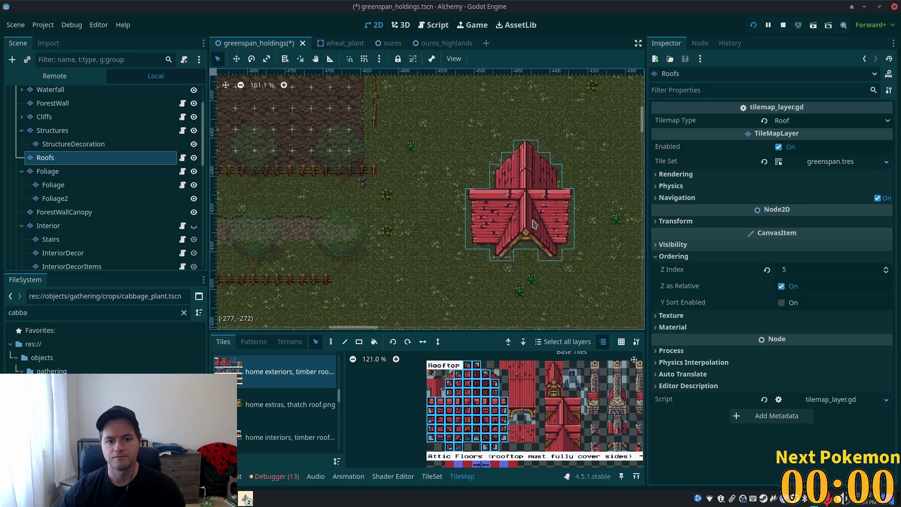
pyautogui.scroll(4, 574, 280)
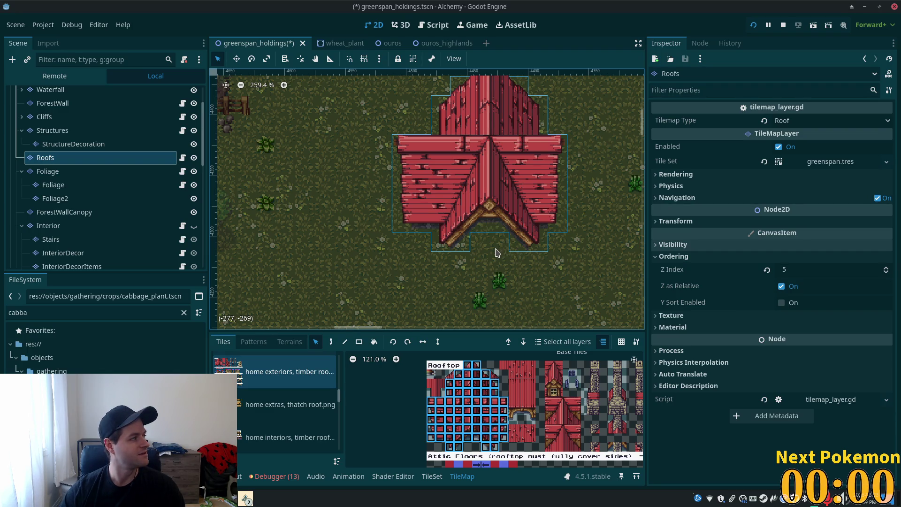
pyautogui.scroll(-3, 573, 260)
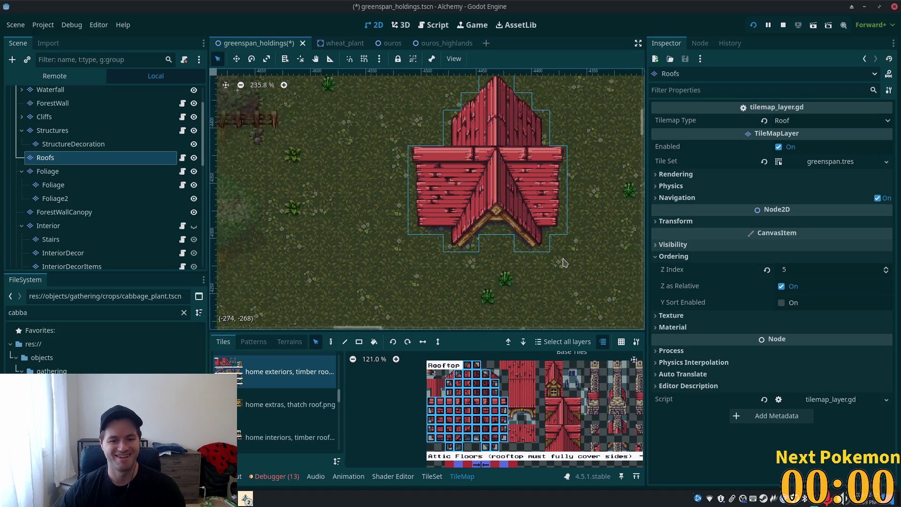
pyautogui.scroll(-2, 570, 256)
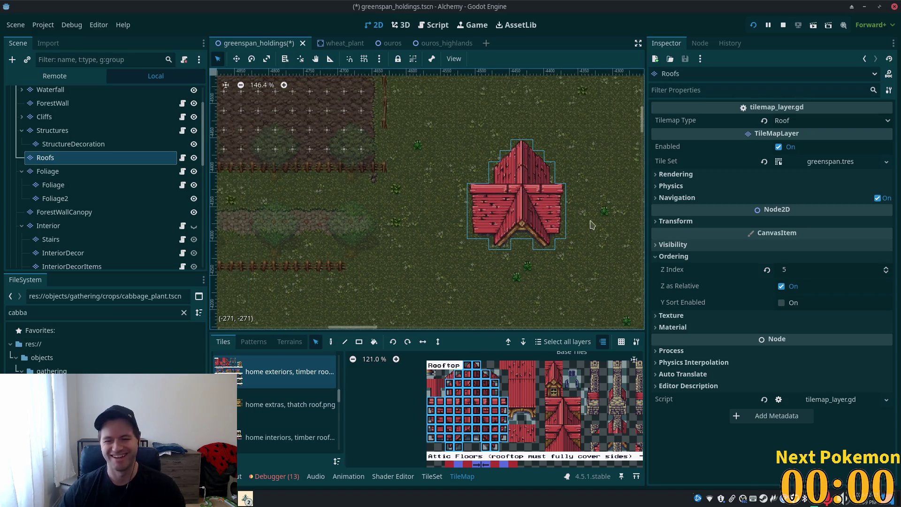
# Step: Select the right half of the roof and pull it away to the right
pyautogui.moveTo(564, 272); pyautogui.dragTo(511, 158)
pyautogui.moveTo(524, 205); pyautogui.dragTo(576, 206)
pyautogui.scroll(1, 553, 284)
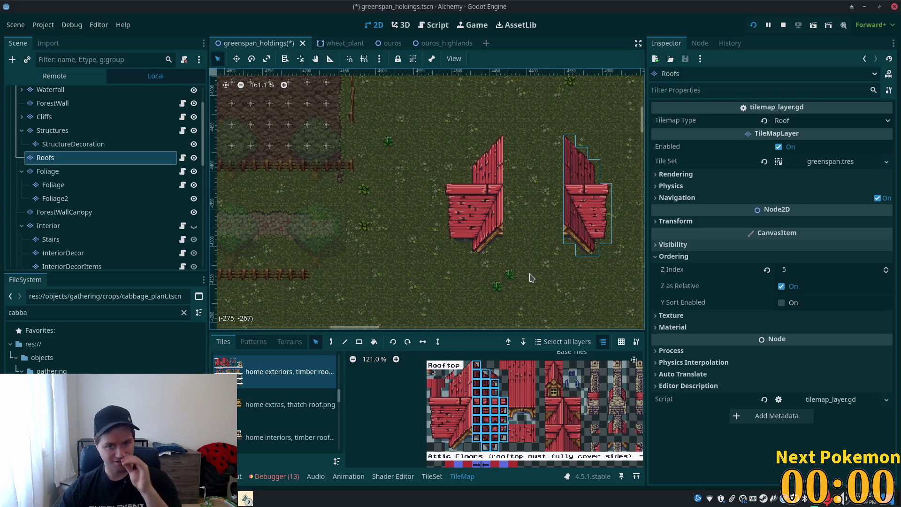
pyautogui.scroll(2, 514, 262)
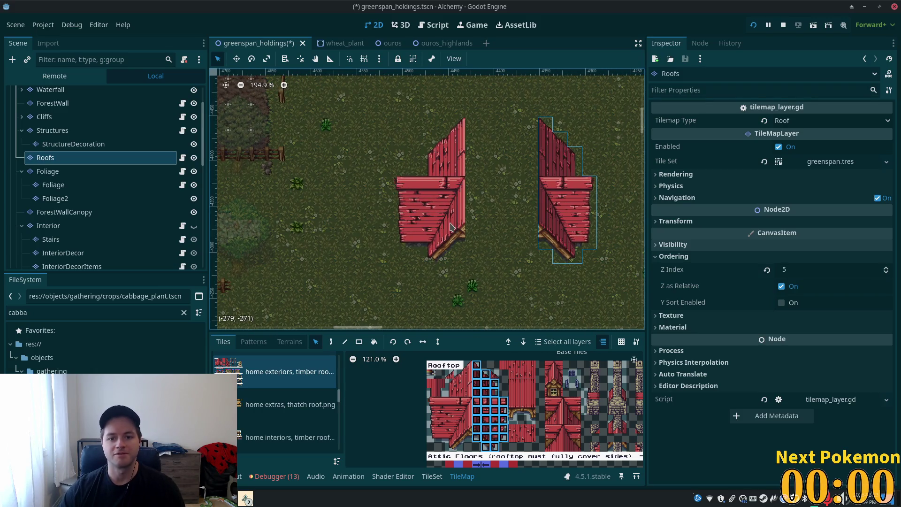
pyautogui.scroll(2, 564, 430)
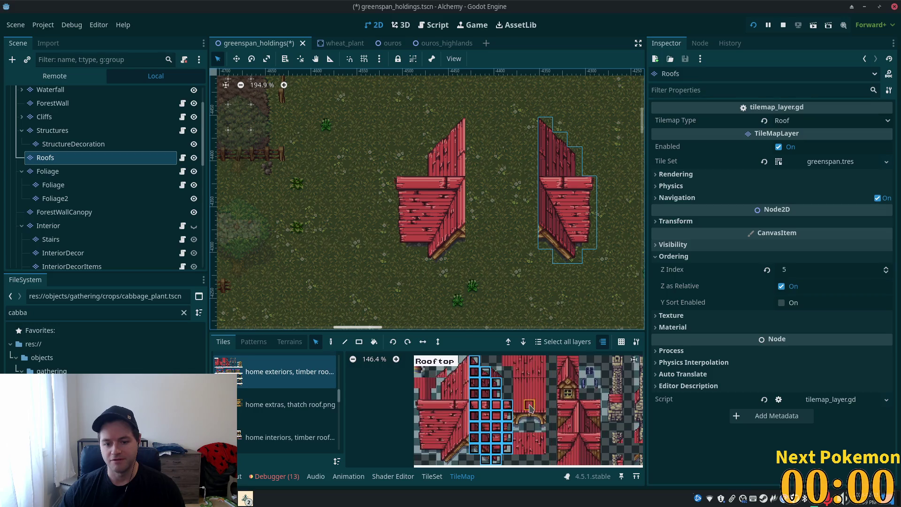
# Step: Paint 3x2 roof blocks into the gap to join the two wings
pyautogui.click(519, 405)
pyautogui.moveTo(526, 409); pyautogui.dragTo(541, 416)
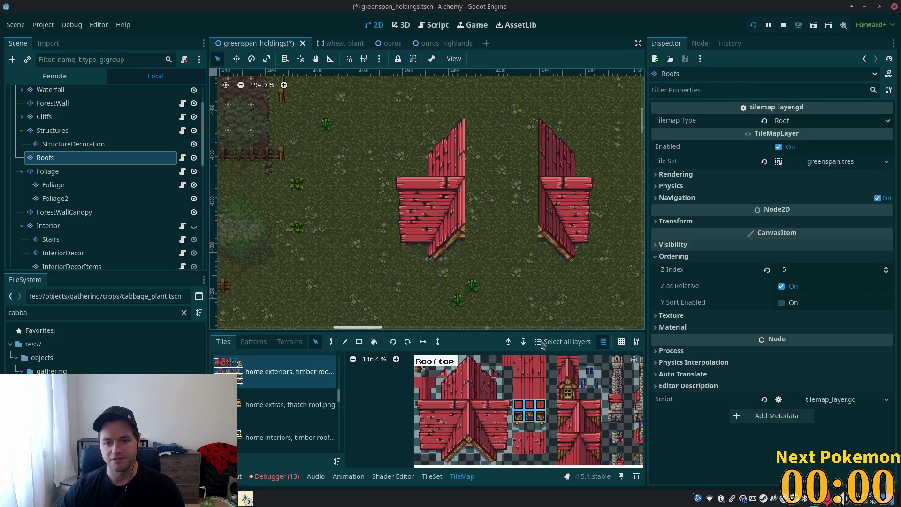
pyautogui.click(330, 341)
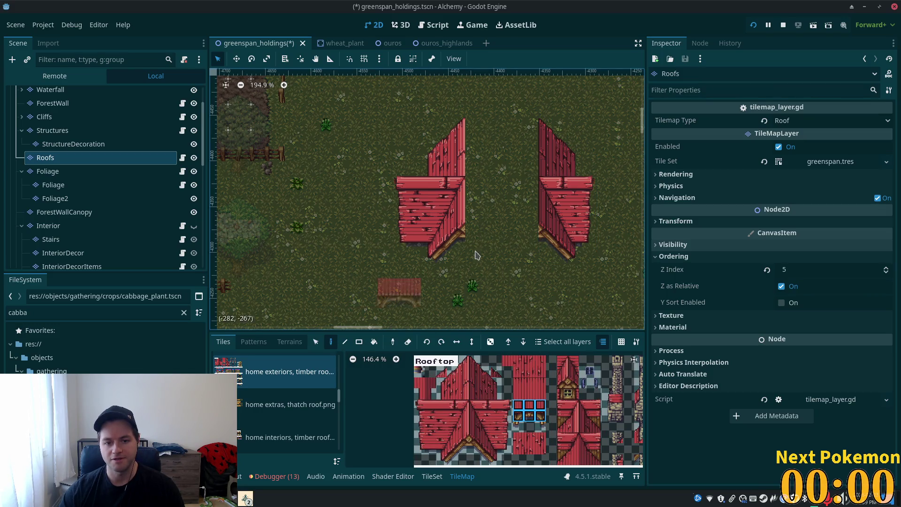
pyautogui.click(493, 238)
pyautogui.click(516, 221)
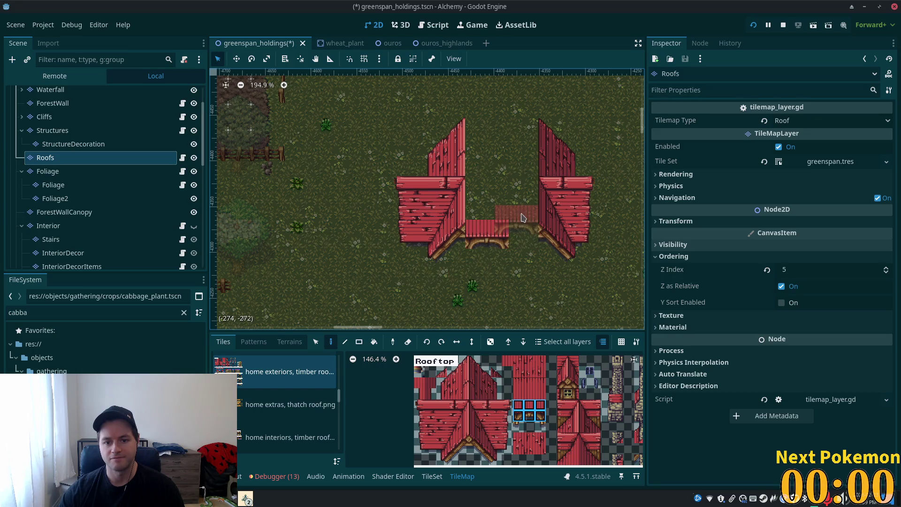
pyautogui.click(492, 221)
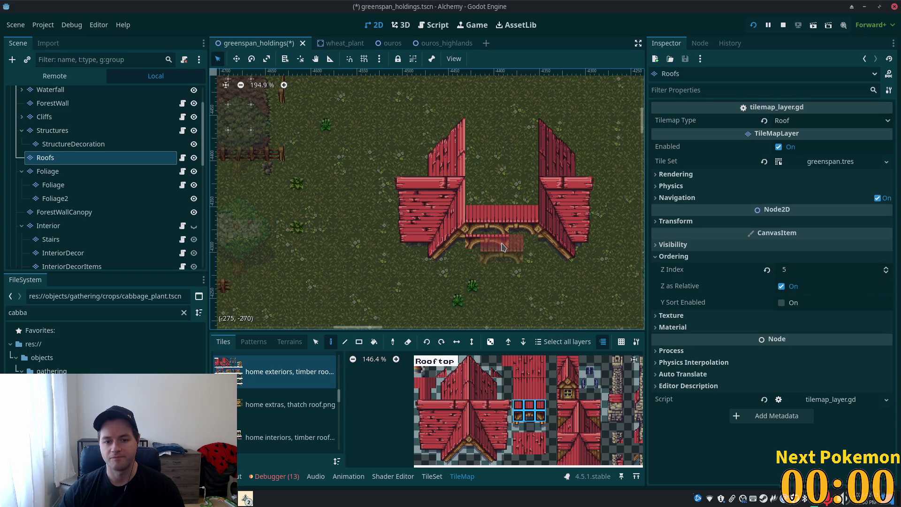
pyautogui.scroll(-4, 502, 246)
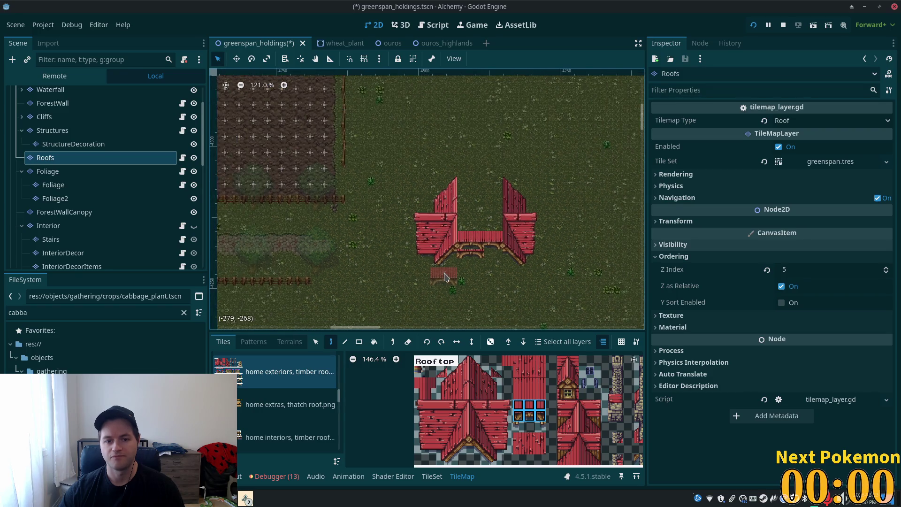
pyautogui.scroll(1, 472, 270)
pyautogui.scroll(7, 471, 270)
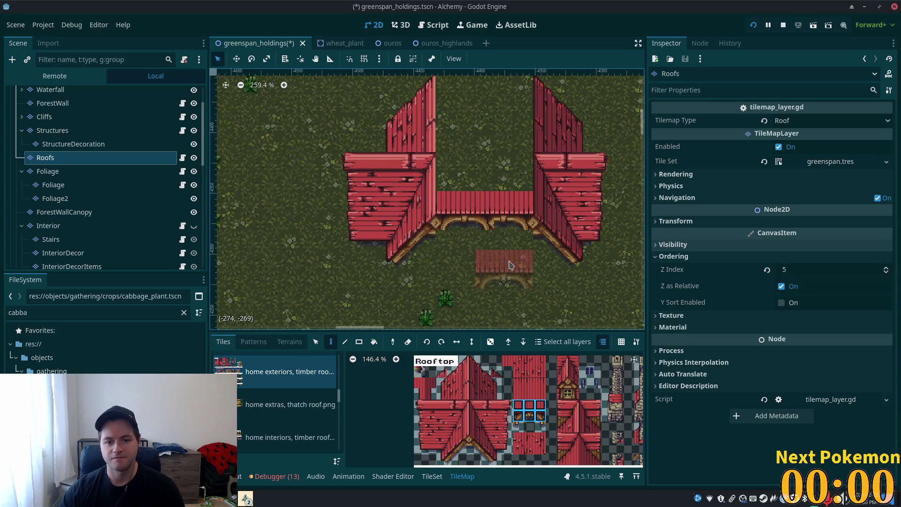
pyautogui.scroll(-4, 552, 263)
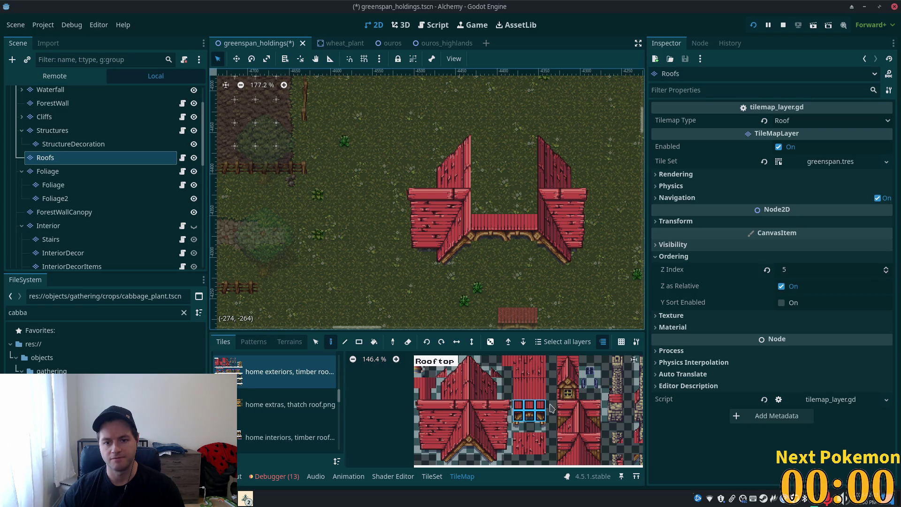
# Step: Paint roof-edge tiles at the right wing's inner corner and a diagonal eave
pyautogui.click(484, 451)
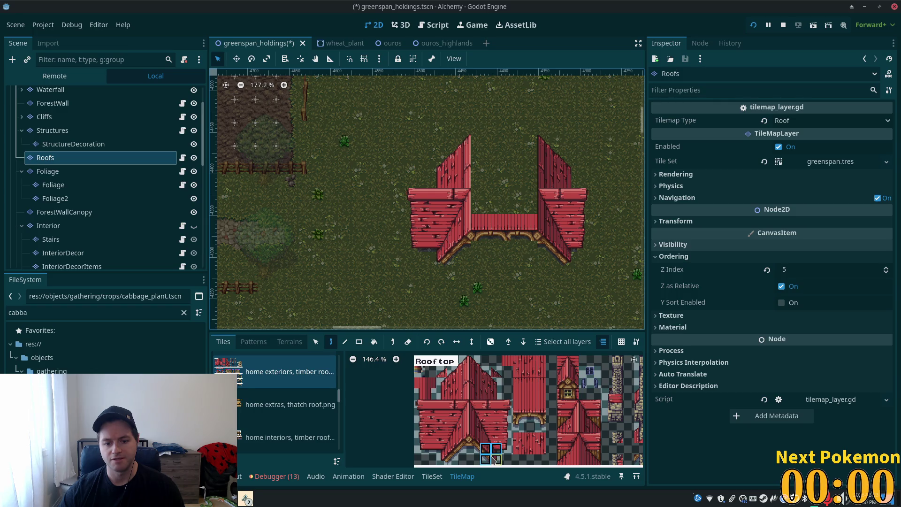
pyautogui.click(486, 449)
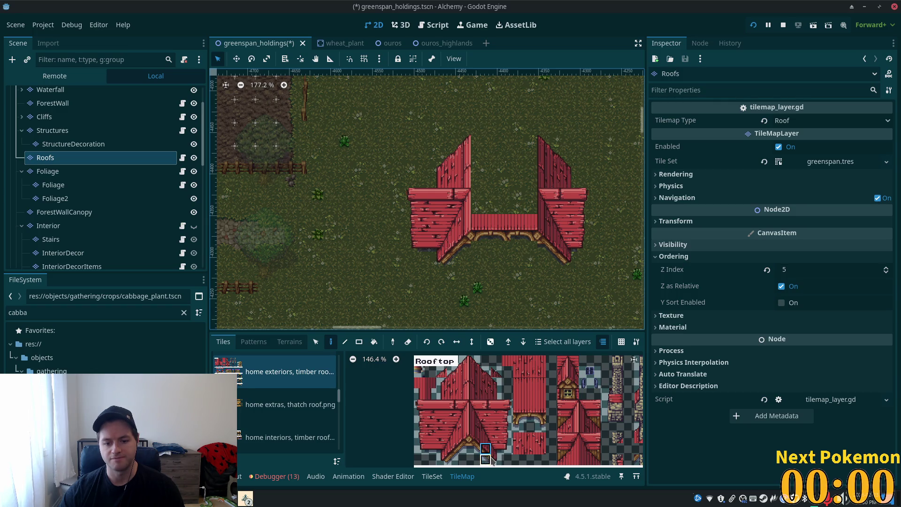
pyautogui.scroll(2, 525, 277)
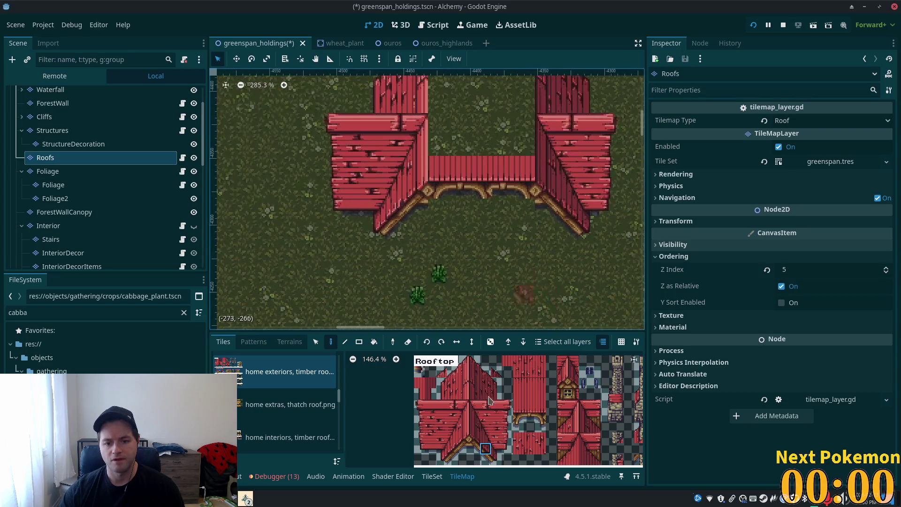
pyautogui.moveTo(496, 459); pyautogui.dragTo(486, 446)
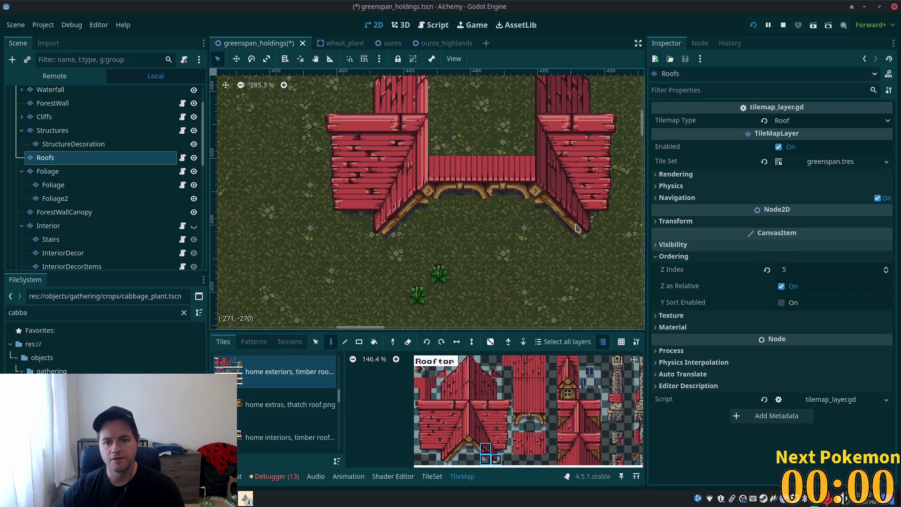
pyautogui.click(544, 185)
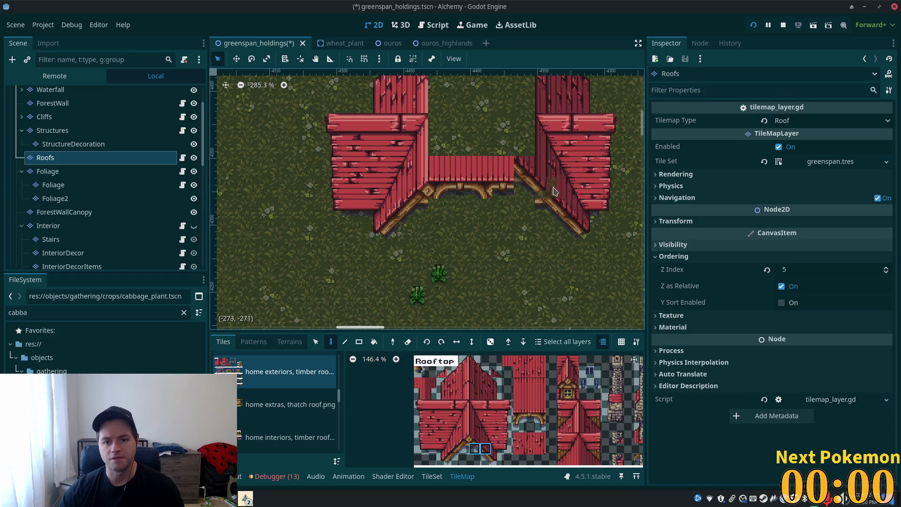
pyautogui.click(485, 459)
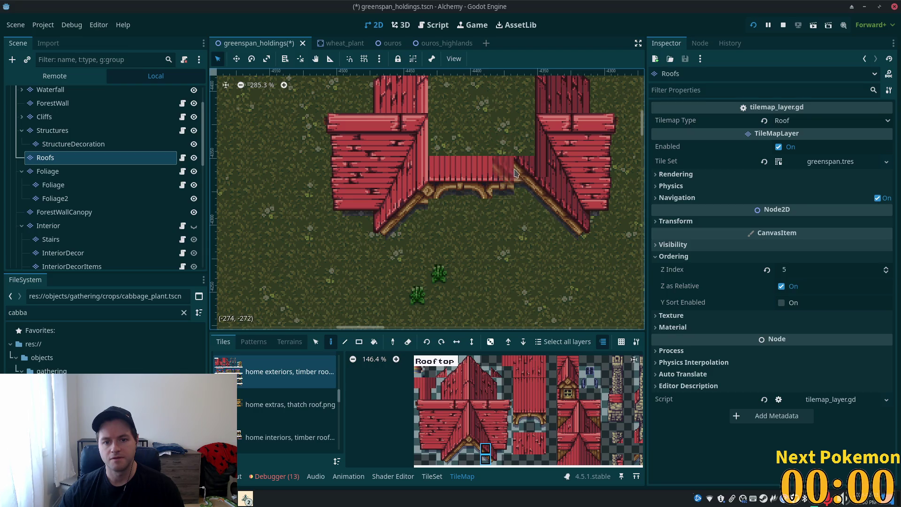
pyautogui.click(505, 157)
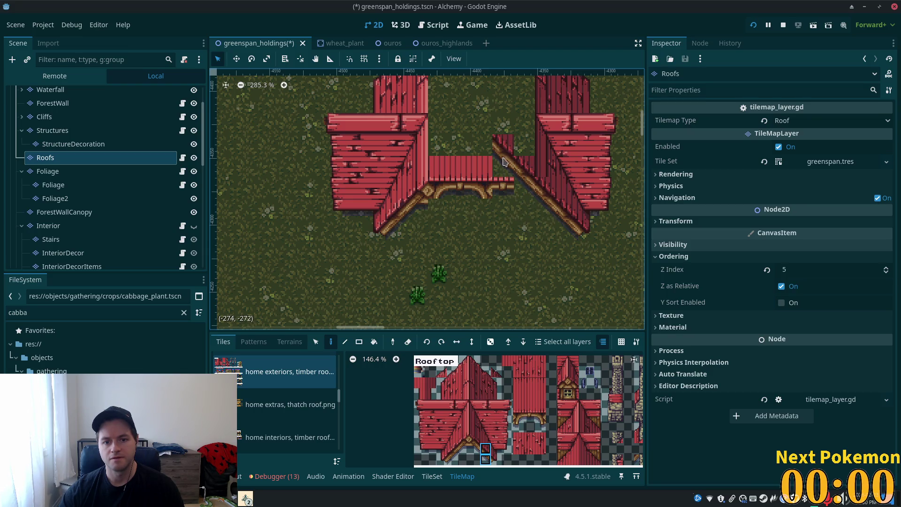
# Step: Paint a 2x3 gable block onto the middle of the connecting roof
pyautogui.moveTo(463, 426); pyautogui.dragTo(474, 448)
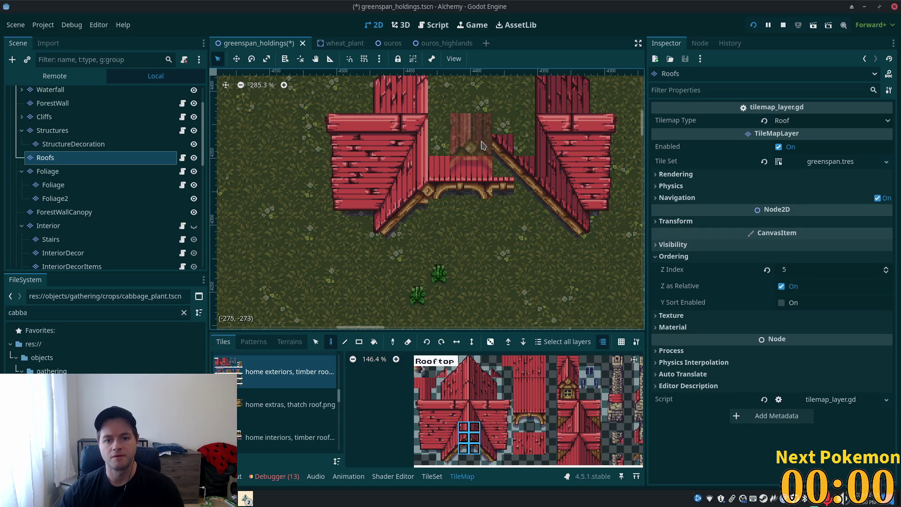
pyautogui.click(501, 145)
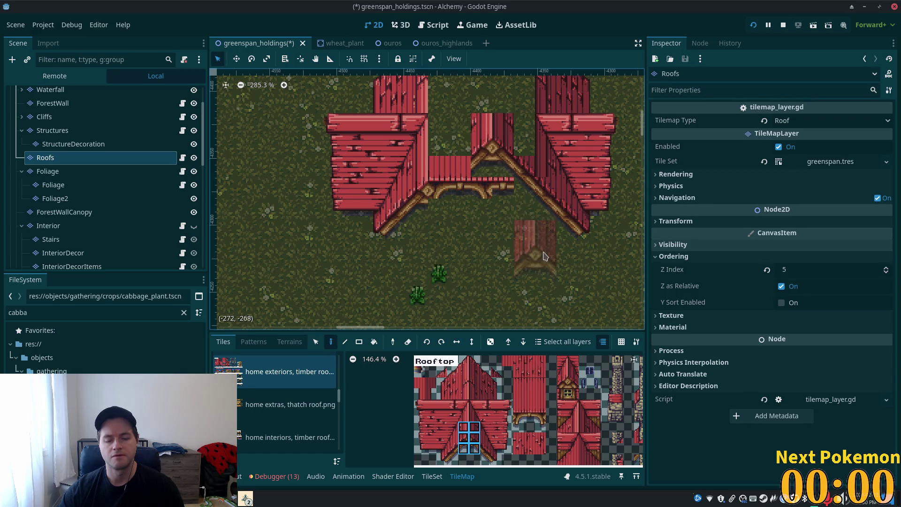
pyautogui.scroll(-1, 525, 234)
pyautogui.moveTo(519, 220); pyautogui.dragTo(511, 270)
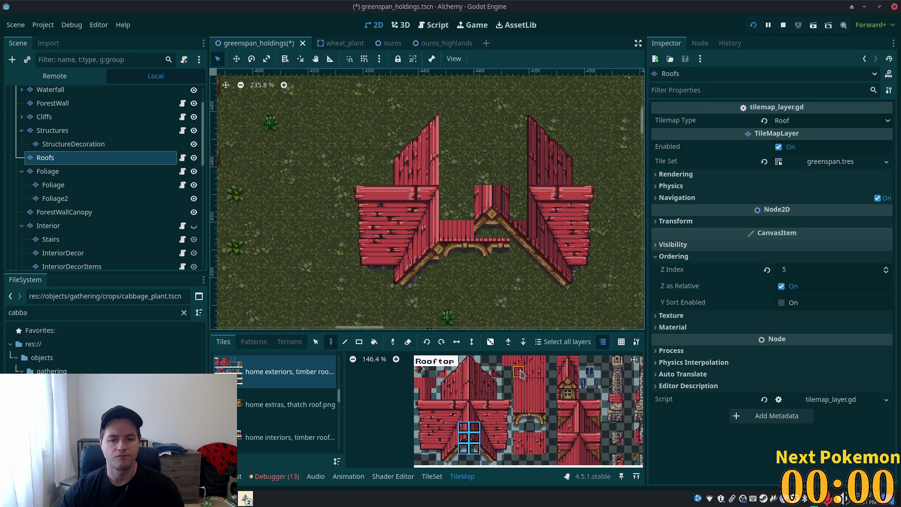
# Step: Shift the right wing one tile right and move the small gable between the wings
pyautogui.click(322, 344)
pyautogui.moveTo(456, 96)
pyautogui.mouseDown()
pyautogui.moveTo(547, 331)
pyautogui.moveTo(597, 336)
pyautogui.mouseUp()
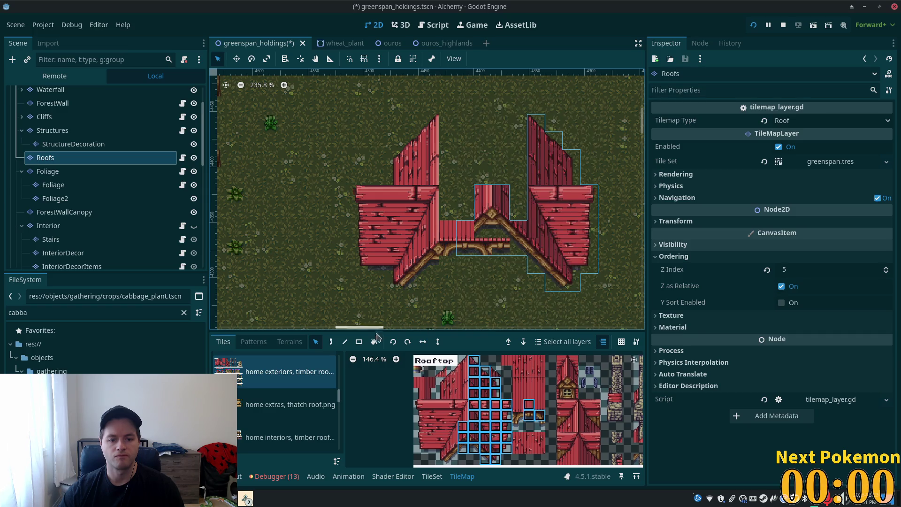
pyautogui.moveTo(497, 243); pyautogui.dragTo(516, 243)
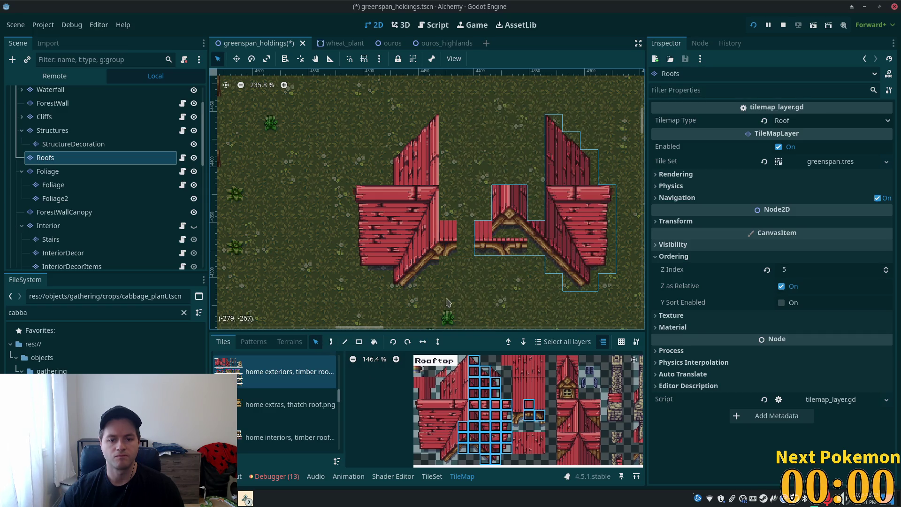
pyautogui.click(330, 342)
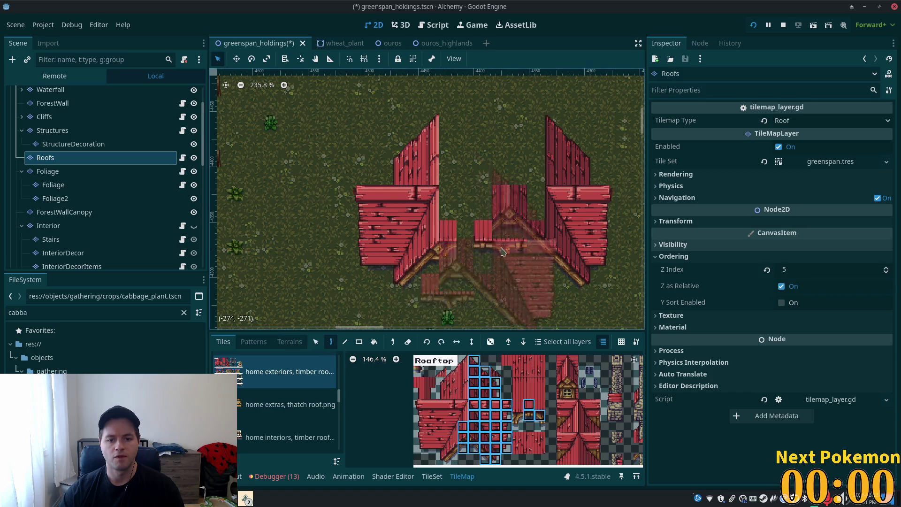
pyautogui.rightClick(483, 235)
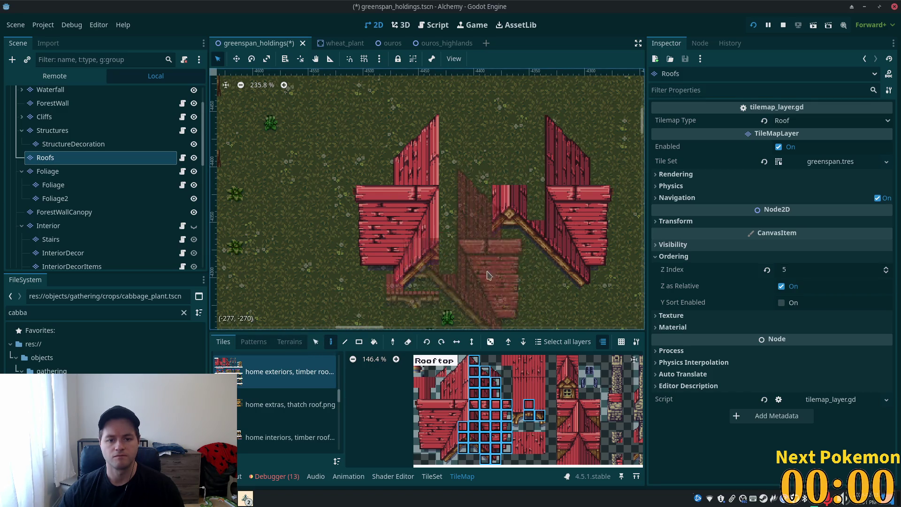
pyautogui.hotkey('ctrl', 'z')
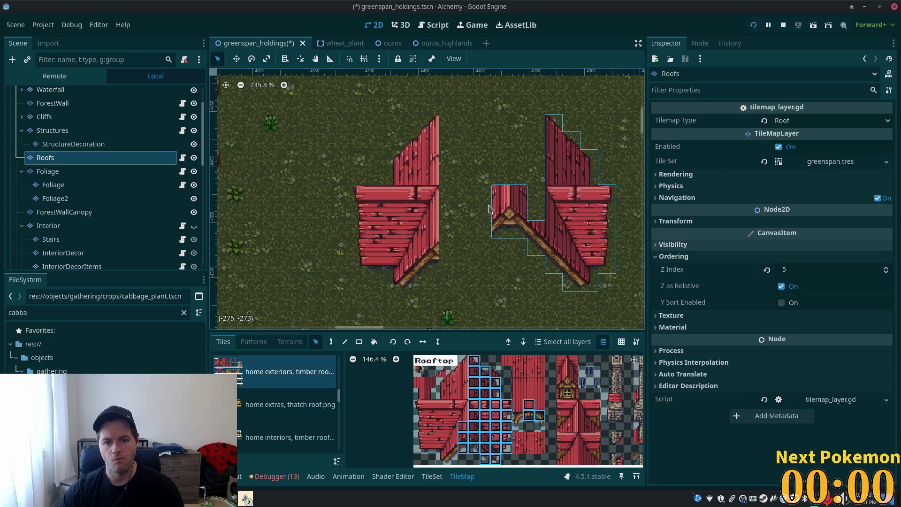
pyautogui.moveTo(457, 167)
pyautogui.mouseDown()
pyautogui.moveTo(527, 240)
pyautogui.moveTo(485, 201)
pyautogui.mouseUp()
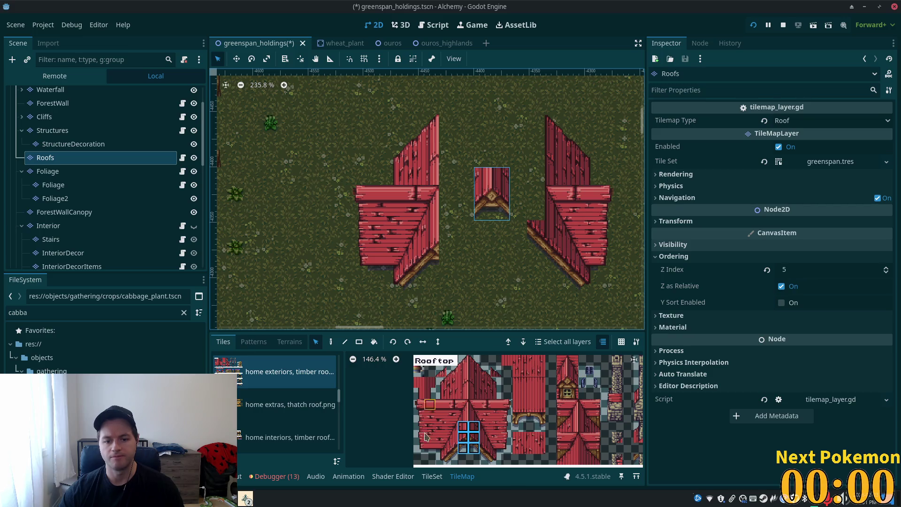
pyautogui.click(485, 449)
# Step: Paint slope tiles linking the gable to the right and left wings
pyautogui.keyDown('shift'); pyautogui.click(483, 458); pyautogui.keyUp('shift')
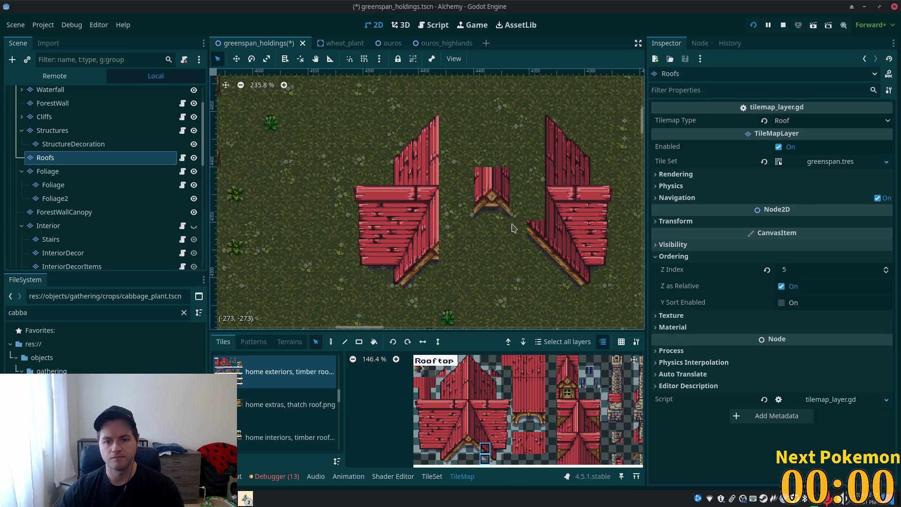
pyautogui.click(330, 341)
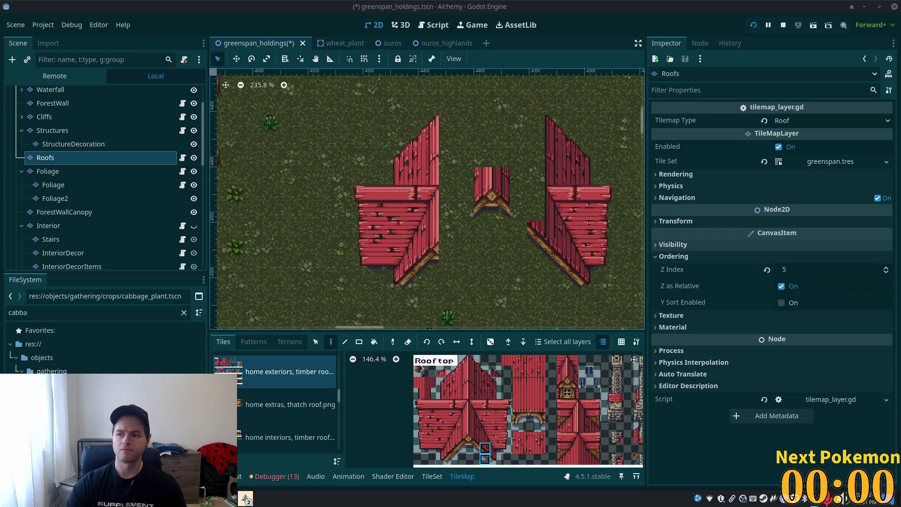
pyautogui.click(520, 234)
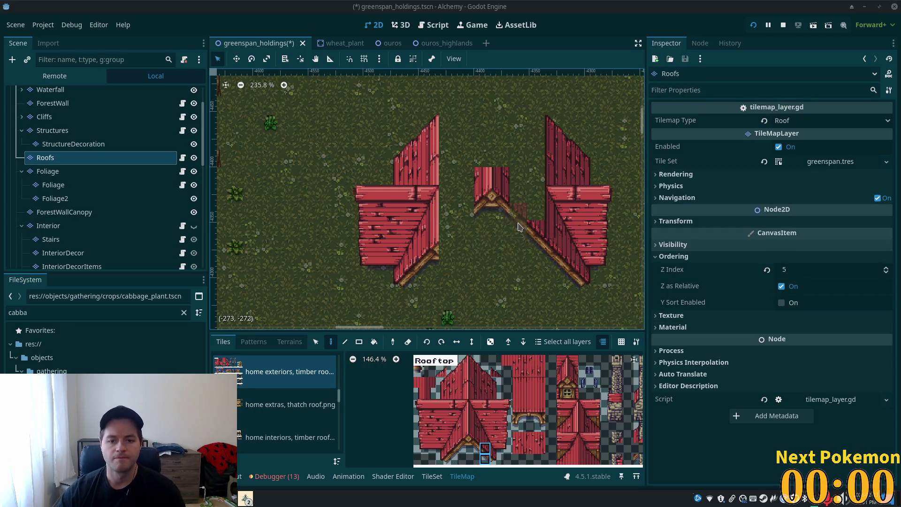
pyautogui.click(452, 448)
pyautogui.moveTo(454, 449); pyautogui.dragTo(453, 459)
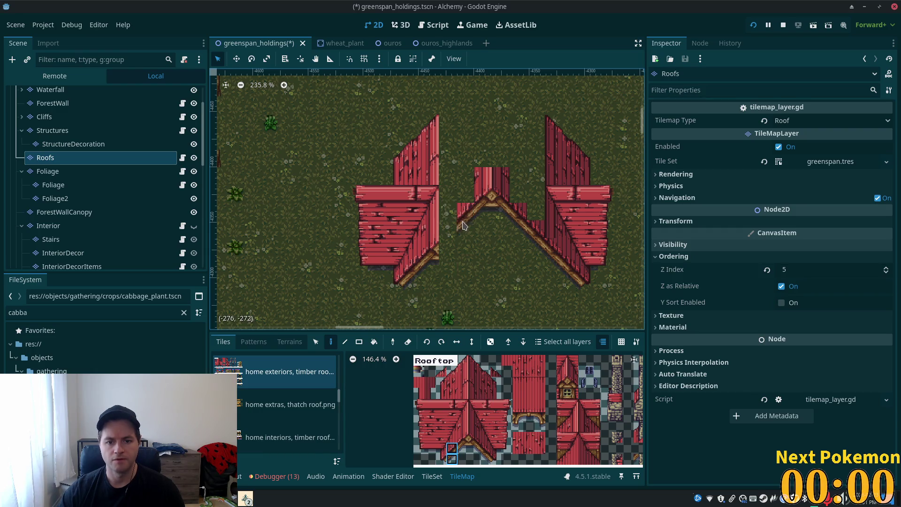
pyautogui.click(448, 237)
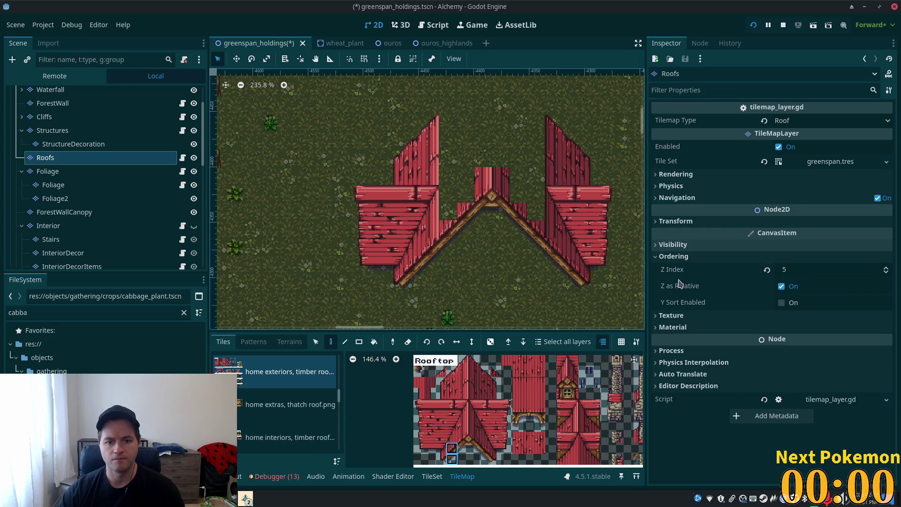
# Step: Build the central gable upward with a block of roof tiles
pyautogui.scroll(-3, 577, 255)
pyautogui.scroll(4, 523, 258)
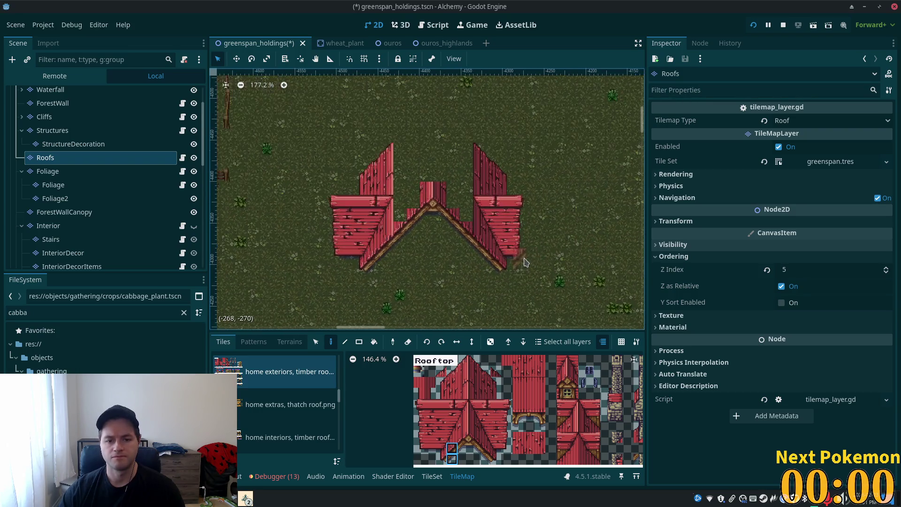
pyautogui.moveTo(413, 226)
pyautogui.mouseDown()
pyautogui.moveTo(516, 281)
pyautogui.moveTo(483, 207)
pyautogui.moveTo(525, 216)
pyautogui.moveTo(471, 212)
pyautogui.mouseUp()
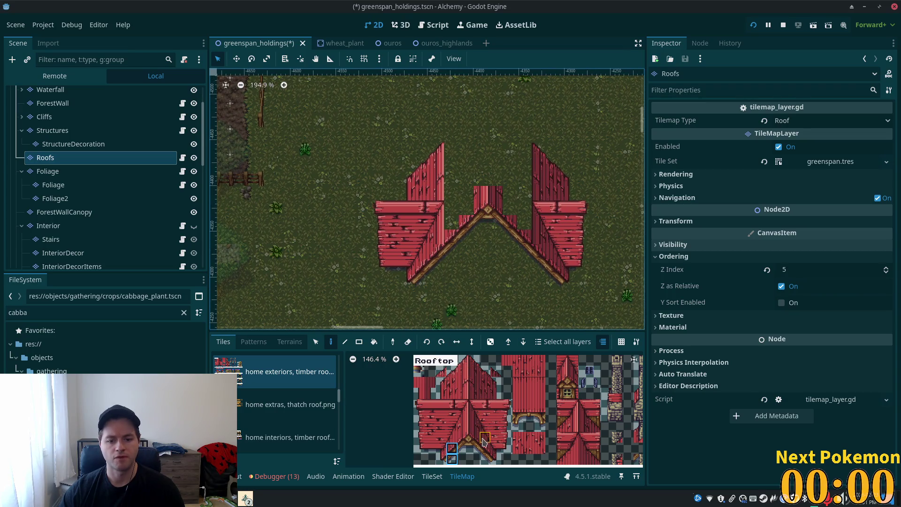
pyautogui.moveTo(484, 371); pyautogui.dragTo(485, 393)
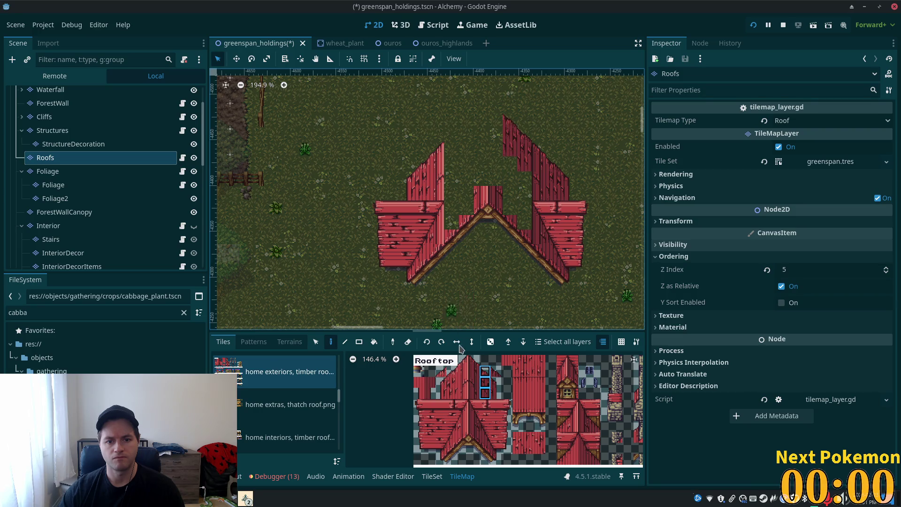
pyautogui.moveTo(463, 360); pyautogui.dragTo(475, 394)
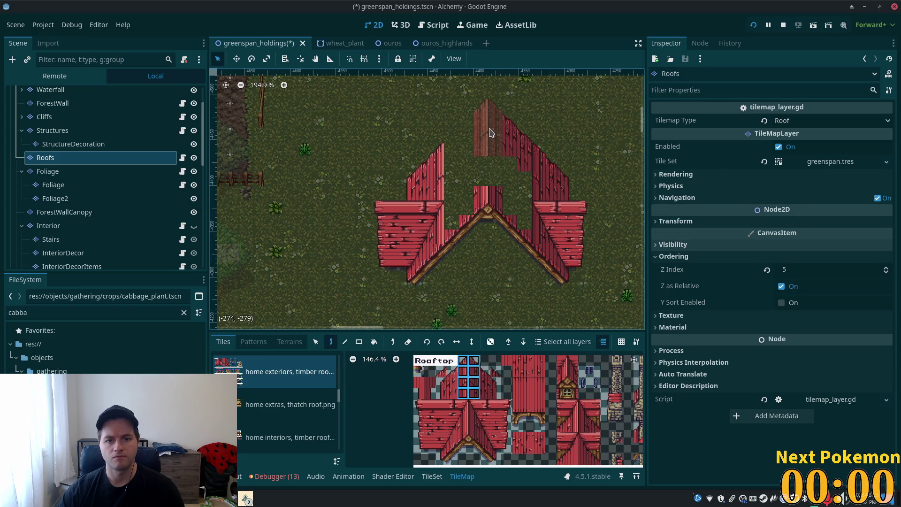
pyautogui.click(490, 132)
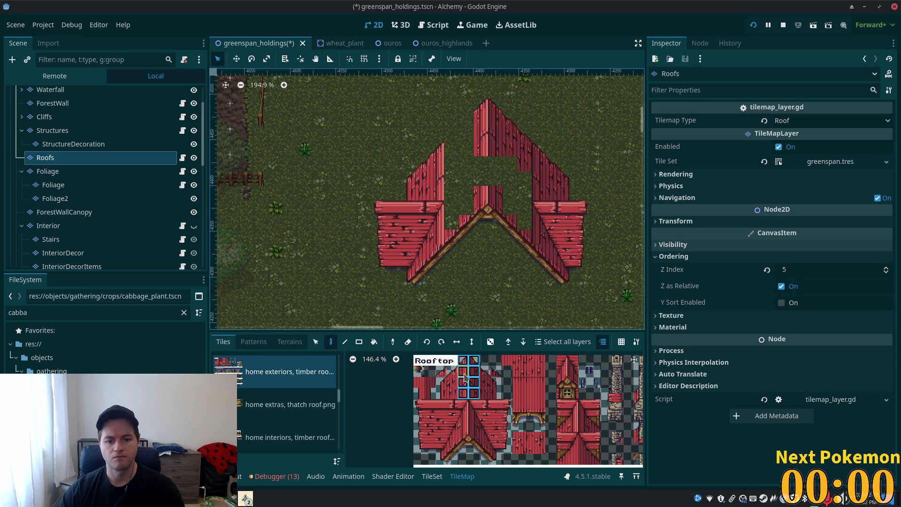
pyautogui.moveTo(466, 372); pyautogui.dragTo(475, 395)
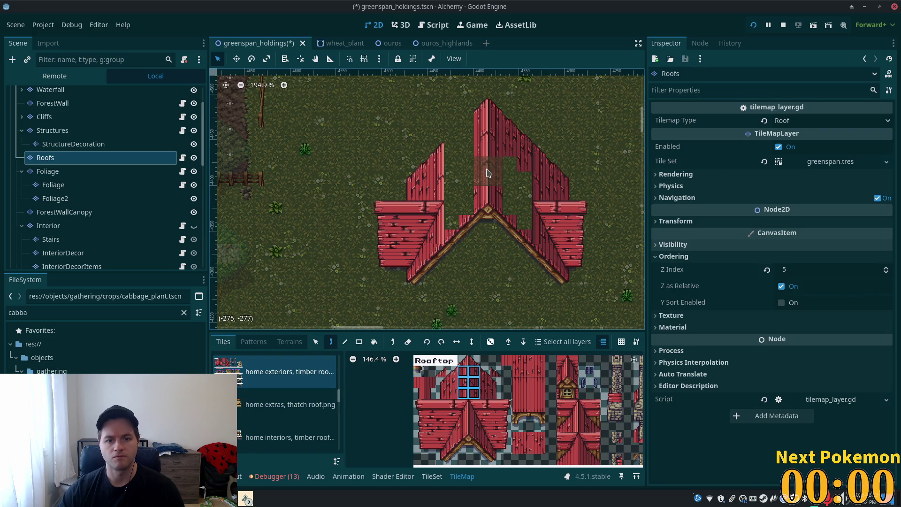
pyautogui.scroll(-1, 528, 239)
pyautogui.moveTo(527, 235)
pyautogui.mouseDown()
pyautogui.moveTo(533, 195)
pyautogui.moveTo(518, 227)
pyautogui.moveTo(568, 203)
pyautogui.moveTo(483, 302)
pyautogui.mouseUp()
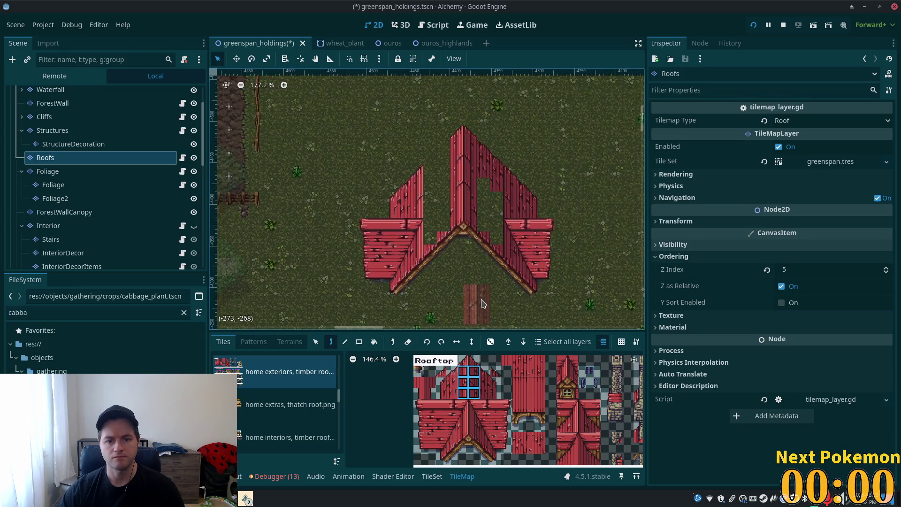
# Step: Fill the empty upper-left area and the hole in the left roof with roof tiles
pyautogui.moveTo(452, 371); pyautogui.dragTo(452, 393)
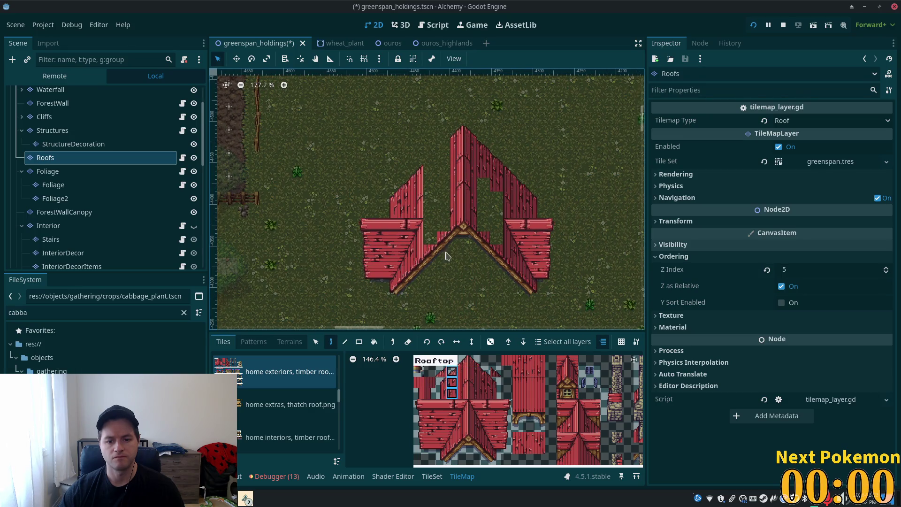
pyautogui.click(445, 160)
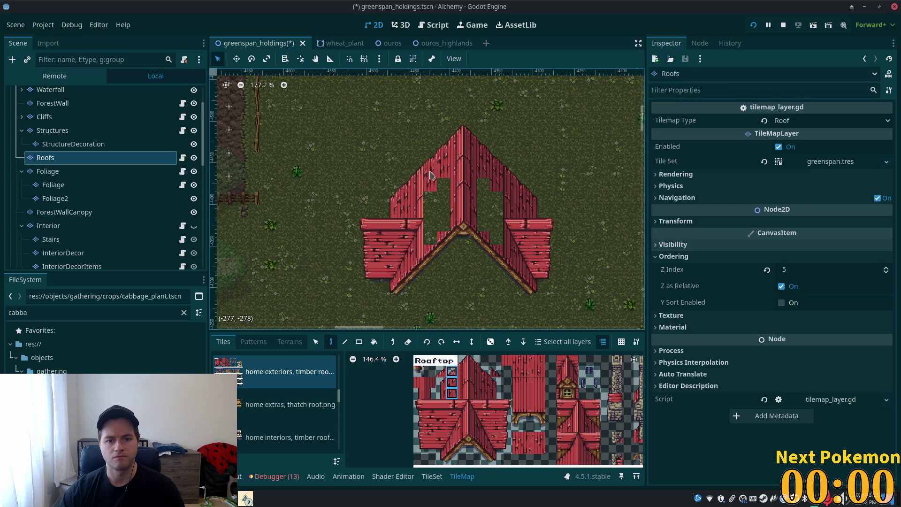
pyautogui.click(462, 382)
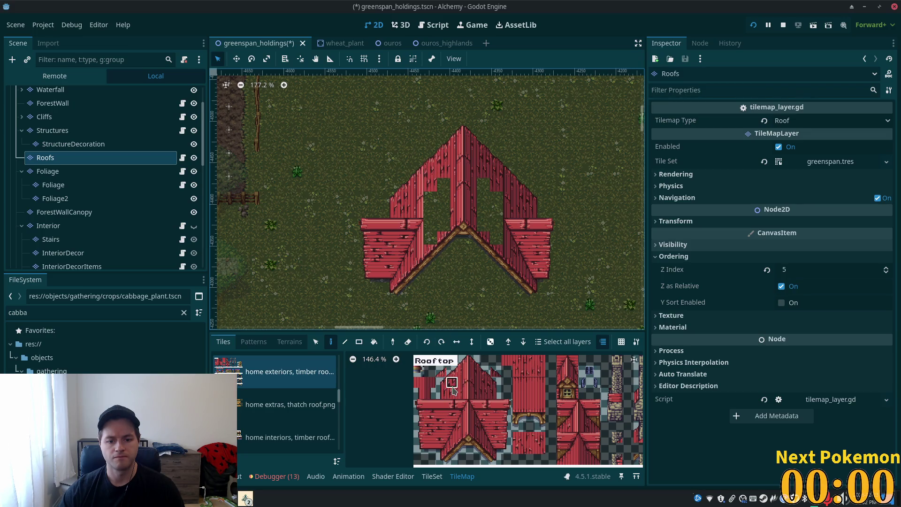
pyautogui.moveTo(451, 381); pyautogui.dragTo(453, 393)
pyautogui.click(430, 211)
pyautogui.moveTo(430, 234); pyautogui.dragTo(443, 233)
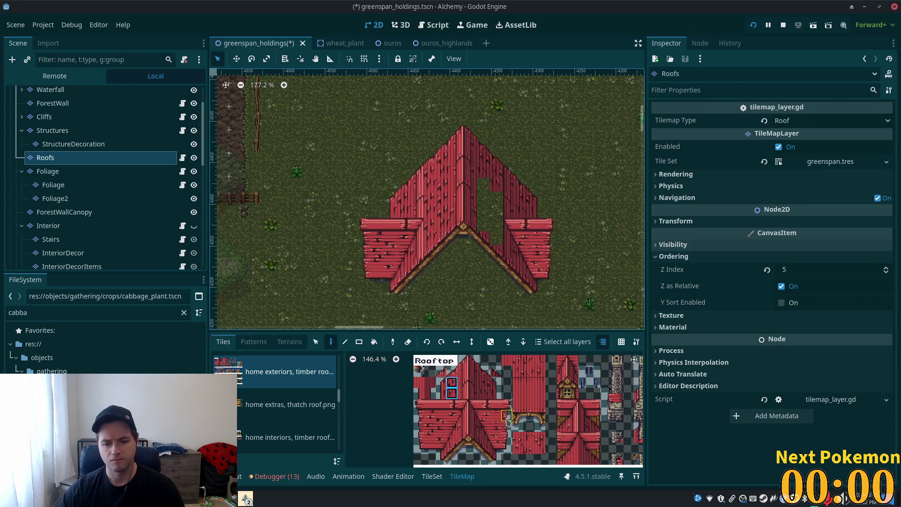
# Step: Paint a two-tile roof piece onto the left roof and pick a tile for the right-side hole
pyautogui.click(574, 441)
pyautogui.moveTo(578, 452); pyautogui.dragTo(578, 452)
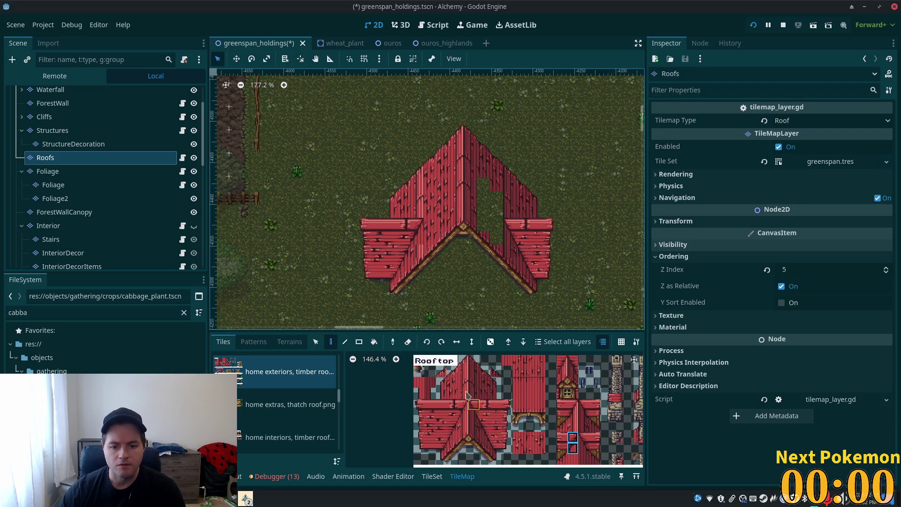
pyautogui.moveTo(452, 371); pyautogui.dragTo(451, 395)
pyautogui.click(418, 193)
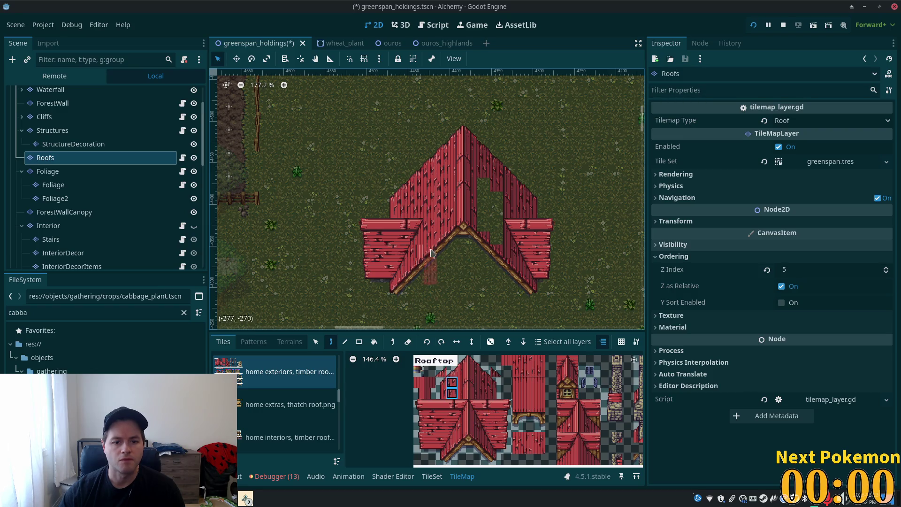
pyautogui.click(453, 449)
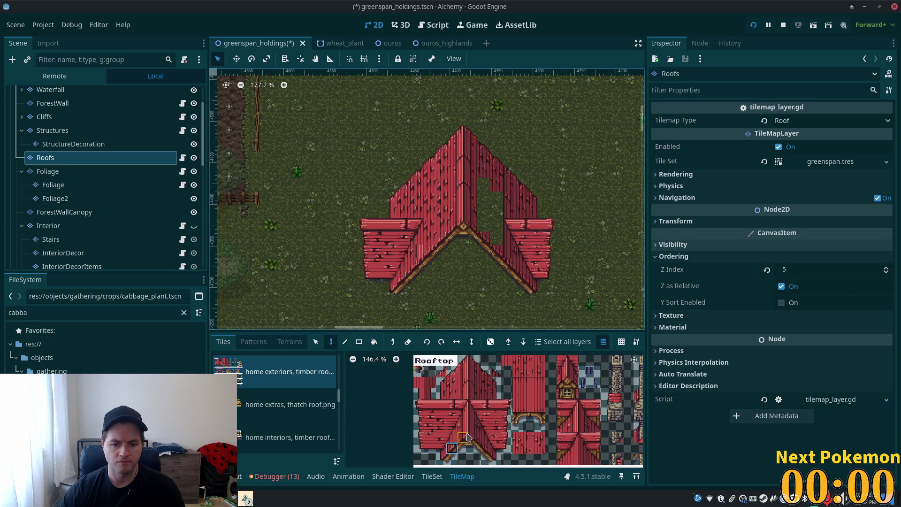
pyautogui.click(452, 382)
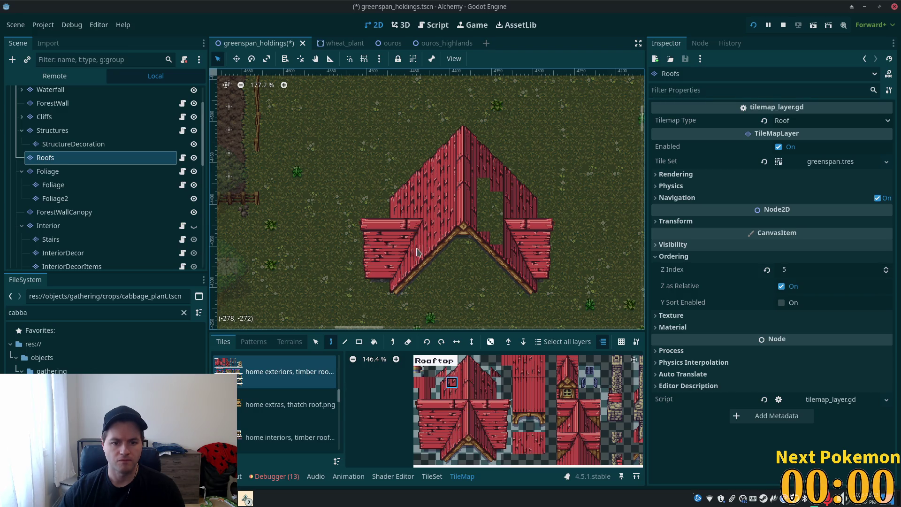
pyautogui.scroll(-3, 511, 318)
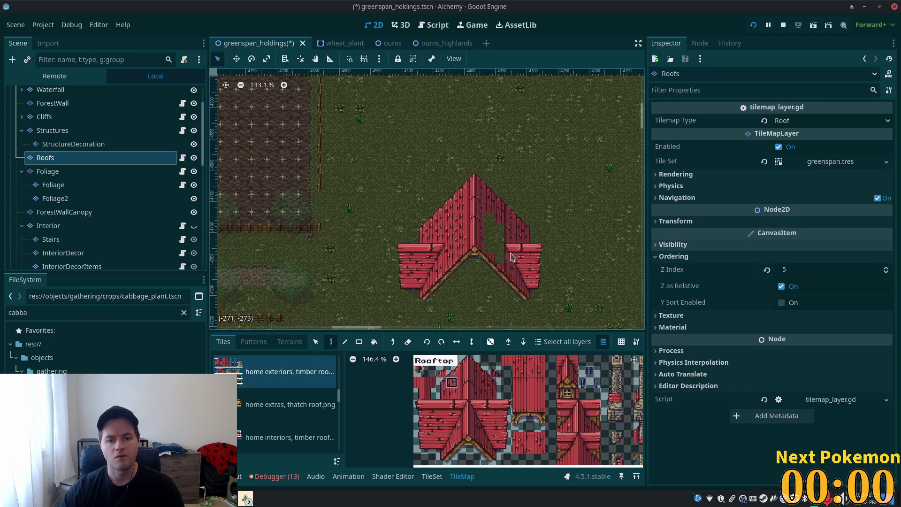
pyautogui.click(481, 388)
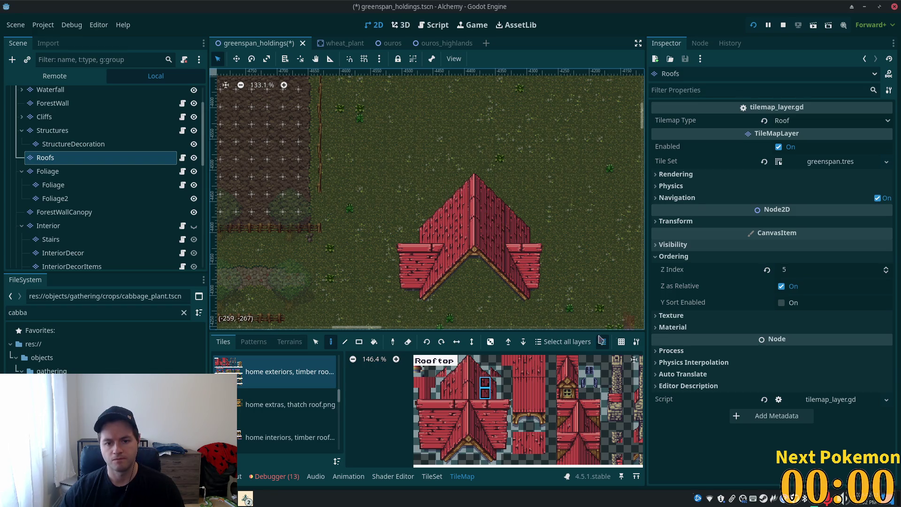
# Step: Pick the dormer-window house stamp from the tile atlas
pyautogui.scroll(-5, 472, 306)
pyautogui.scroll(2, 473, 195)
pyautogui.scroll(-5, 471, 196)
pyautogui.scroll(4, 474, 181)
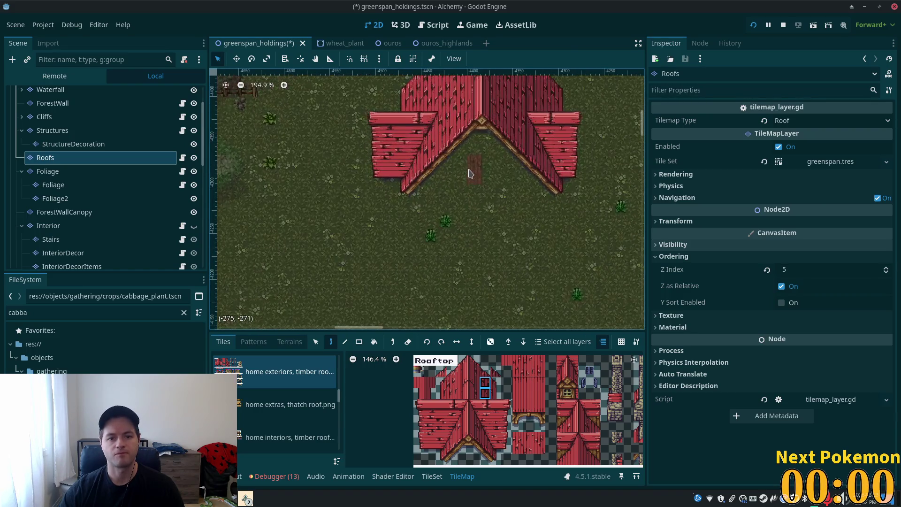
pyautogui.scroll(3, 447, 217)
pyautogui.scroll(-5, 409, 211)
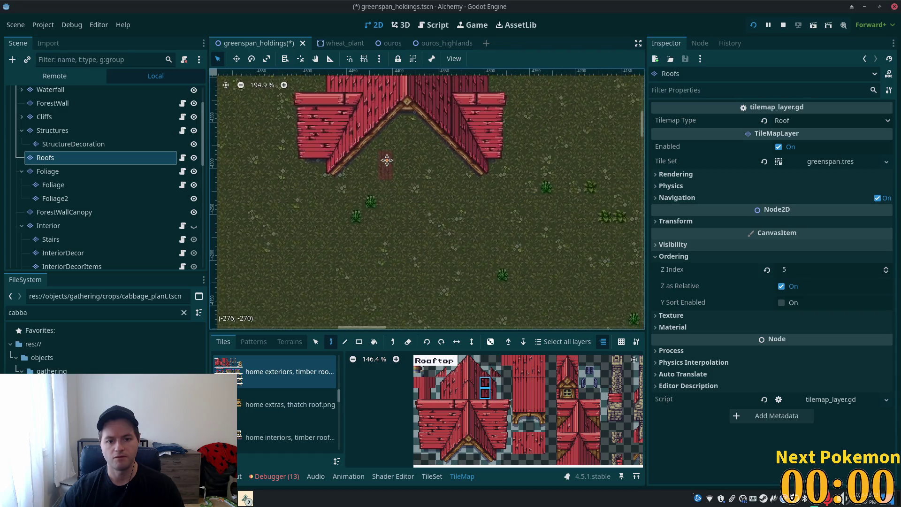
pyautogui.hscroll(-5, 547, 135)
pyautogui.scroll(5, 469, 188)
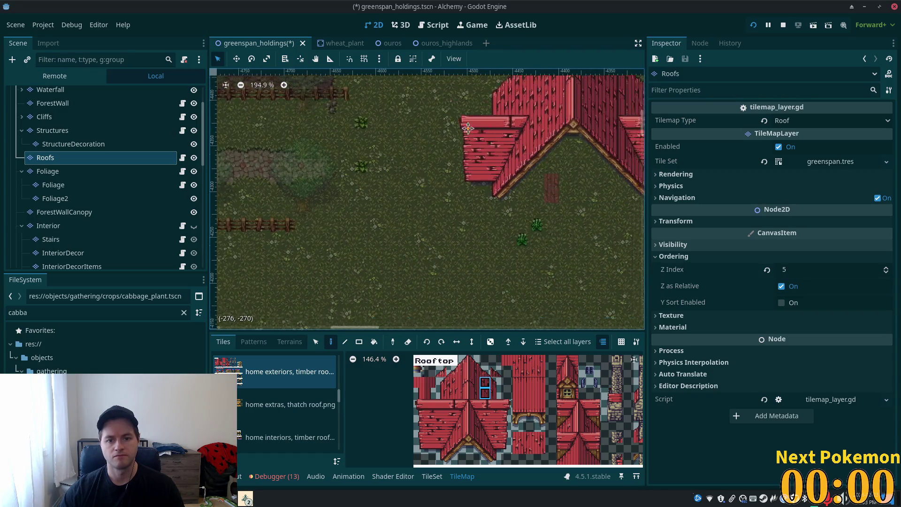
pyautogui.scroll(-5, 547, 171)
pyautogui.scroll(3, 548, 171)
pyautogui.hscroll(5, 547, 171)
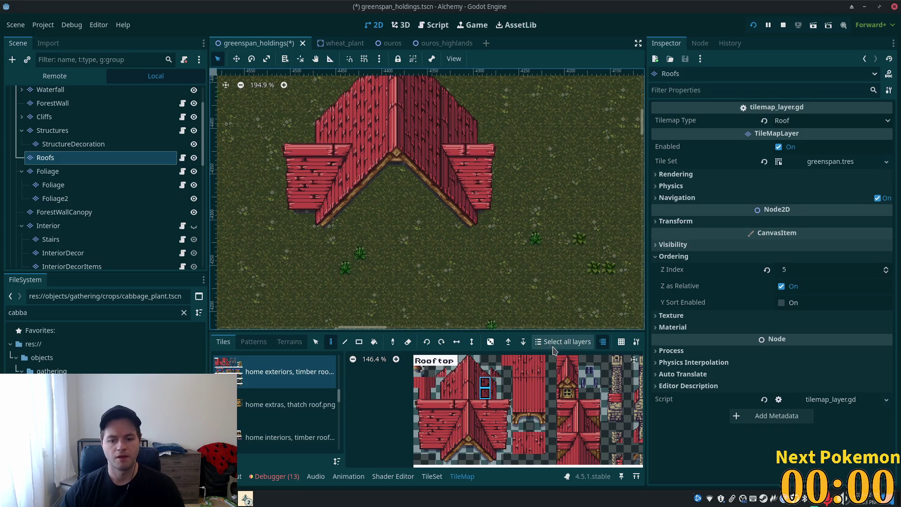
pyautogui.moveTo(561, 370); pyautogui.dragTo(573, 397)
# Step: Place the dormer window one tile lower on the left wing, then zoom in on the lone roof
pyautogui.click(336, 203)
pyautogui.hotkey('ctrl', 'z')
pyautogui.click(337, 190)
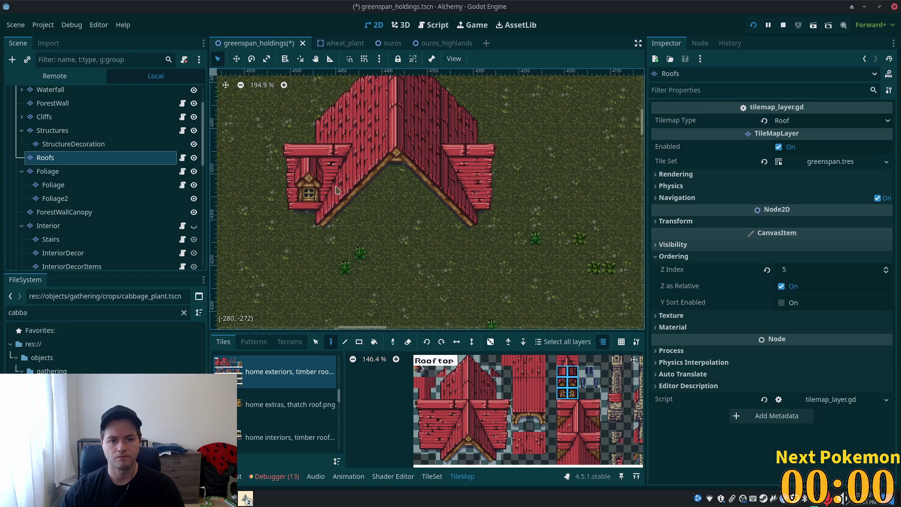
pyautogui.scroll(-5, 534, 255)
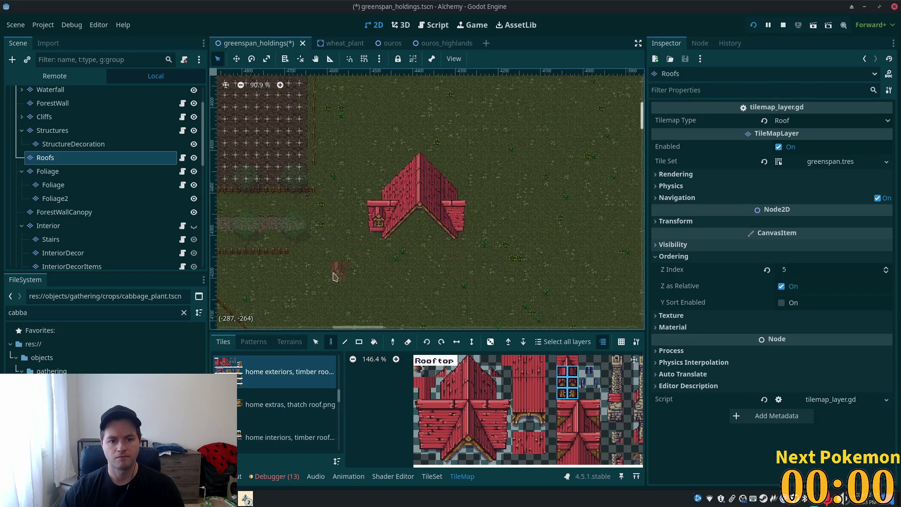
pyautogui.hscroll(-5, 627, 78)
pyautogui.hscroll(10, 442, 241)
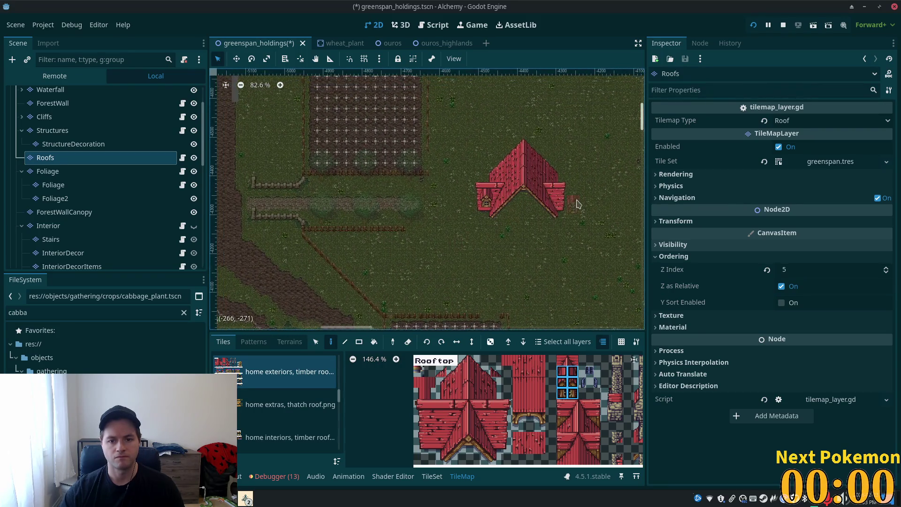
pyautogui.scroll(7, 510, 195)
pyautogui.scroll(1, 439, 248)
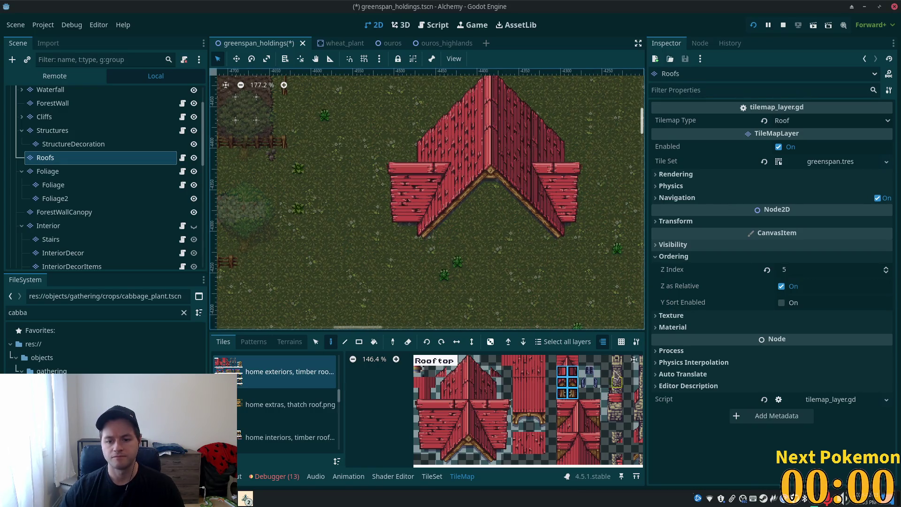
pyautogui.scroll(-2, 615, 376)
# Step: Paint a 2x2 stone chimney block at the roof peak
pyautogui.moveTo(554, 374); pyautogui.dragTo(566, 412)
pyautogui.scroll(3, 566, 413)
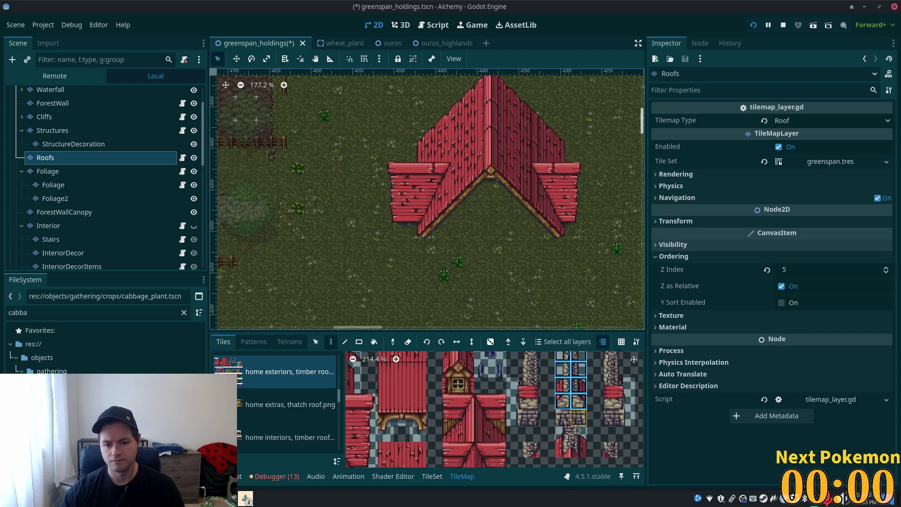
pyautogui.moveTo(600, 431); pyautogui.dragTo(567, 375)
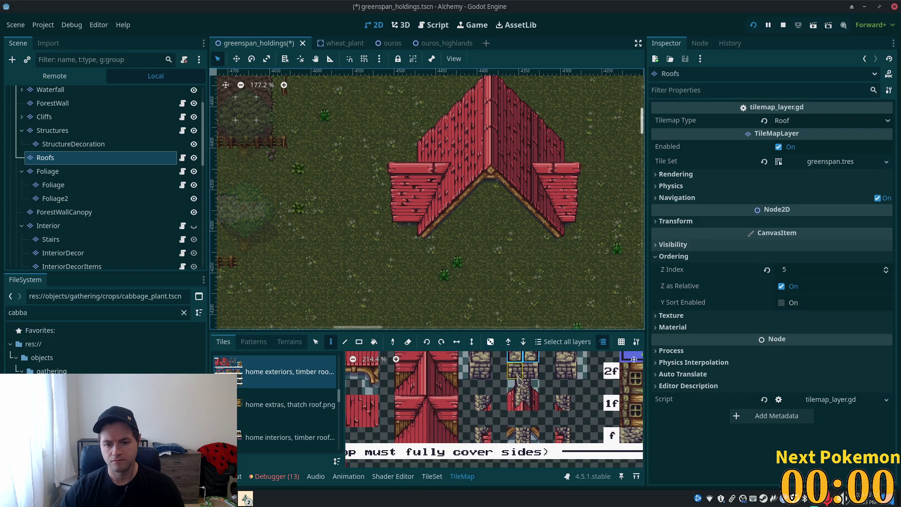
pyautogui.moveTo(518, 396); pyautogui.dragTo(531, 411)
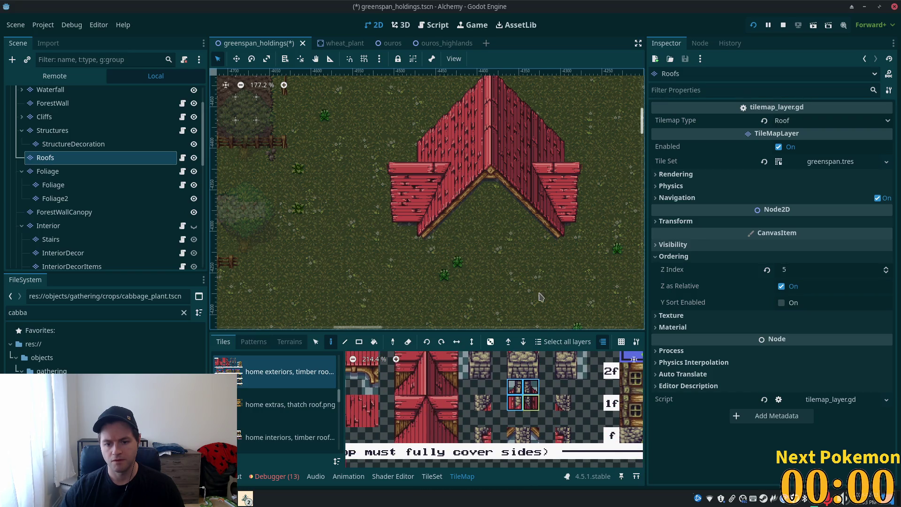
pyautogui.scroll(3, 482, 157)
pyautogui.click(482, 149)
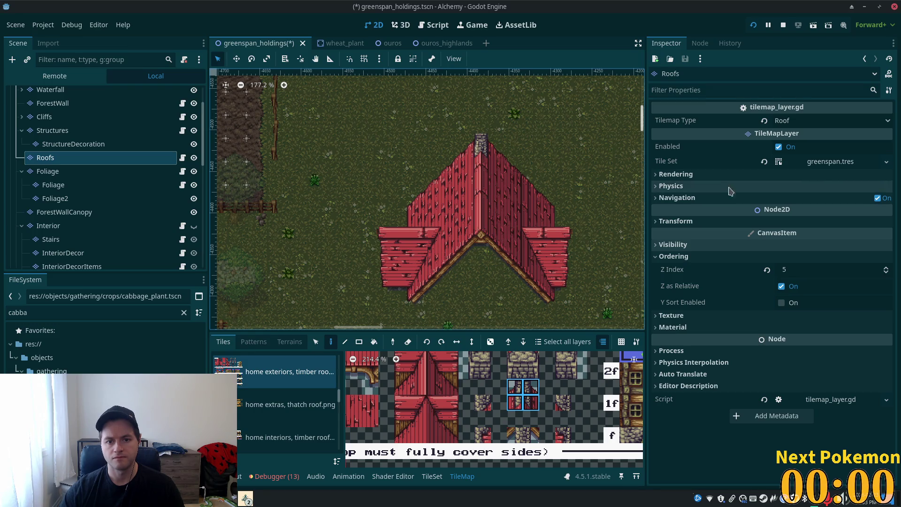
# Step: Stamp a taller two-tile stacked chimney onto the roof peak
pyautogui.scroll(-3, 502, 408)
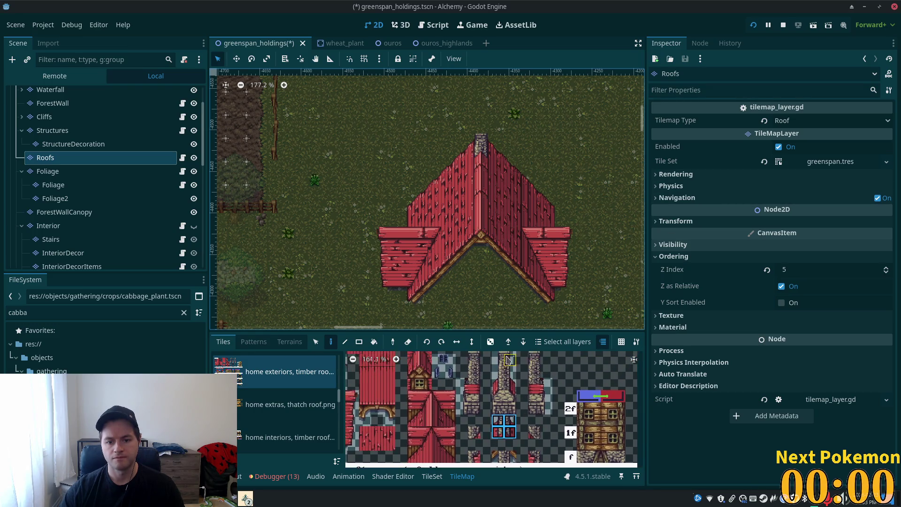
pyautogui.moveTo(499, 370); pyautogui.dragTo(512, 383)
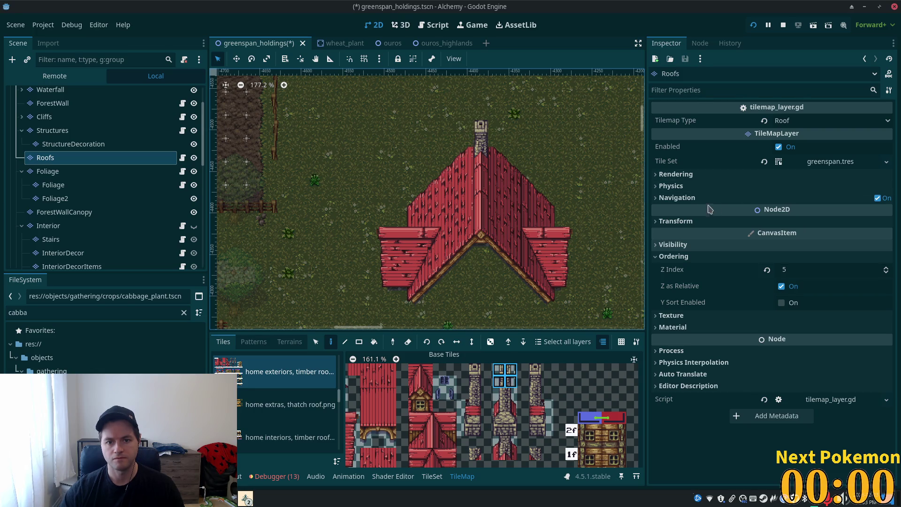
pyautogui.scroll(-2, 534, 375)
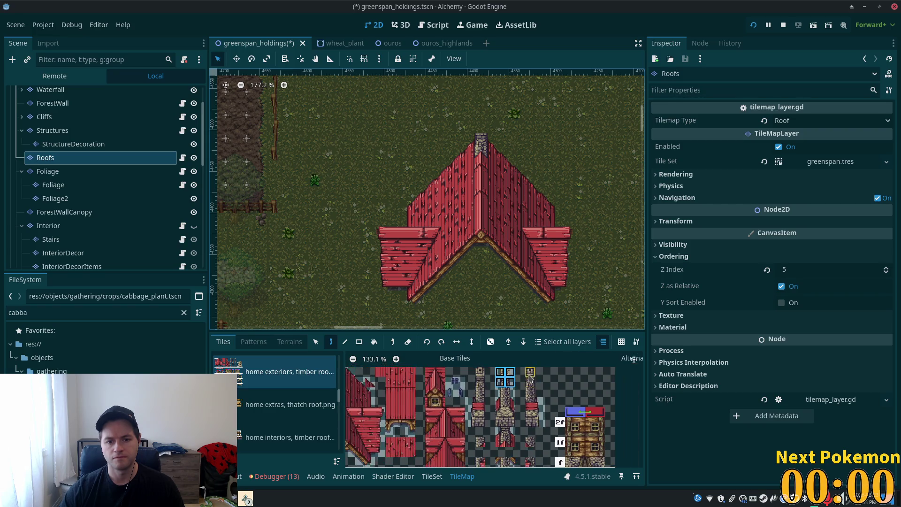
pyautogui.moveTo(500, 393); pyautogui.dragTo(510, 394)
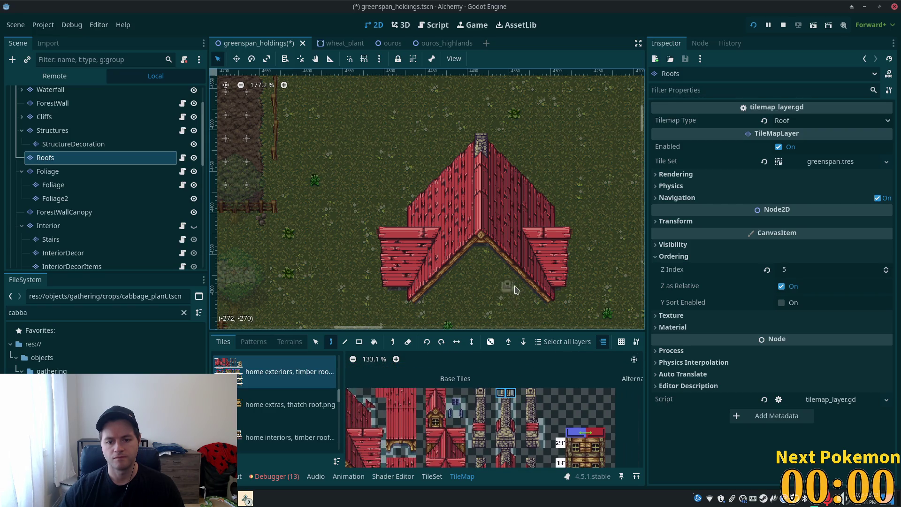
pyautogui.click(487, 137)
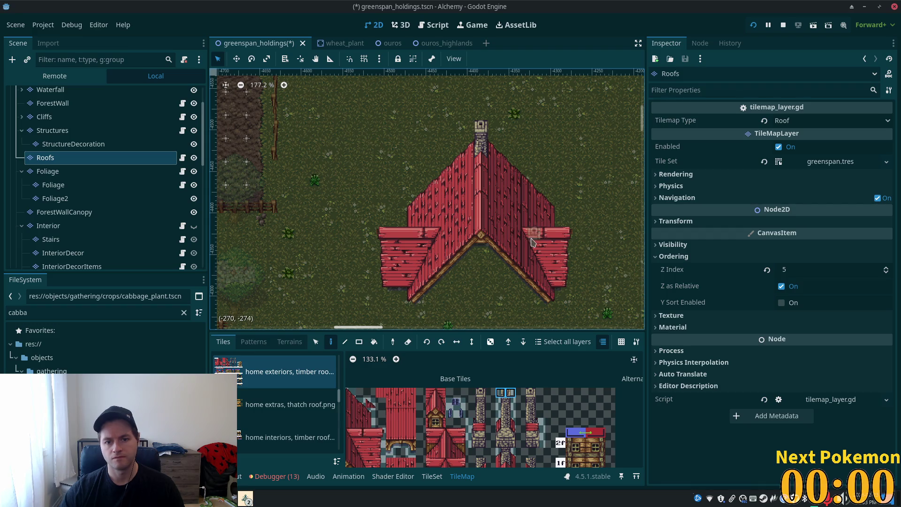
pyautogui.scroll(-2, 535, 242)
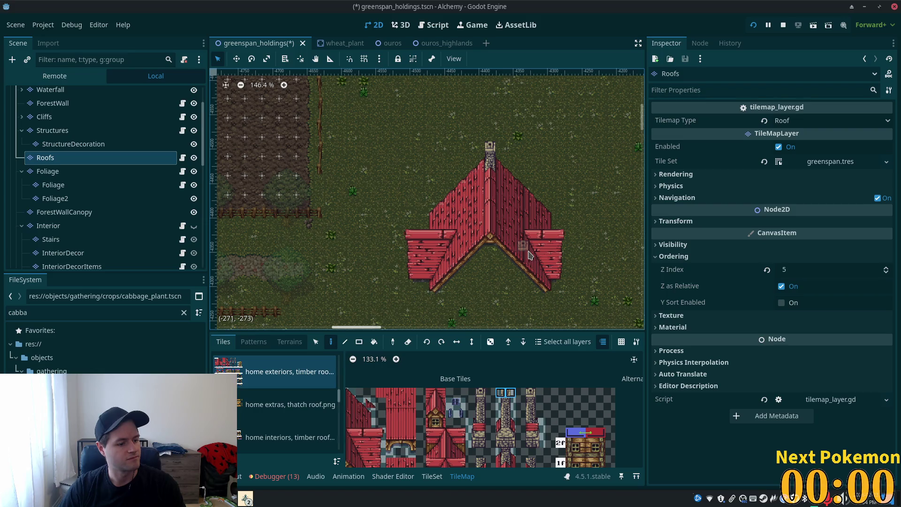
pyautogui.press('XF86AudioRaiseVolume')
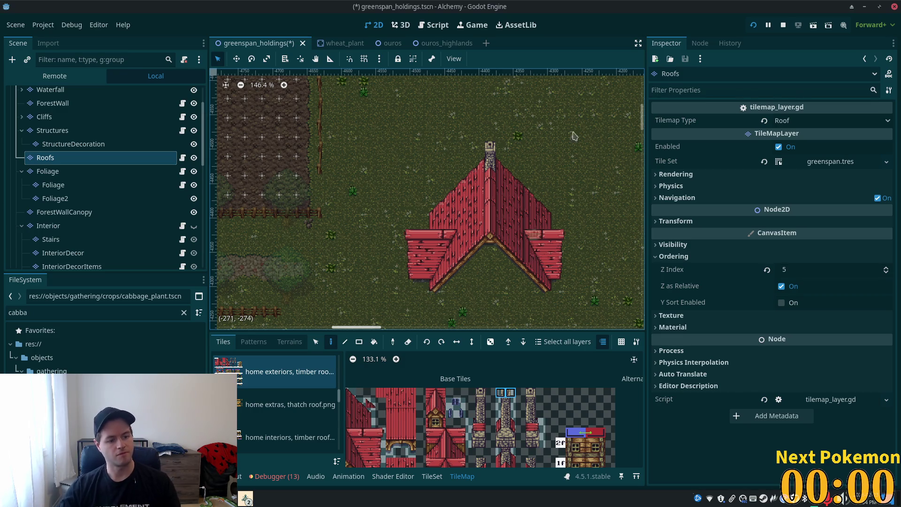
# Step: Move the view to the main timber house and select the Structures layer via Ground
pyautogui.scroll(-2, 516, 309)
pyautogui.scroll(7, 513, 318)
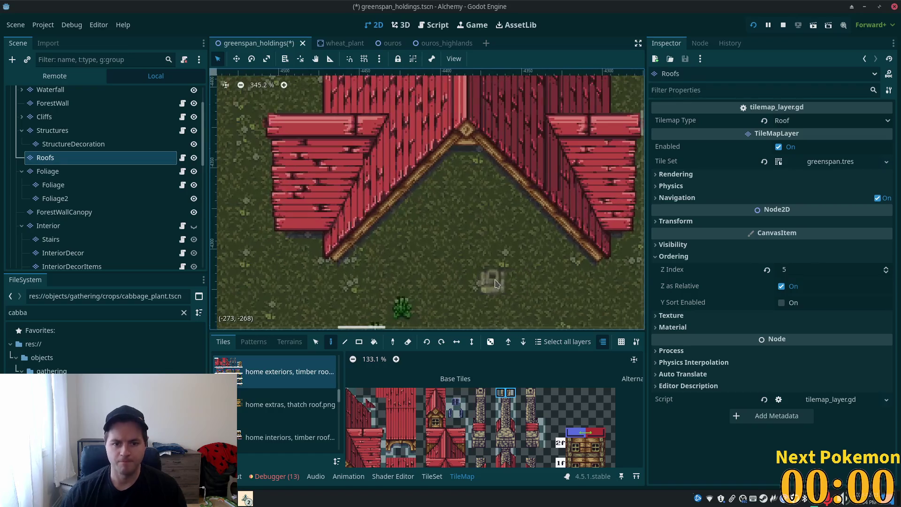
pyautogui.scroll(-3, 478, 235)
pyautogui.hscroll(-10, 557, 171)
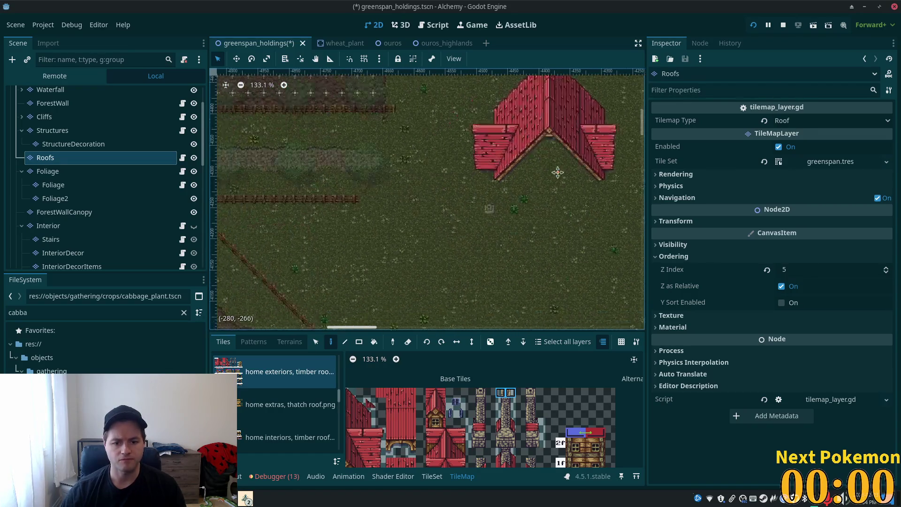
pyautogui.scroll(-3, 429, 300)
pyautogui.hscroll(-6, 441, 244)
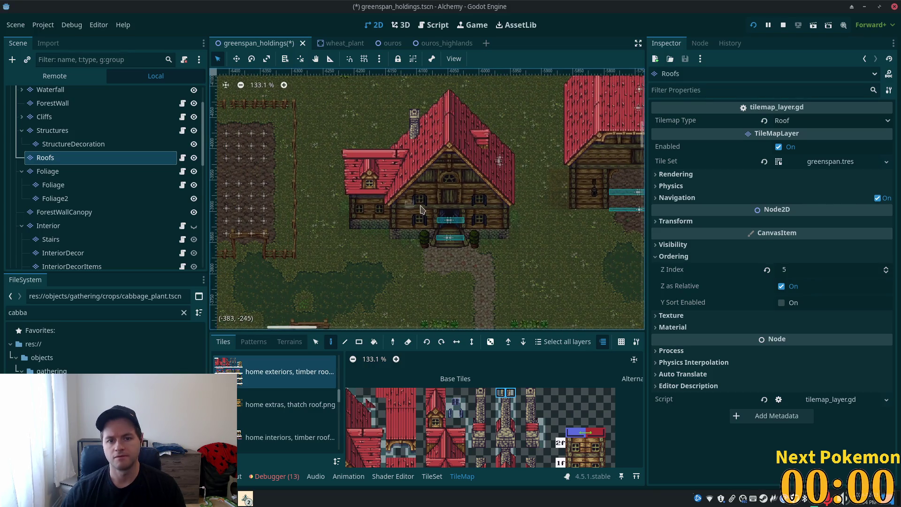
pyautogui.scroll(4, 441, 229)
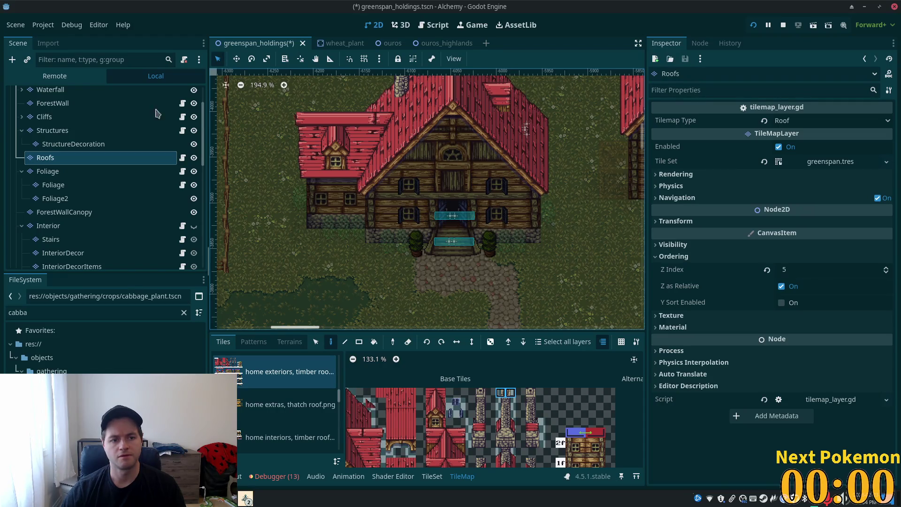
pyautogui.scroll(2, 70, 127)
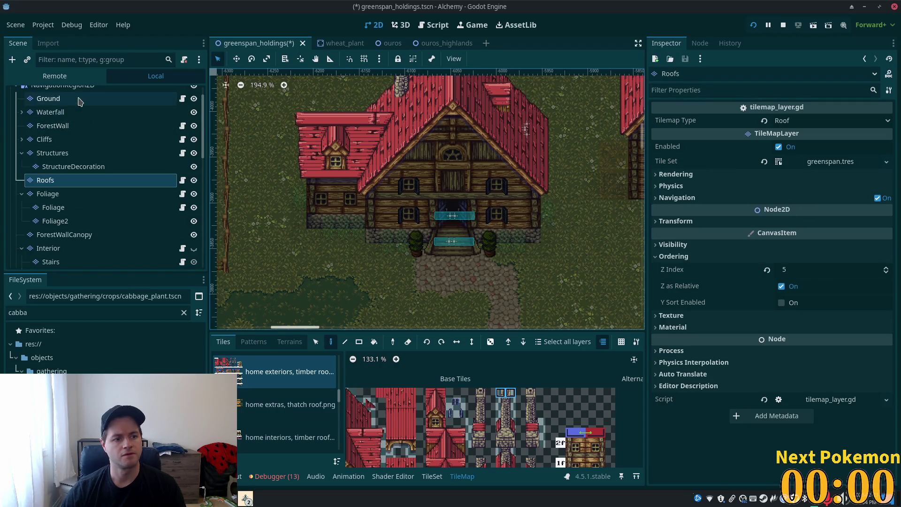
pyautogui.click(78, 99)
pyautogui.click(52, 153)
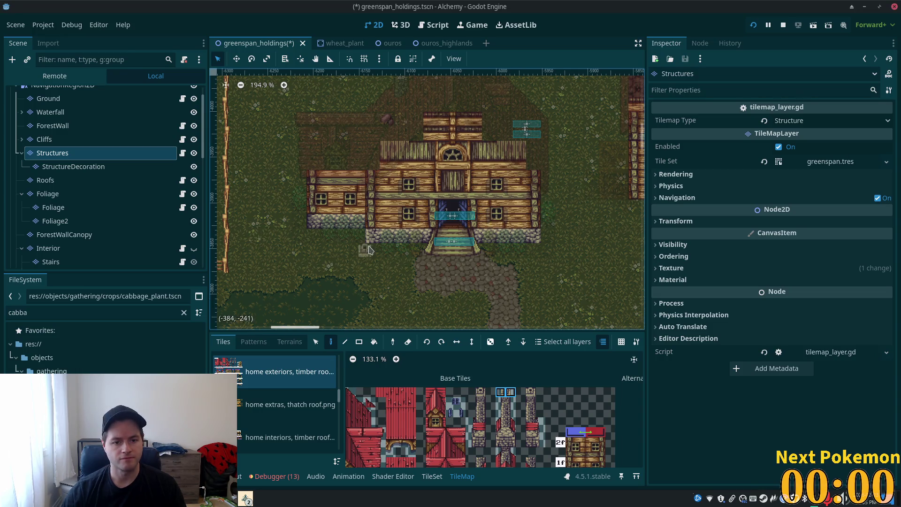
# Step: Copy a strip of the house's timber wall and stamp it below the lone roof
pyautogui.scroll(2, 370, 248)
pyautogui.click(312, 341)
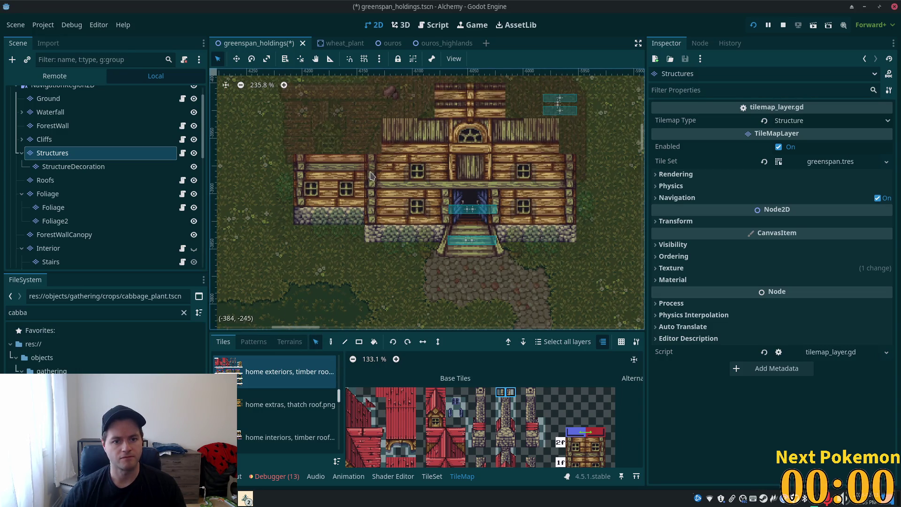
pyautogui.moveTo(372, 150); pyautogui.dragTo(394, 236)
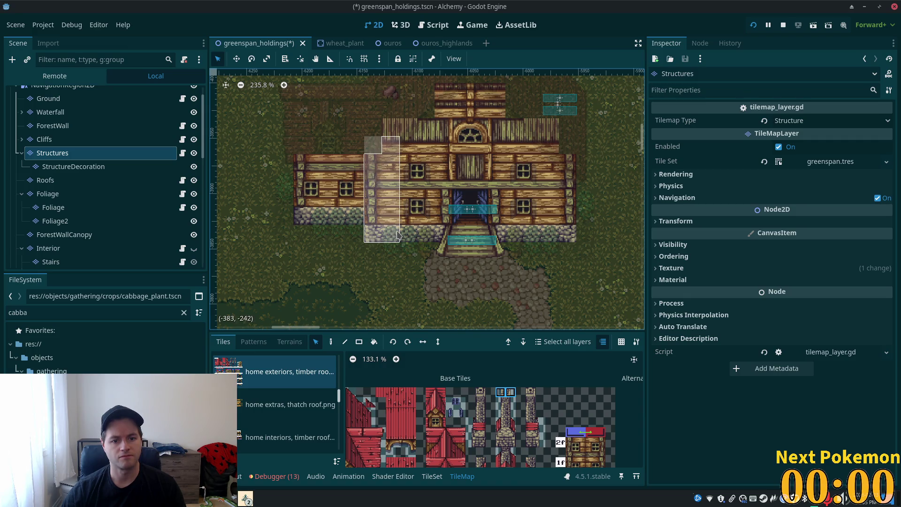
pyautogui.scroll(-2, 411, 243)
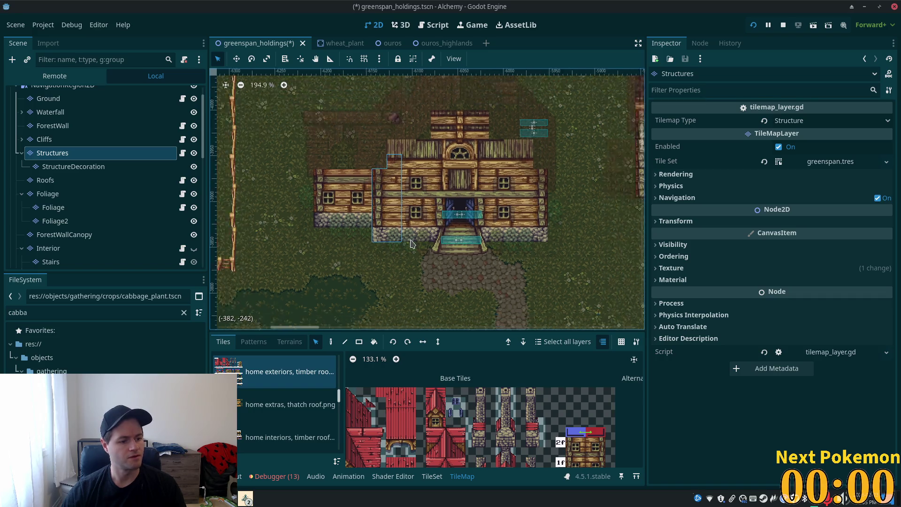
pyautogui.scroll(-10, 410, 243)
pyautogui.moveTo(539, 205)
pyautogui.mouseDown()
pyautogui.moveTo(483, 281)
pyautogui.moveTo(452, 245)
pyautogui.moveTo(319, 161)
pyautogui.moveTo(348, 230)
pyautogui.moveTo(236, 231)
pyautogui.mouseUp()
pyautogui.scroll(5, 452, 207)
pyautogui.press('d')
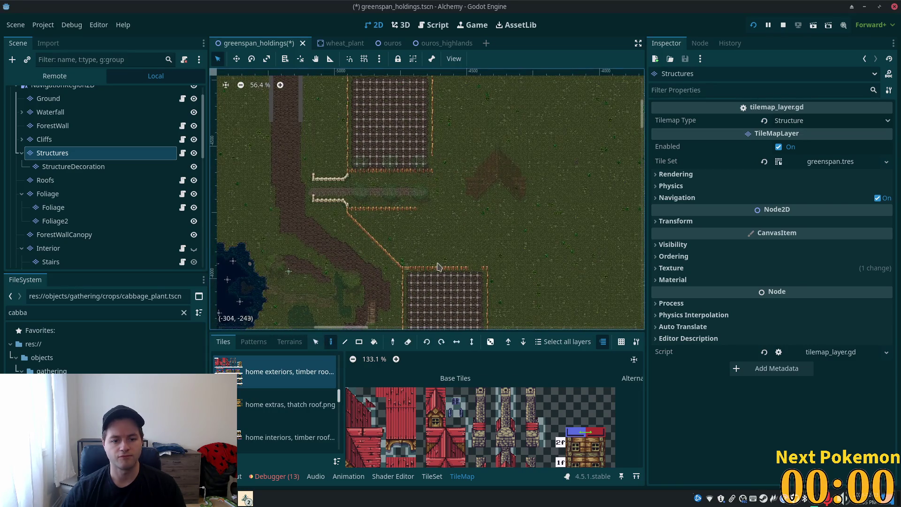
pyautogui.scroll(10, 437, 266)
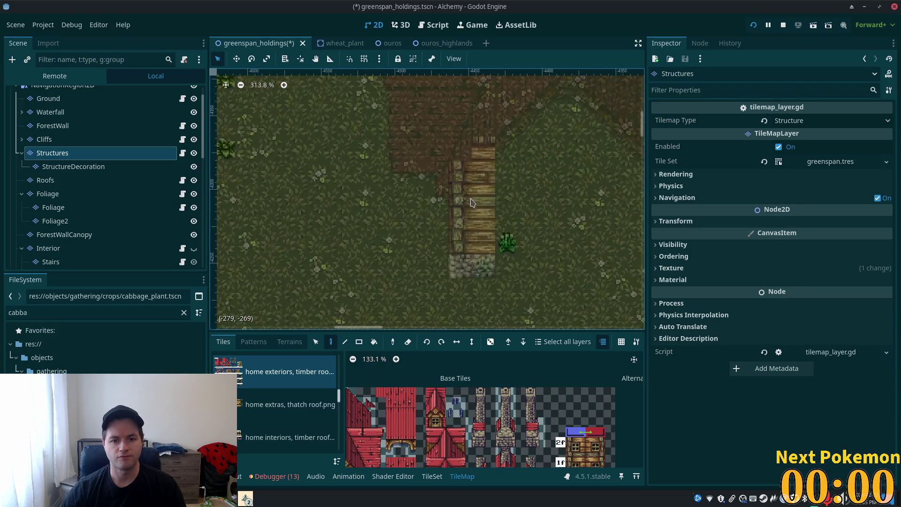
pyautogui.click(468, 242)
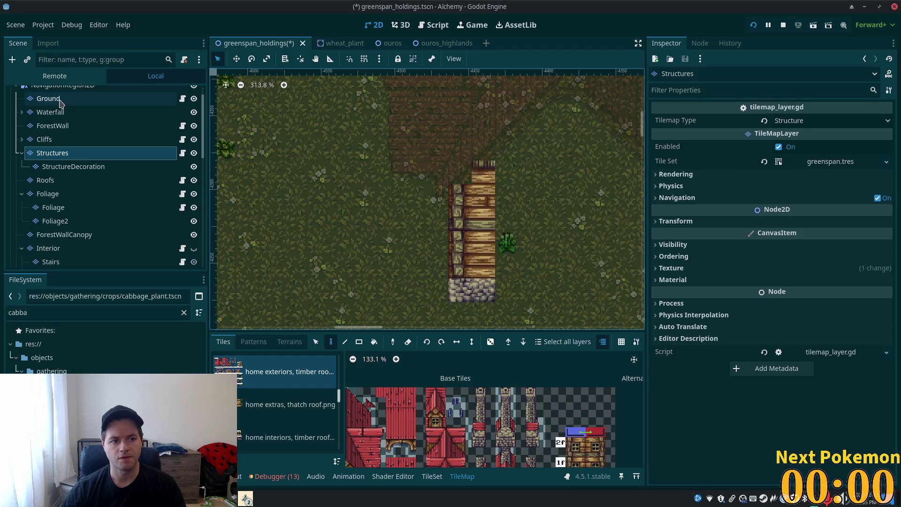
# Step: Switch to the Ground layer and back to Structures
pyautogui.click(49, 99)
pyautogui.scroll(2, 68, 136)
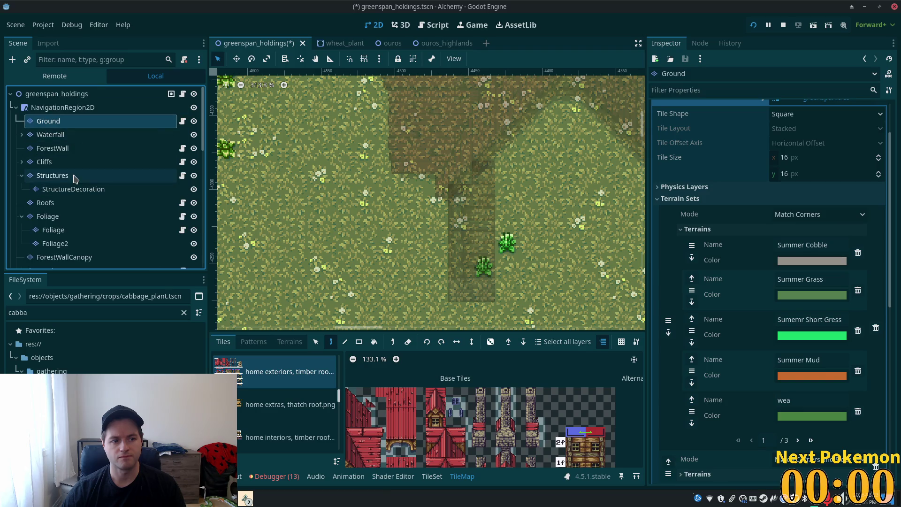
pyautogui.click(52, 175)
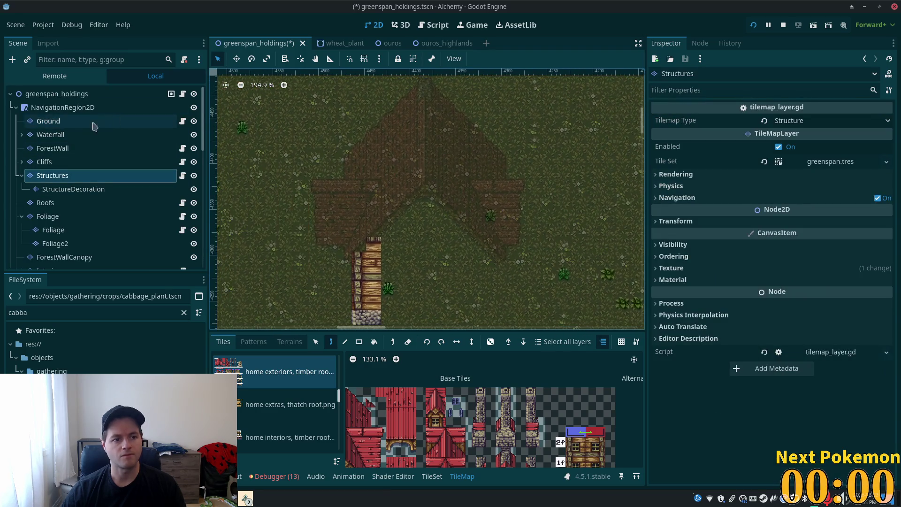
# Step: Select the scene root, dismiss the stray context menu, and edit the Structures layer
pyautogui.click(59, 94)
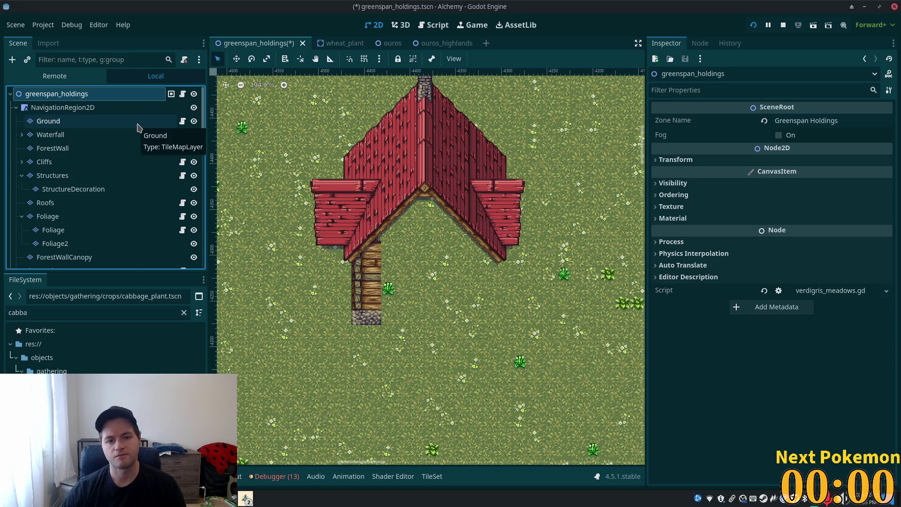
pyautogui.scroll(-3, 501, 187)
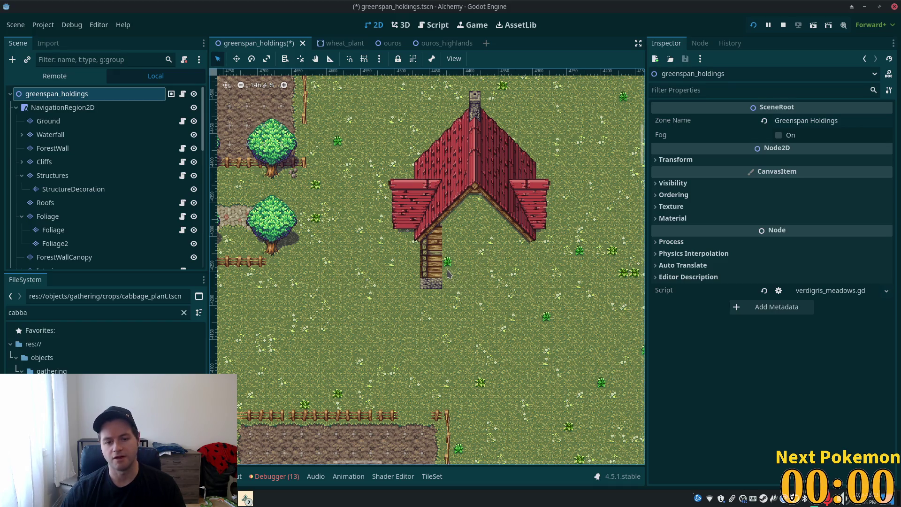
pyautogui.scroll(5, 476, 269)
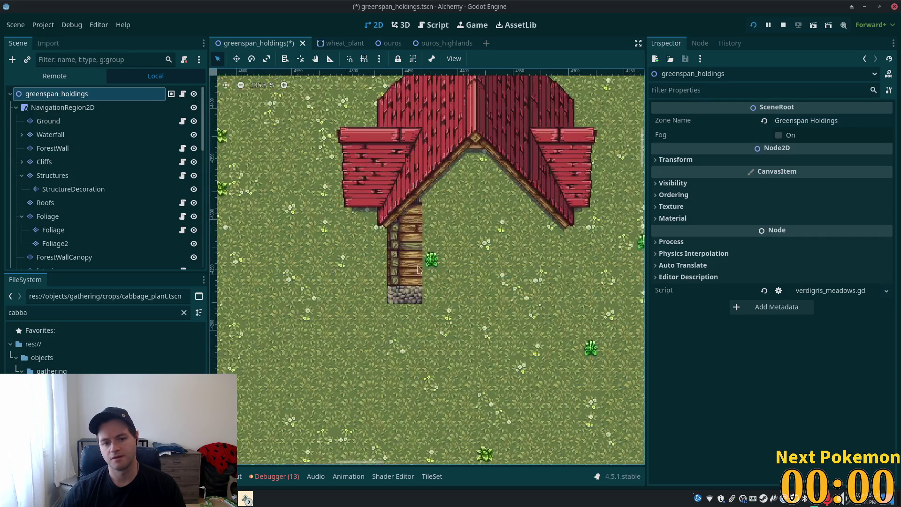
pyautogui.rightClick(396, 295)
pyautogui.press('Escape')
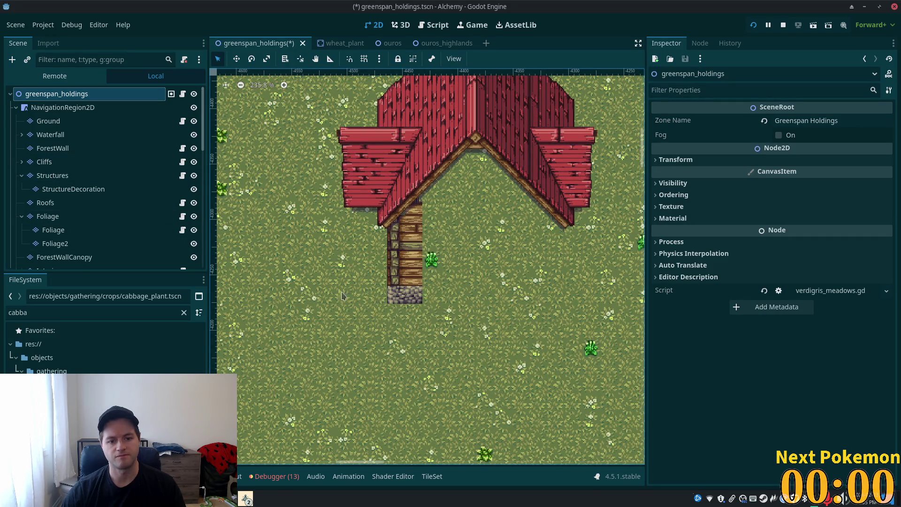
pyautogui.click(69, 175)
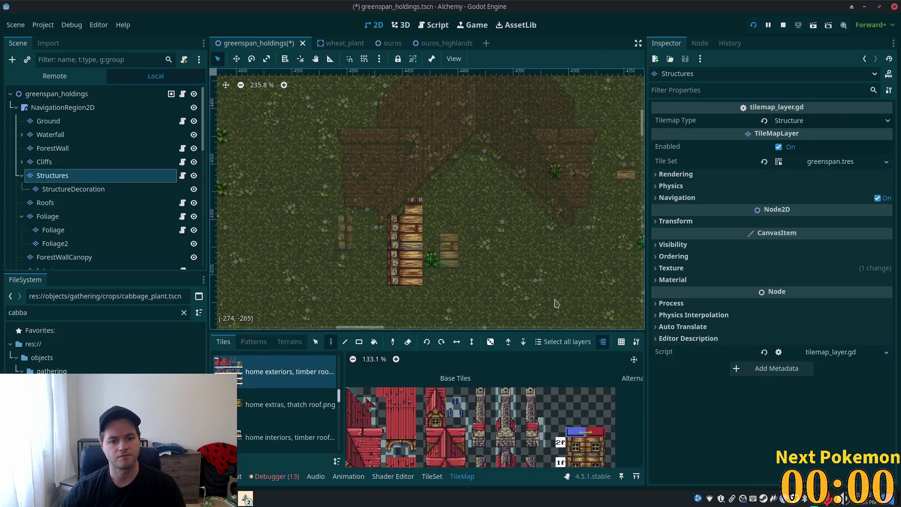
pyautogui.scroll(-2, 256, 157)
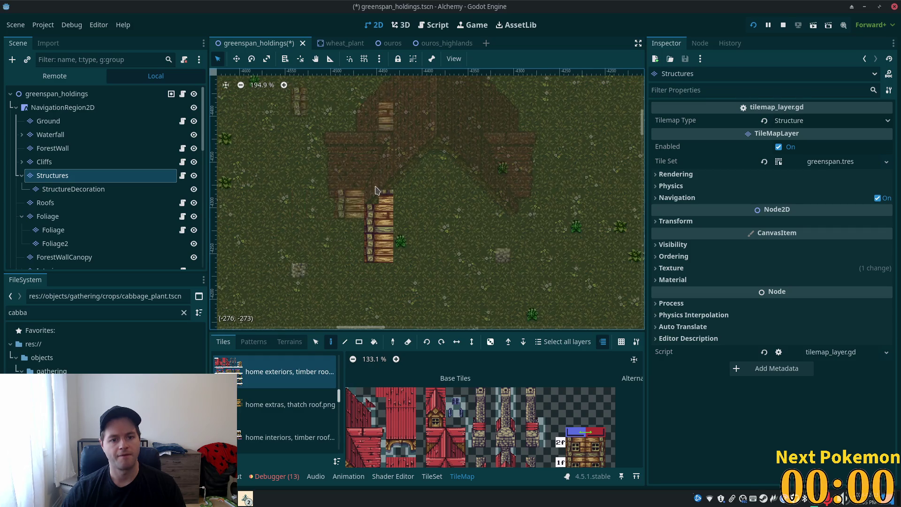
pyautogui.scroll(3, 376, 190)
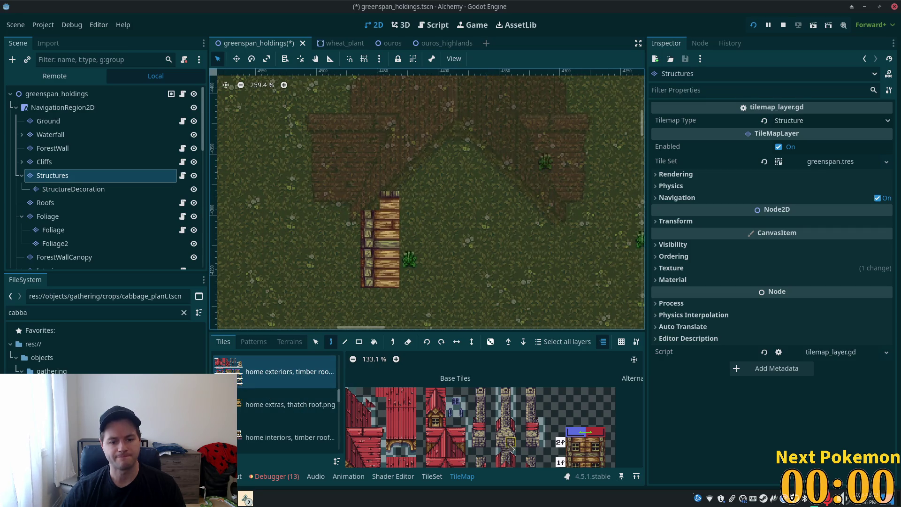
# Step: Select a single Upper Floors timber wall tile in the zoomed tile atlas
pyautogui.scroll(-5, 510, 447)
pyautogui.scroll(4, 469, 425)
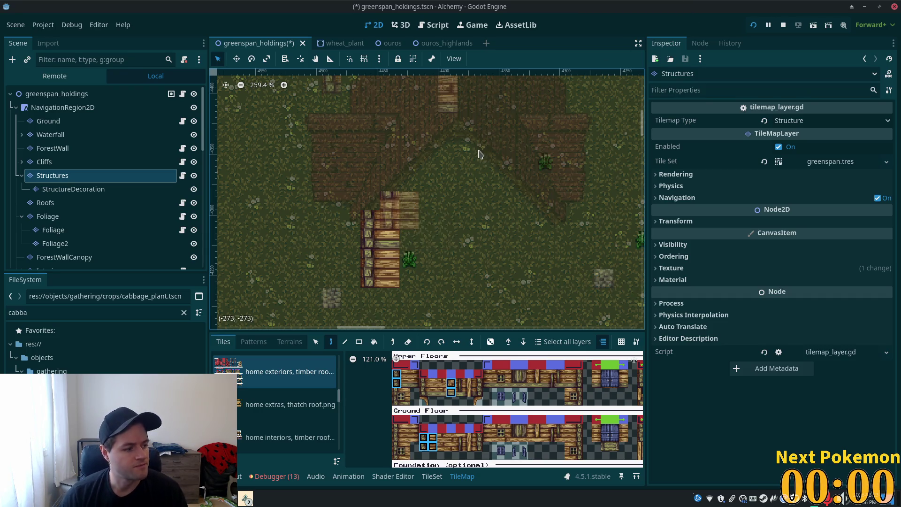
pyautogui.keyDown('ctrl'); pyautogui.click(368, 204); pyautogui.keyUp('ctrl')
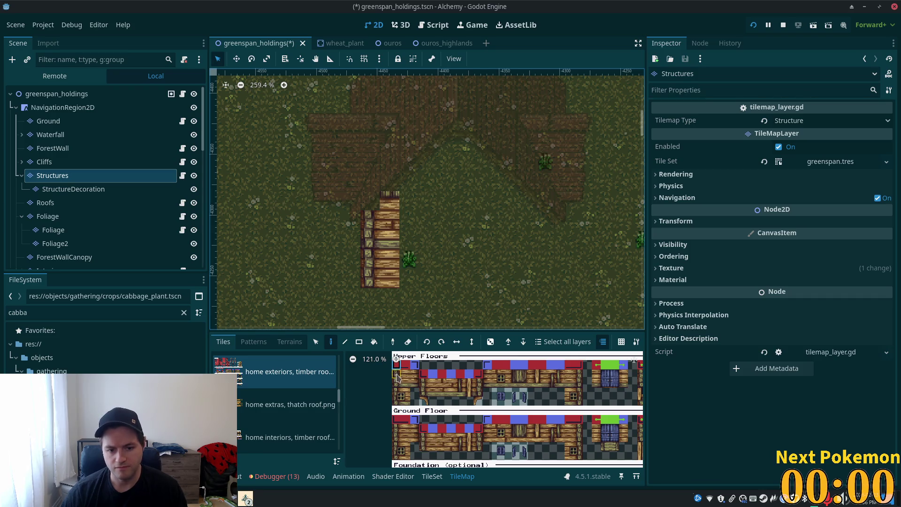
# Step: Select the greenspan_holdings root node to show the undimmed map, then look for the wall layer
pyautogui.click(42, 95)
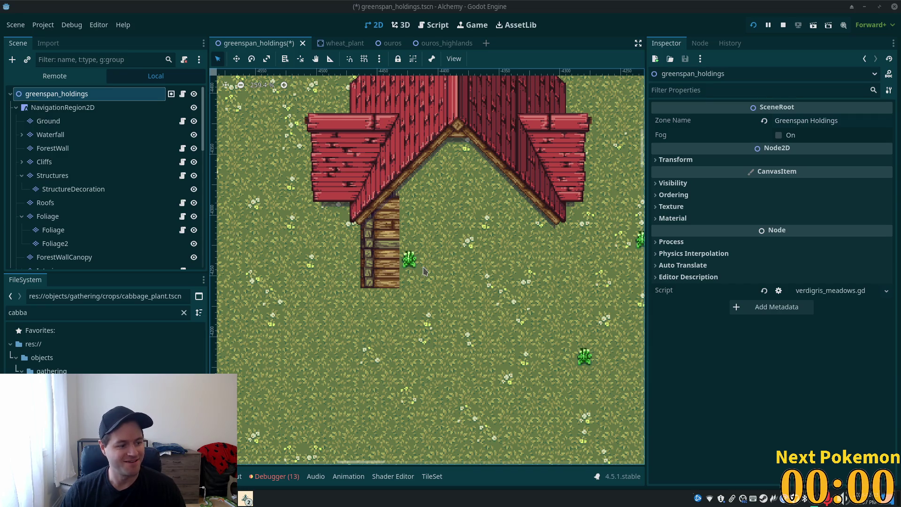
pyautogui.click(70, 121)
# Step: Move through Ground and StructureDecoration to Structures, with the canvas zoomed out to 121%
pyautogui.click(73, 188)
pyautogui.click(63, 180)
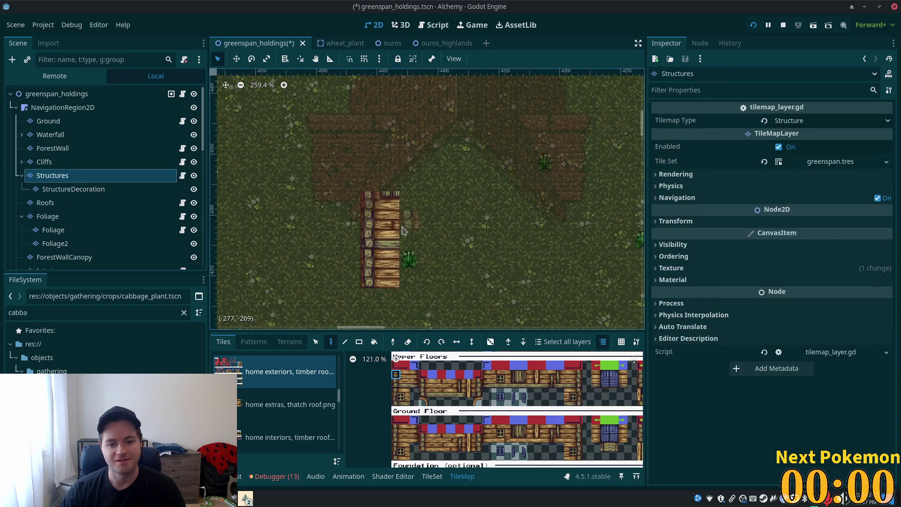
pyautogui.scroll(-1, 449, 298)
pyautogui.scroll(-7, 449, 299)
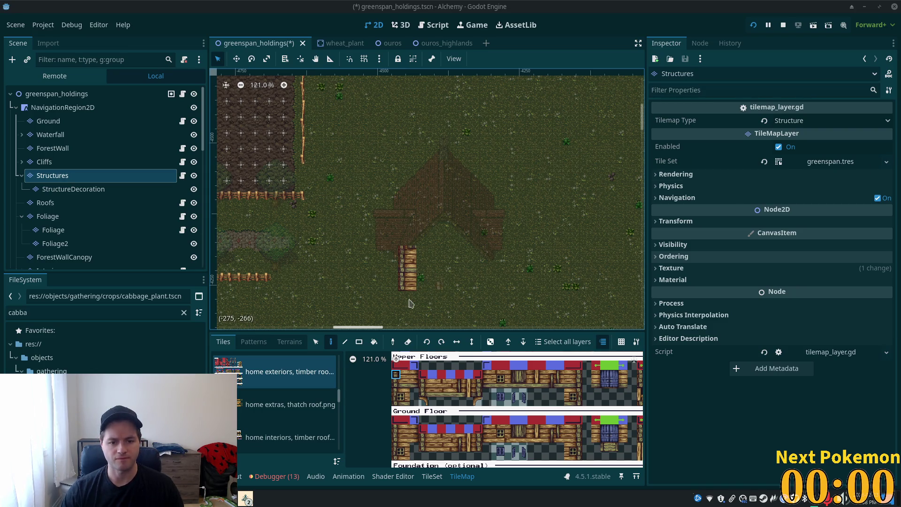
# Step: Copy a timber wall column from the large house with the TileMap Select tool
pyautogui.scroll(-3, 409, 303)
pyautogui.moveTo(409, 303)
pyautogui.mouseDown()
pyautogui.moveTo(426, 131)
pyautogui.moveTo(499, 82)
pyautogui.mouseUp()
pyautogui.scroll(-1, 426, 131)
pyautogui.scroll(9, 479, 186)
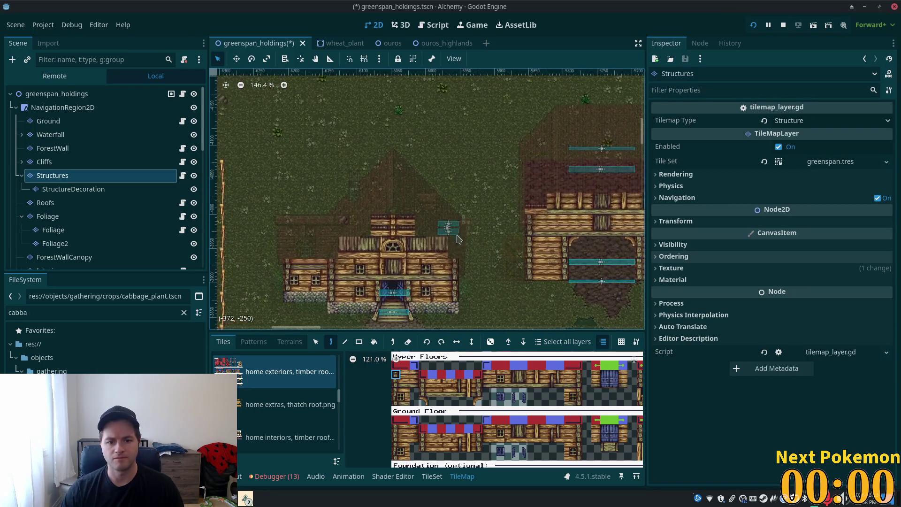
pyautogui.click(315, 342)
pyautogui.moveTo(497, 180); pyautogui.dragTo(501, 226)
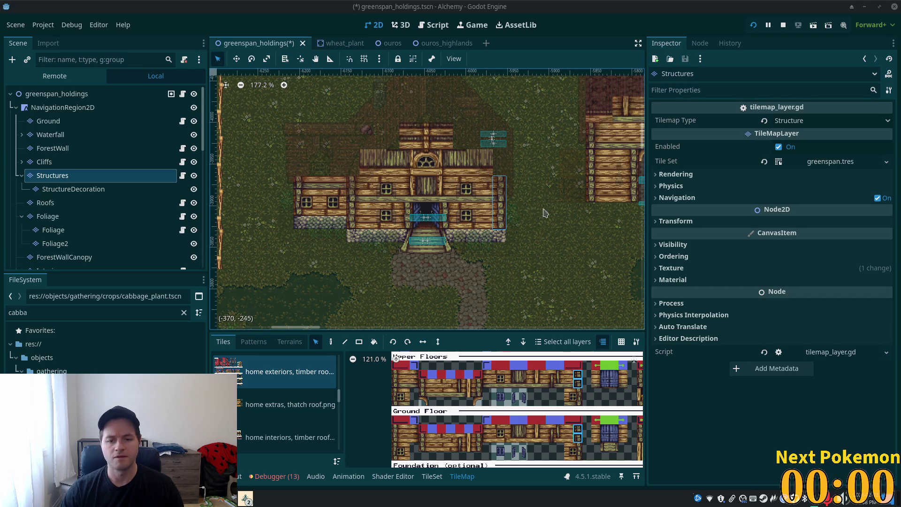
# Step: Paint the copied wall column under the right side of the attic roof
pyautogui.moveTo(435, 257); pyautogui.dragTo(295, 290)
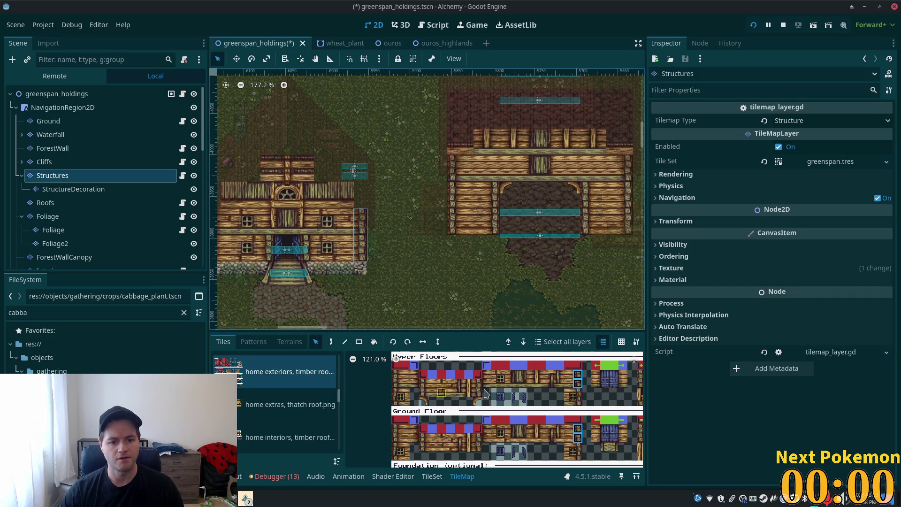
pyautogui.click(330, 341)
pyautogui.moveTo(586, 197)
pyautogui.mouseDown()
pyautogui.moveTo(375, 290)
pyautogui.moveTo(446, 323)
pyautogui.mouseUp()
pyautogui.hscroll(10, 445, 323)
pyautogui.scroll(4, 262, 138)
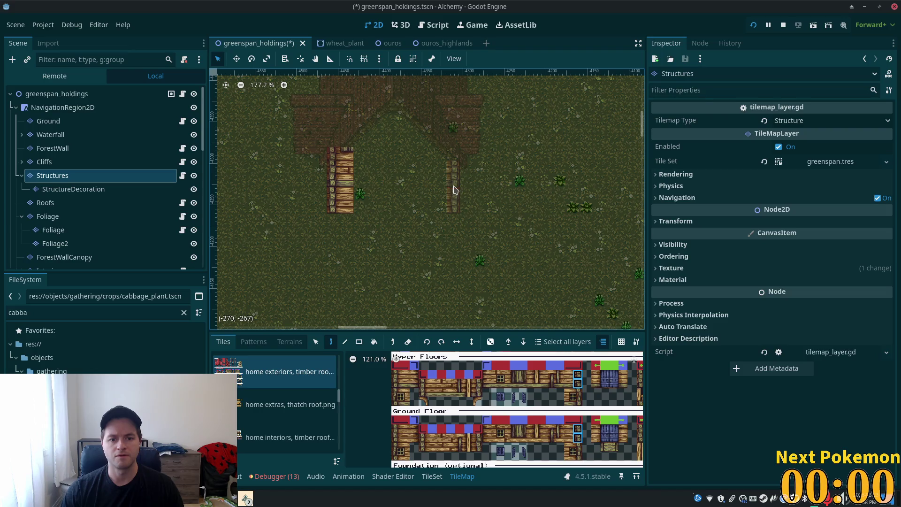
pyautogui.click(453, 188)
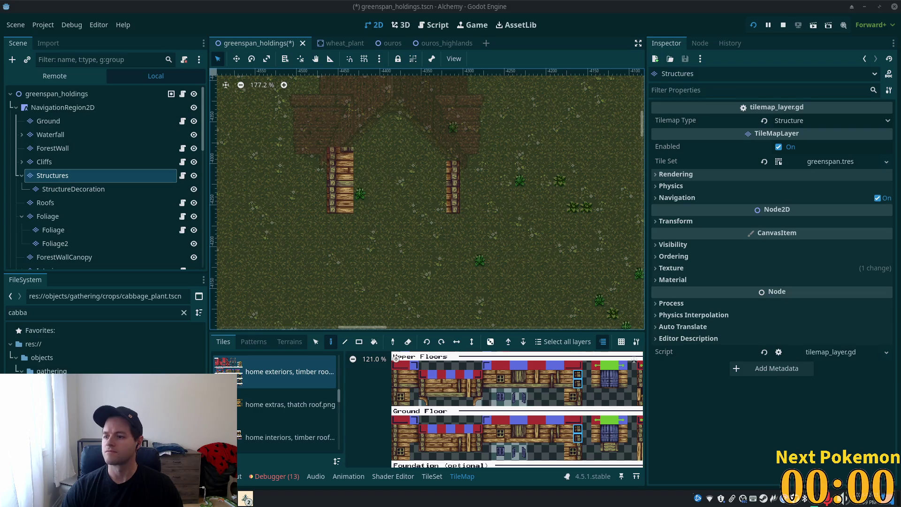
# Step: Erase the extra wall column and undo to restore the original column with its stone base
pyautogui.scroll(8, 464, 218)
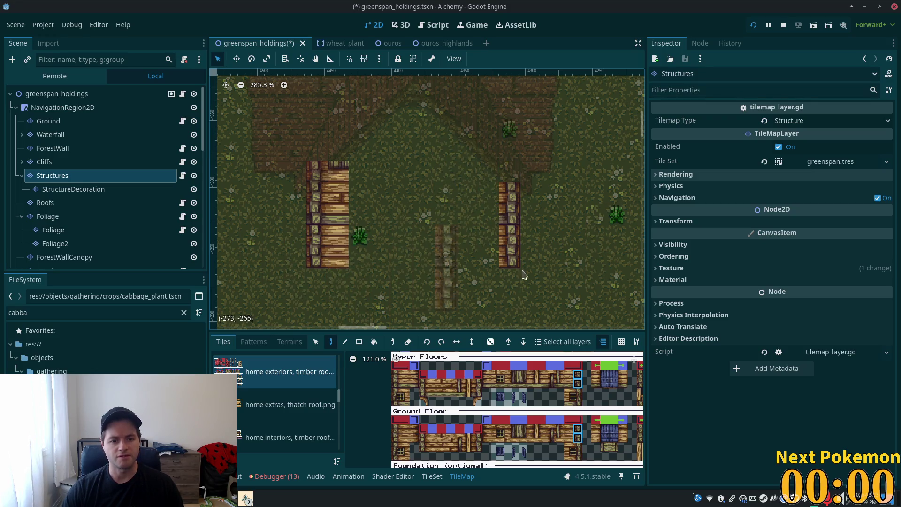
pyautogui.scroll(-10, 467, 228)
pyautogui.hscroll(-5, 468, 228)
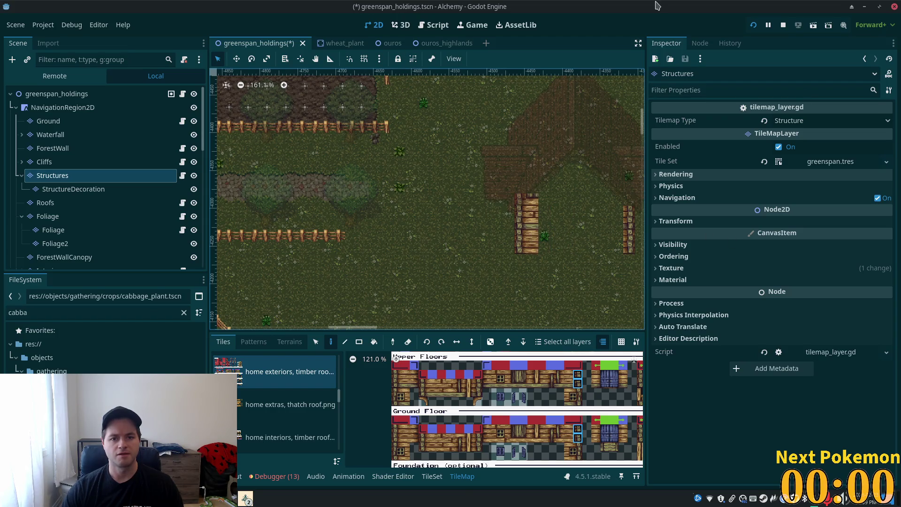
pyautogui.rightClick(629, 230)
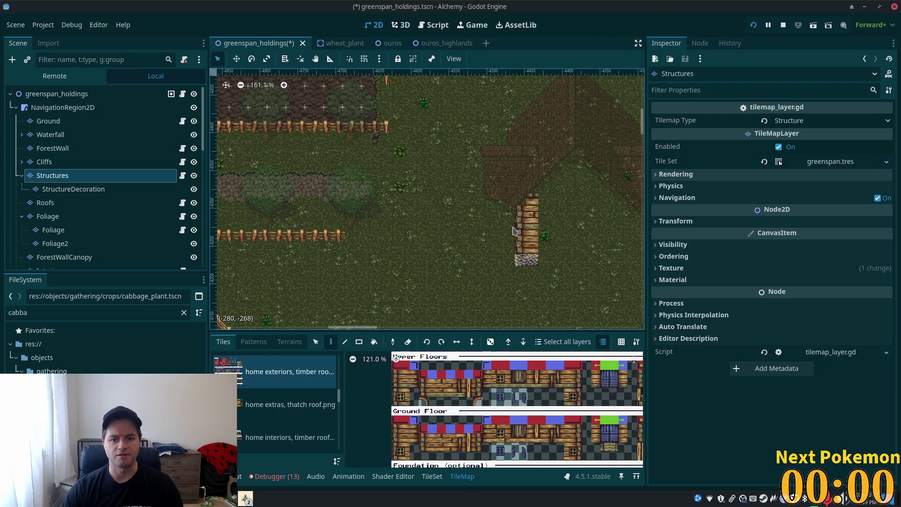
pyautogui.rightClick(513, 230)
pyautogui.hotkey('ctrl', 'z')
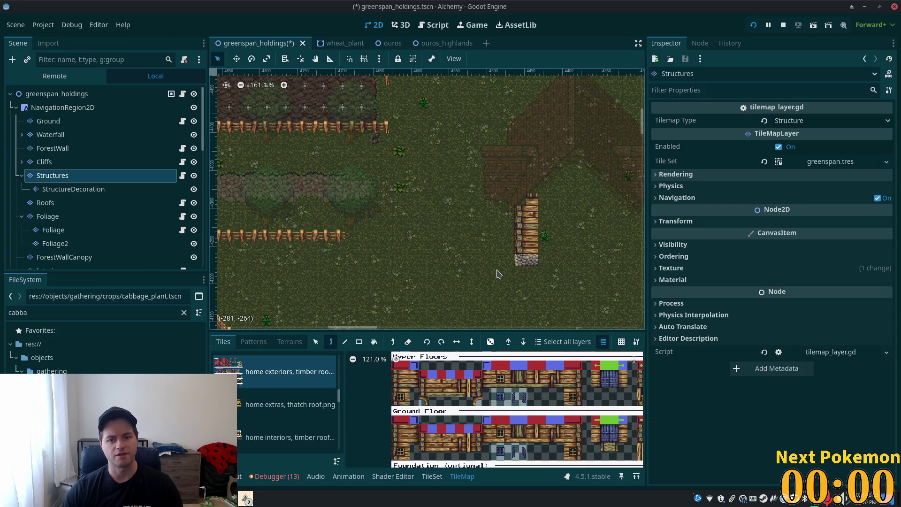
pyautogui.click(396, 377)
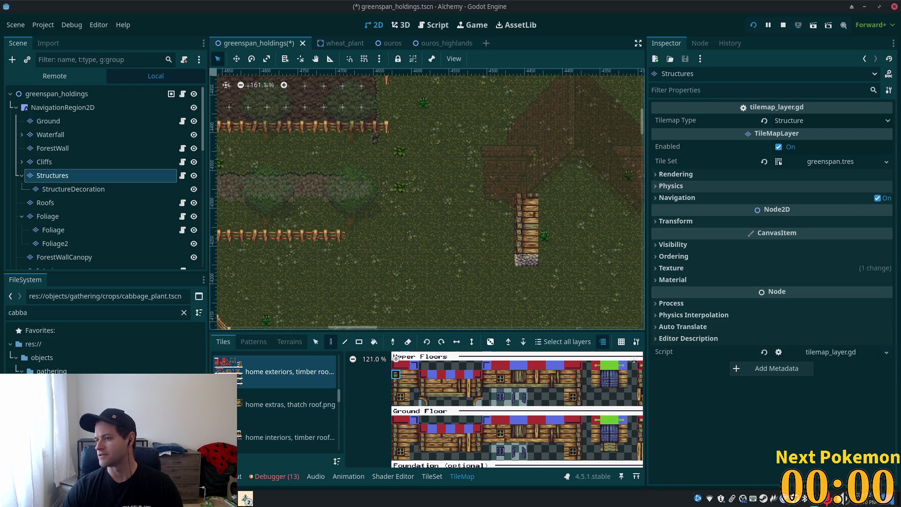
pyautogui.scroll(4, 520, 235)
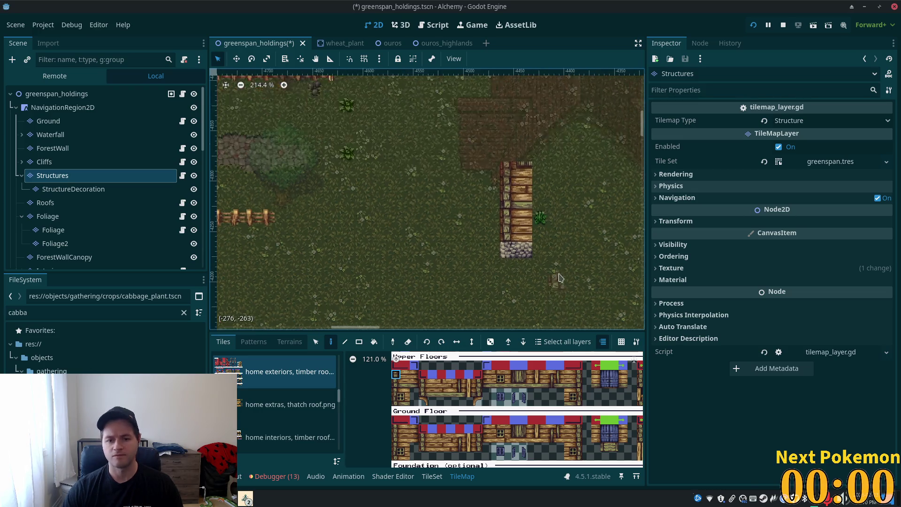
# Step: Box-select the large timber house's right wall section and pick up a copy
pyautogui.scroll(-2, 428, 398)
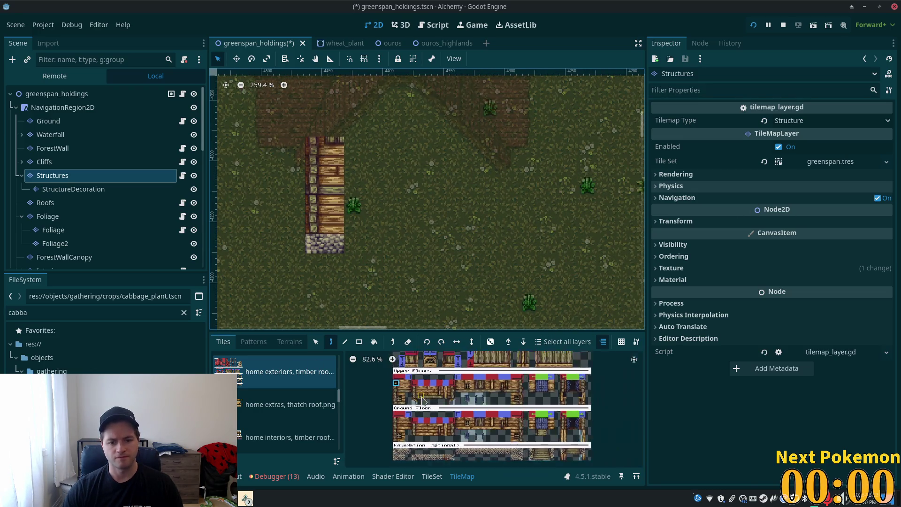
pyautogui.scroll(-1, 281, 403)
pyautogui.scroll(-5, 307, 201)
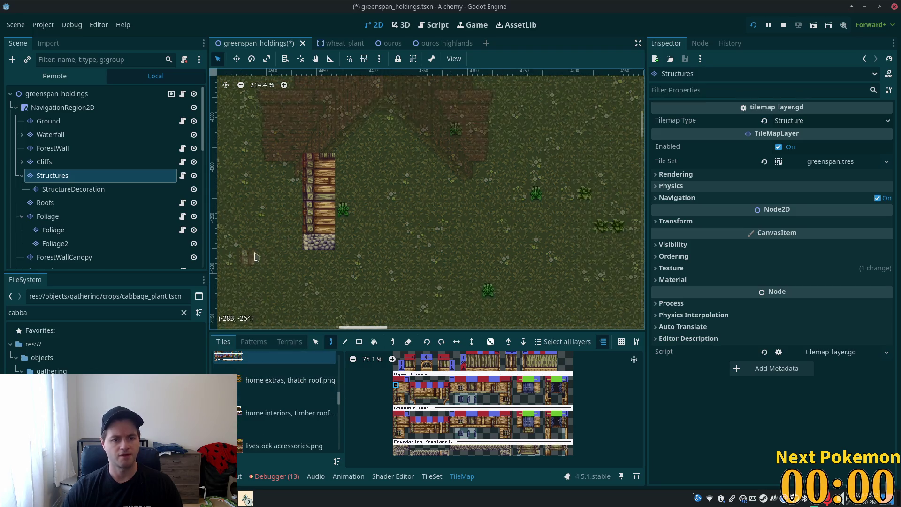
pyautogui.moveTo(277, 239)
pyautogui.mouseDown()
pyautogui.moveTo(281, 223)
pyautogui.moveTo(441, 274)
pyautogui.mouseUp()
pyautogui.moveTo(321, 279); pyautogui.dragTo(359, 246)
pyautogui.click(316, 342)
pyautogui.scroll(5, 430, 263)
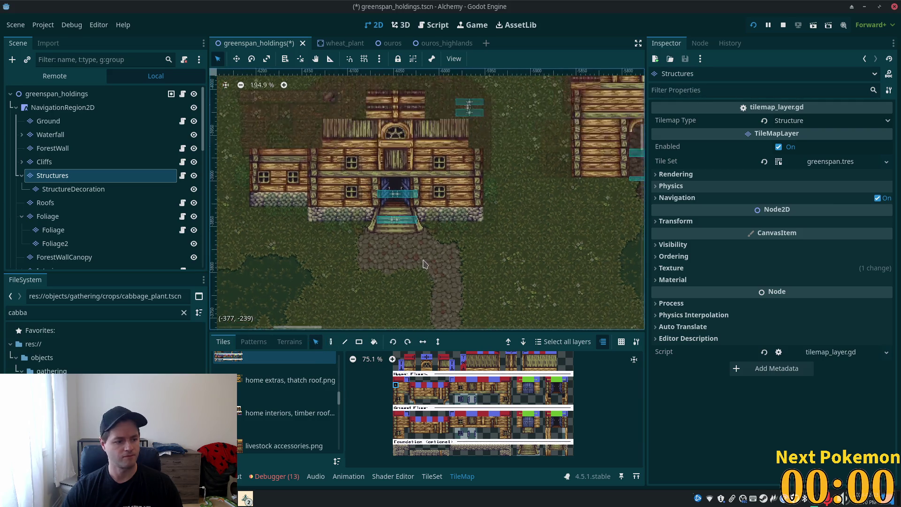
pyautogui.moveTo(496, 214); pyautogui.dragTo(478, 138)
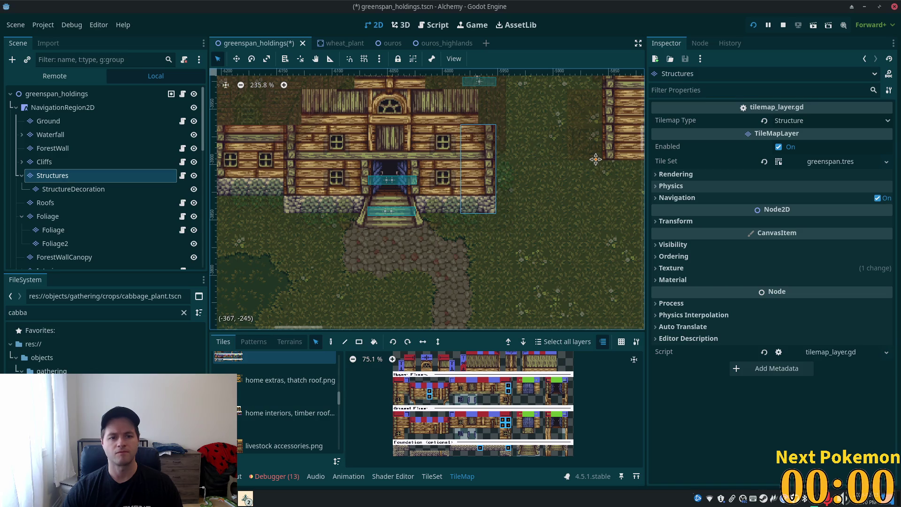
pyautogui.moveTo(595, 159)
pyautogui.mouseDown()
pyautogui.moveTo(509, 197)
pyautogui.moveTo(457, 277)
pyautogui.moveTo(485, 114)
pyautogui.moveTo(561, 83)
pyautogui.moveTo(586, 129)
pyautogui.mouseUp()
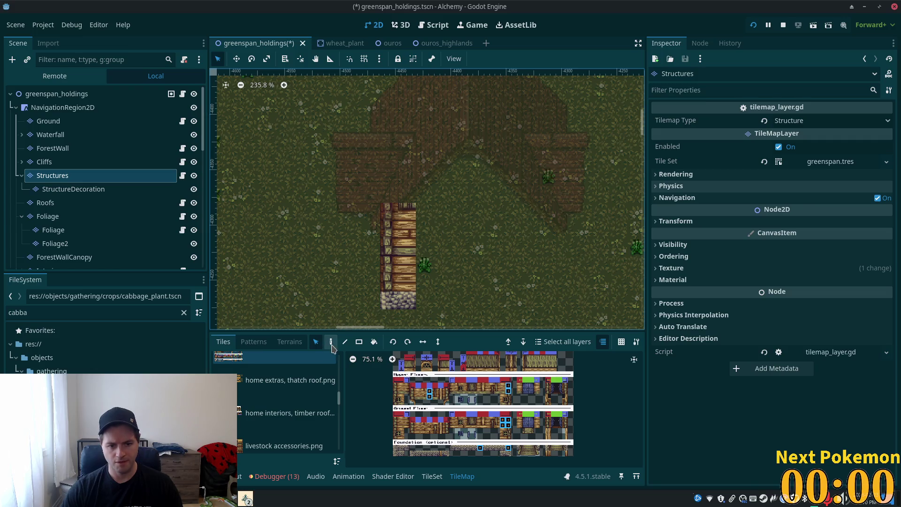
pyautogui.hotkey('ctrl', 'v')
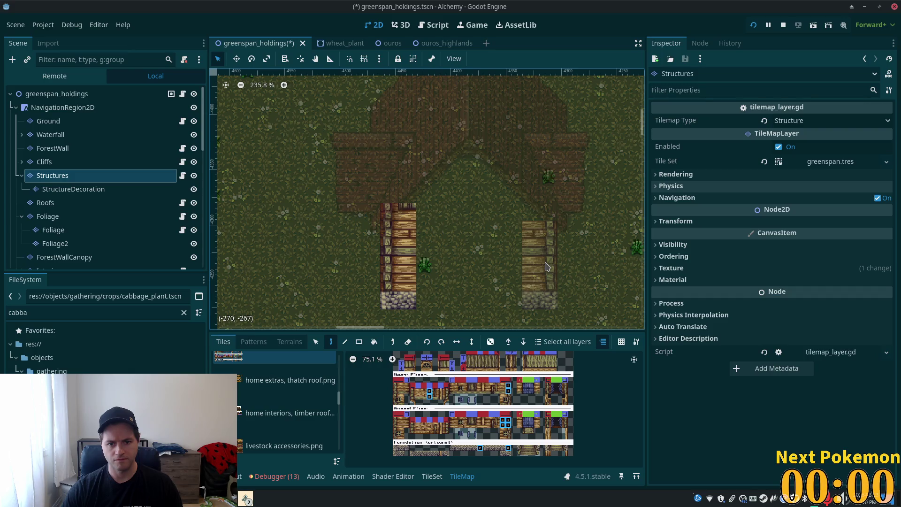
# Step: Select a one-tile-wide wall column plus its stone footing on the large house
pyautogui.hscroll(-15, 546, 266)
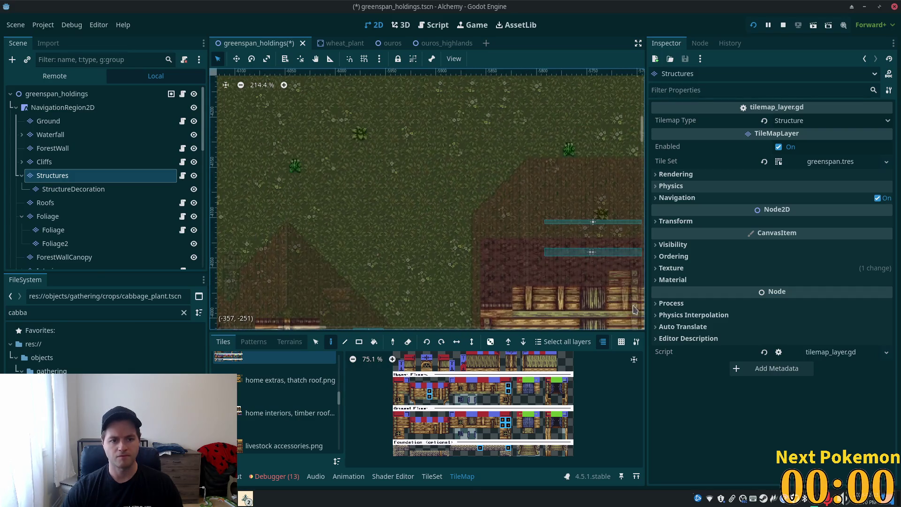
pyautogui.scroll(-8, 563, 281)
pyautogui.hscroll(-5, 539, 272)
pyautogui.scroll(-1, 516, 263)
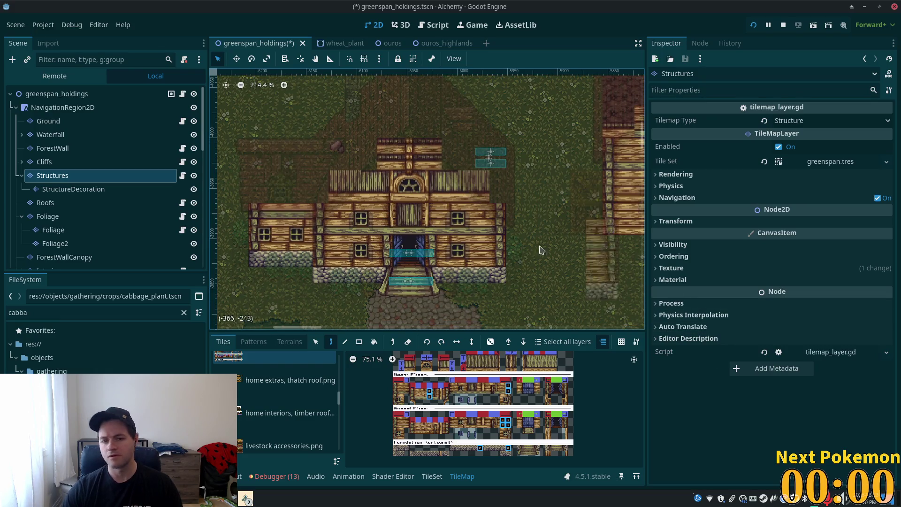
pyautogui.click(316, 342)
pyautogui.moveTo(343, 208); pyautogui.dragTo(336, 282)
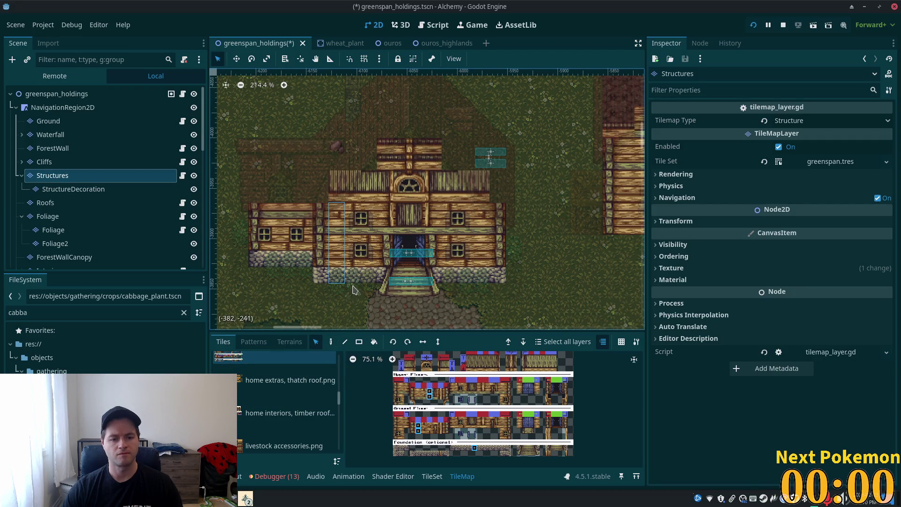
pyautogui.moveTo(355, 279); pyautogui.dragTo(373, 281)
pyautogui.click(330, 344)
# Step: Place the copied wall column with stone footing on the unfinished small house
pyautogui.scroll(-5, 489, 193)
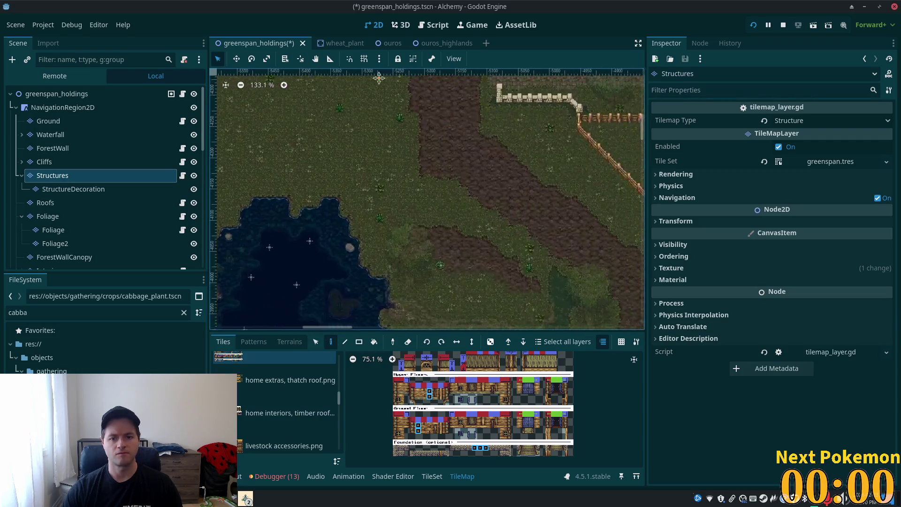
pyautogui.moveTo(489, 193); pyautogui.dragTo(378, 219)
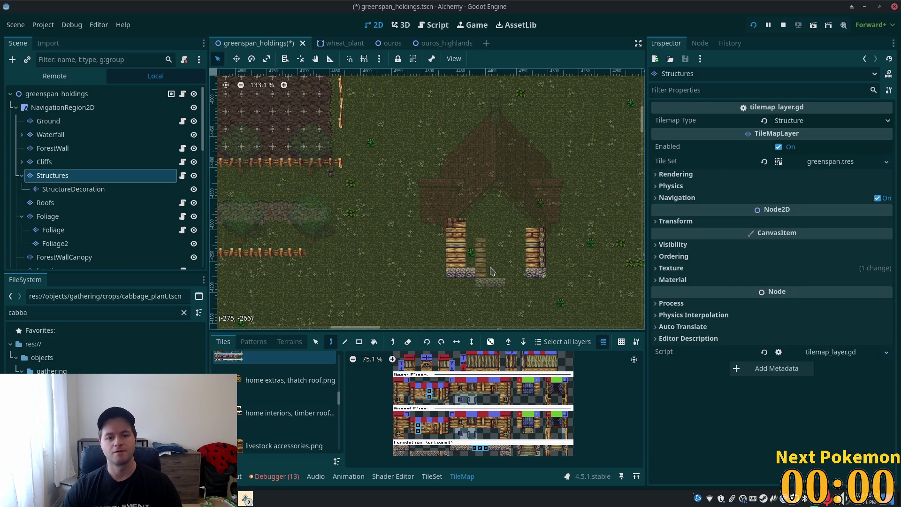
pyautogui.scroll(5, 483, 270)
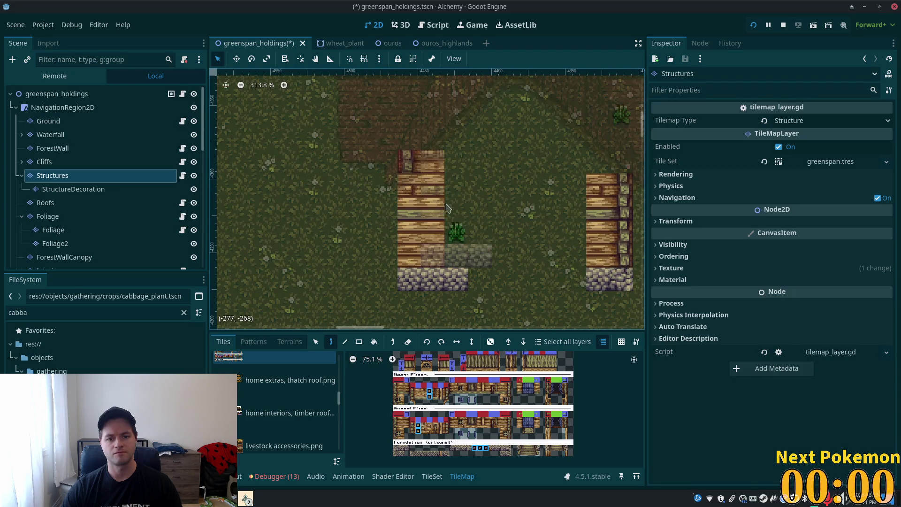
pyautogui.click(464, 241)
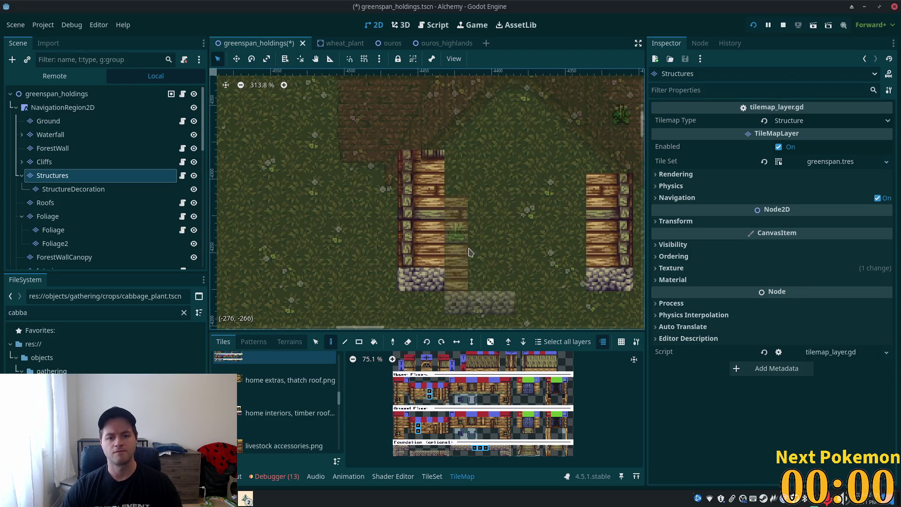
# Step: Paint stone foundation tiles to close the gap between the two wall posts
pyautogui.scroll(-4, 557, 288)
pyautogui.moveTo(219, 98); pyautogui.dragTo(508, 172)
pyautogui.click(316, 342)
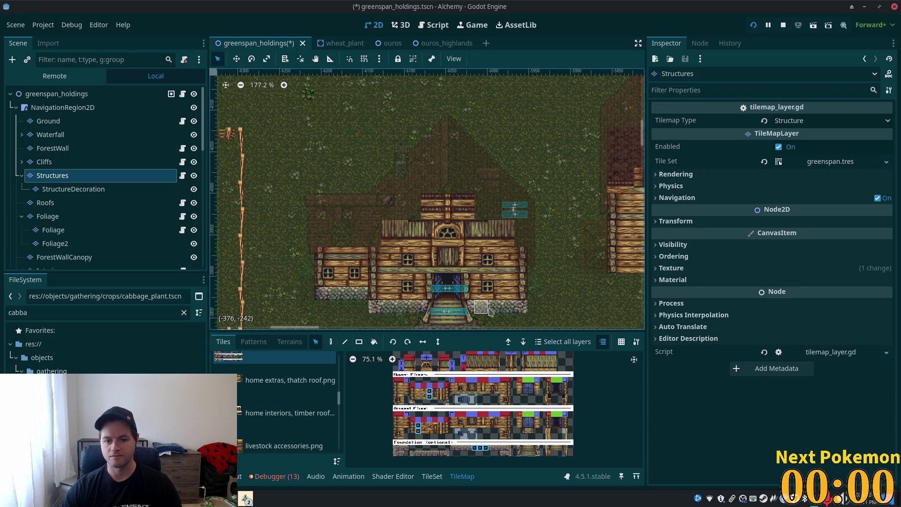
pyautogui.scroll(-6, 563, 282)
pyautogui.moveTo(604, 268)
pyautogui.mouseDown()
pyautogui.moveTo(209, 251)
pyautogui.moveTo(252, 315)
pyautogui.mouseUp()
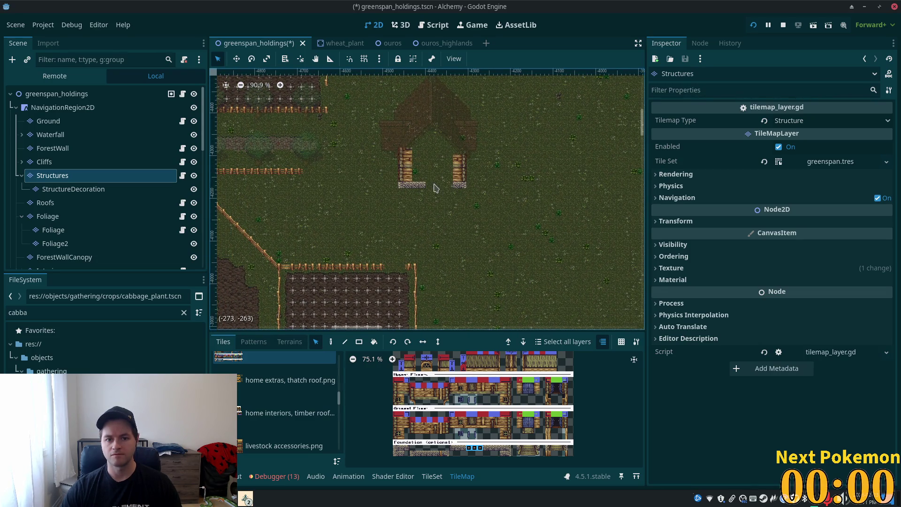
pyautogui.scroll(6, 434, 187)
pyautogui.press('d')
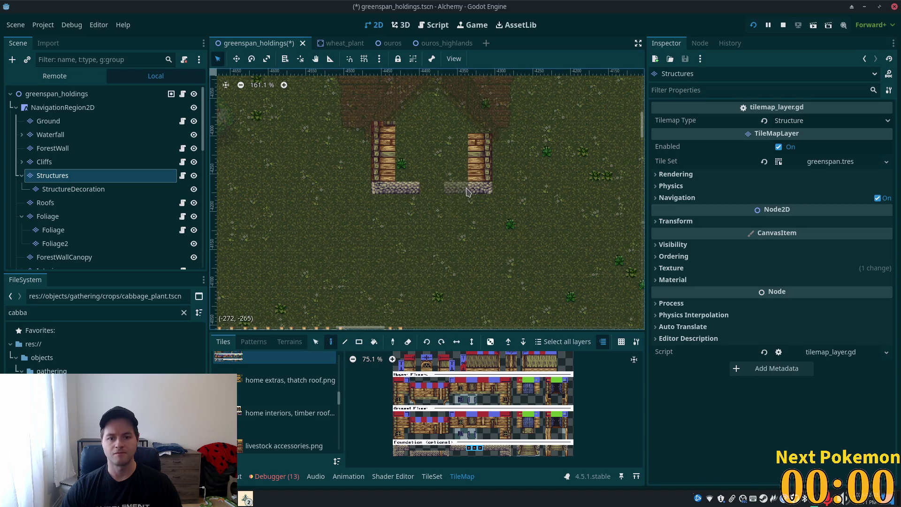
pyautogui.moveTo(472, 193)
pyautogui.mouseDown()
pyautogui.moveTo(434, 193)
pyautogui.moveTo(466, 258)
pyautogui.mouseUp()
pyautogui.click(466, 257)
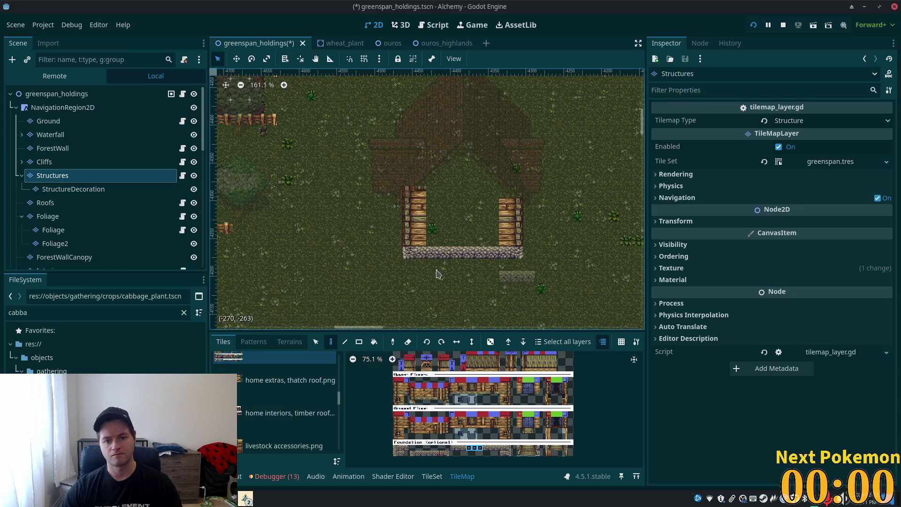
pyautogui.scroll(7, 451, 241)
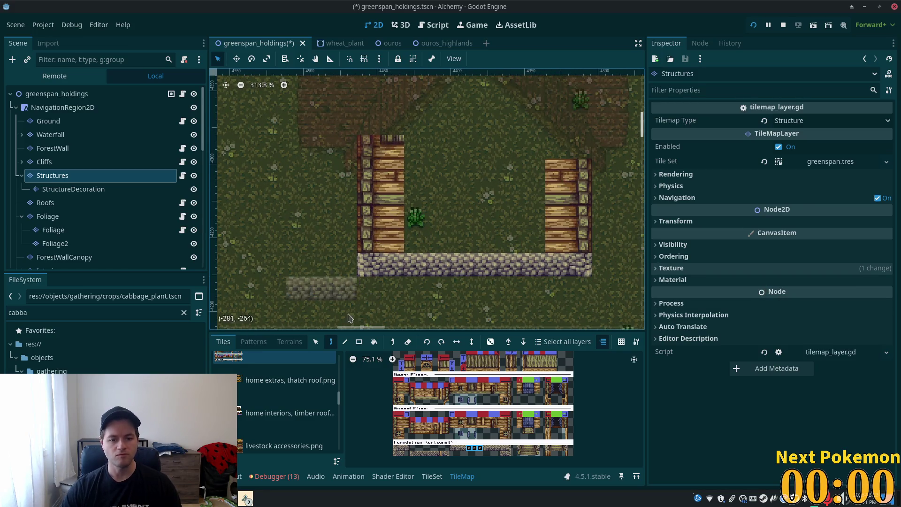
pyautogui.scroll(3, 444, 401)
pyautogui.scroll(-2, 443, 400)
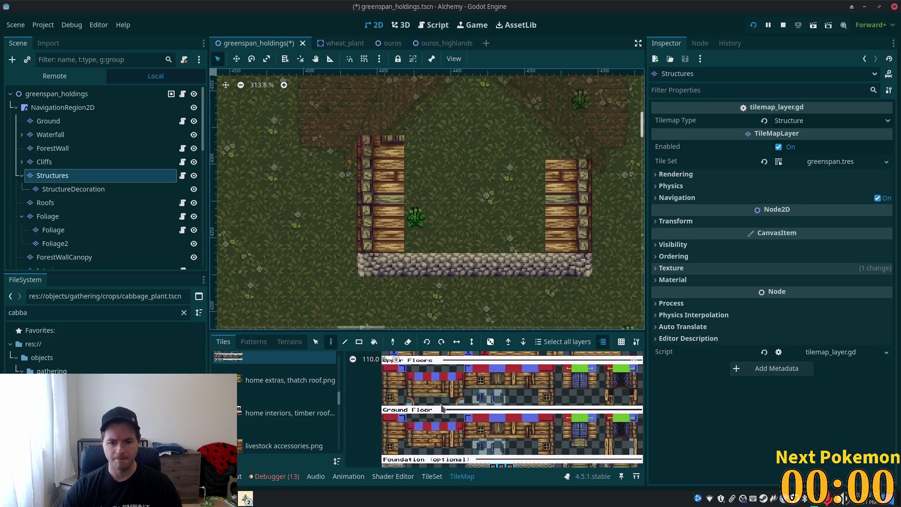
pyautogui.scroll(4, 481, 448)
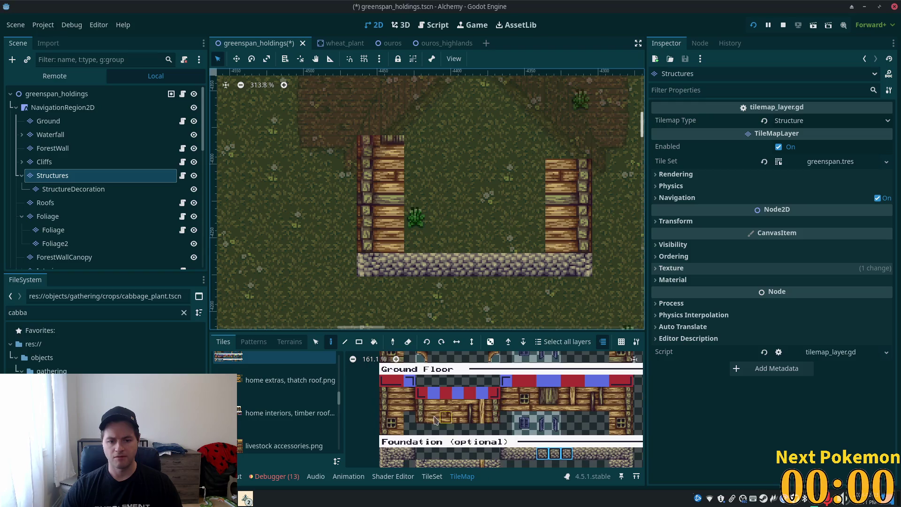
pyautogui.scroll(2, 494, 421)
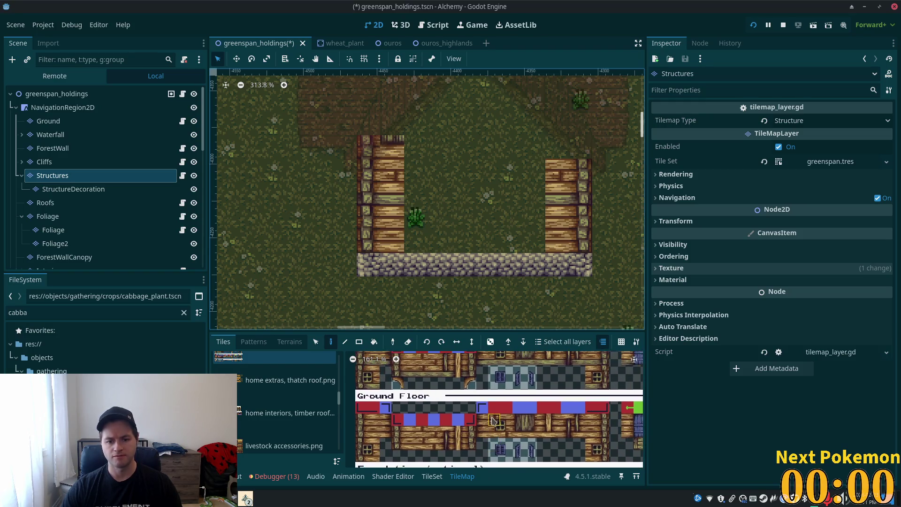
# Step: Paint a 2x2 ground-floor window wall block beside each post
pyautogui.moveTo(493, 418); pyautogui.dragTo(507, 432)
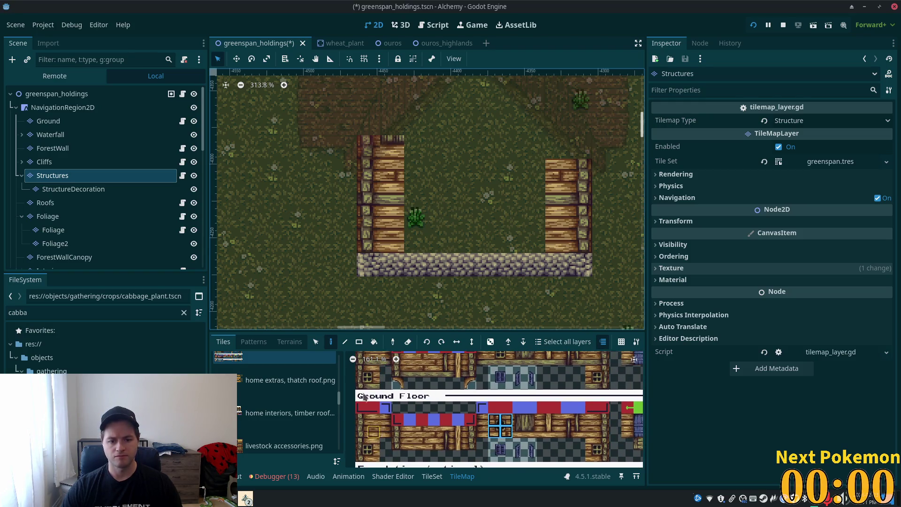
pyautogui.click(428, 232)
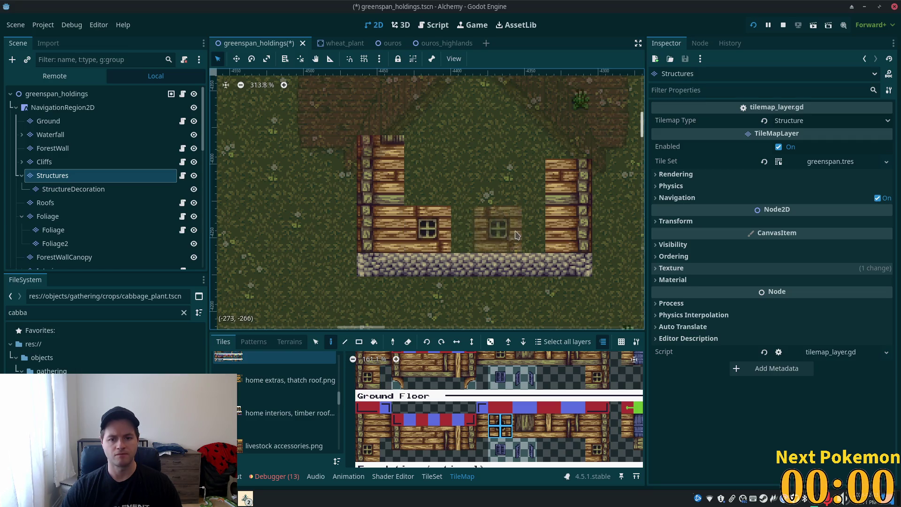
pyautogui.click(522, 232)
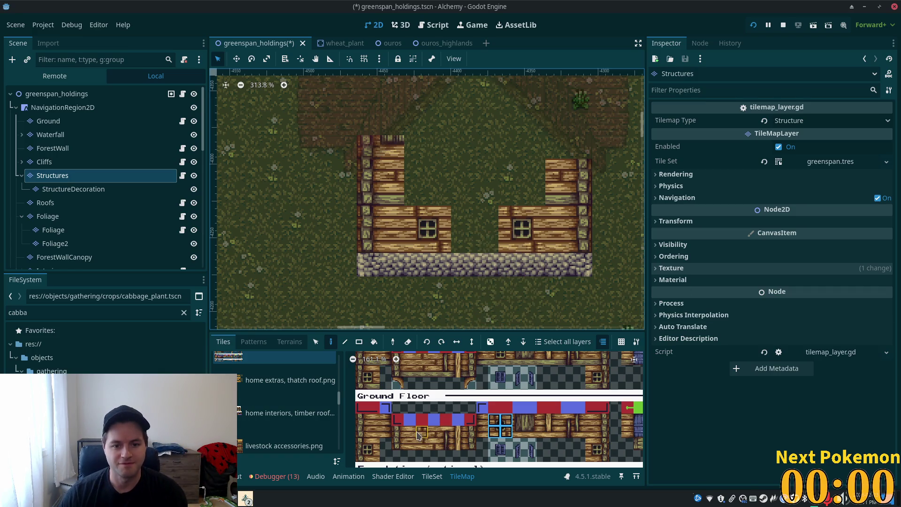
# Step: Fill the upper wall gap with a 3x2 block of Upper Floors timber tiles
pyautogui.moveTo(409, 432); pyautogui.dragTo(430, 444)
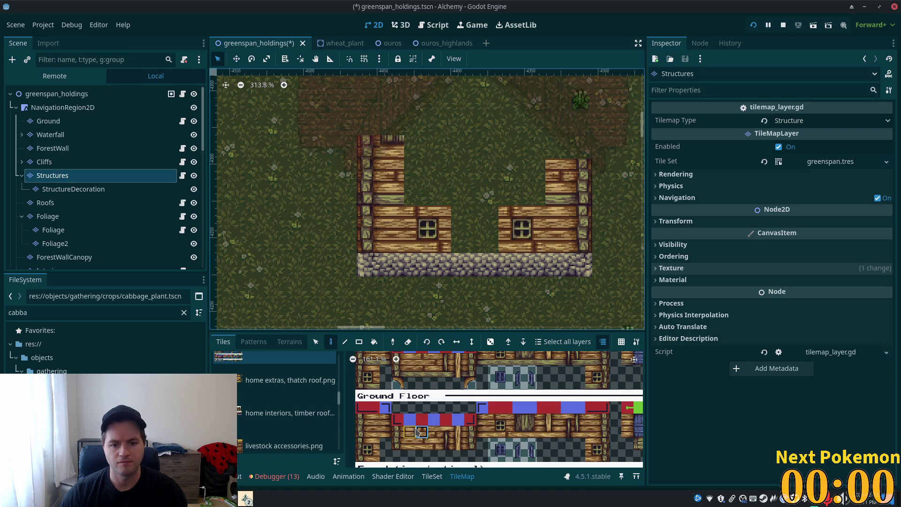
pyautogui.click(411, 430)
pyautogui.moveTo(422, 430); pyautogui.dragTo(435, 444)
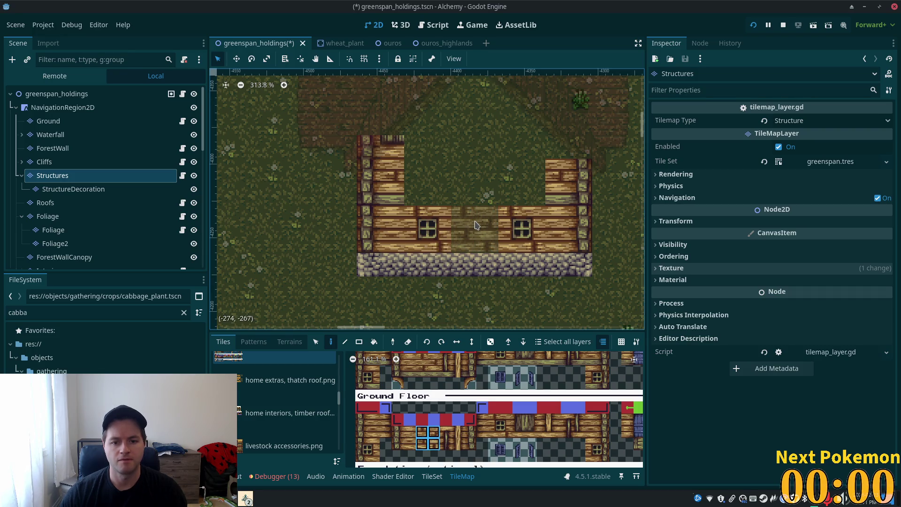
pyautogui.scroll(2, 420, 281)
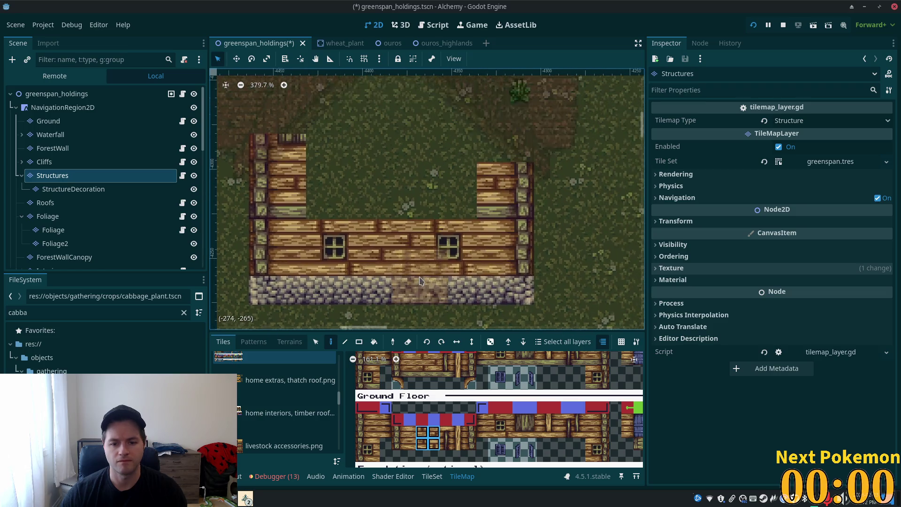
pyautogui.scroll(2, 420, 280)
pyautogui.scroll(-4, 454, 406)
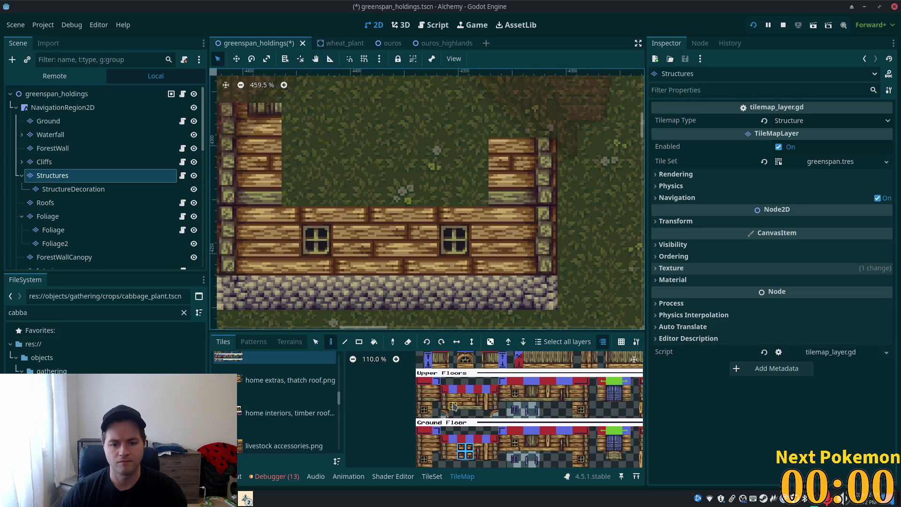
pyautogui.moveTo(451, 396); pyautogui.dragTo(470, 406)
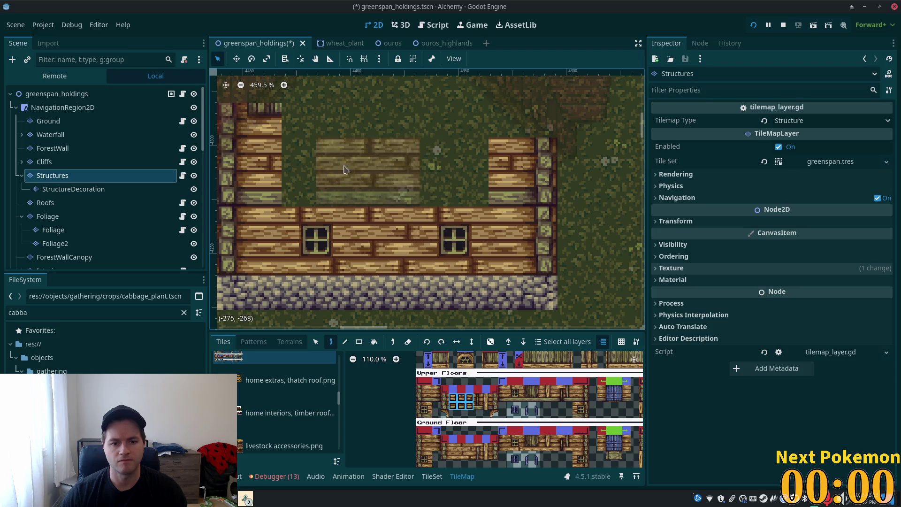
pyautogui.click(310, 170)
pyautogui.click(413, 170)
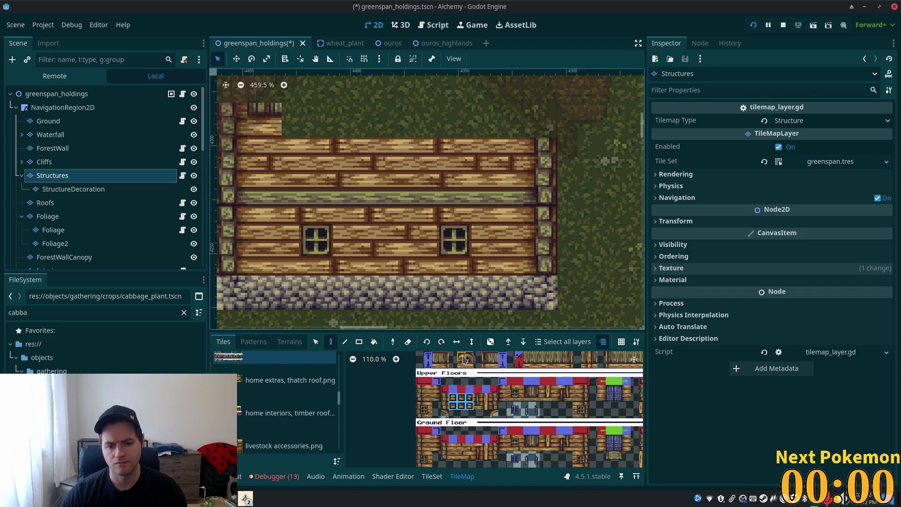
# Step: Add a 2x2 window block to both the left and right upper walls
pyautogui.click(527, 390)
pyautogui.moveTo(526, 390); pyautogui.dragTo(535, 400)
pyautogui.scroll(-3, 565, 430)
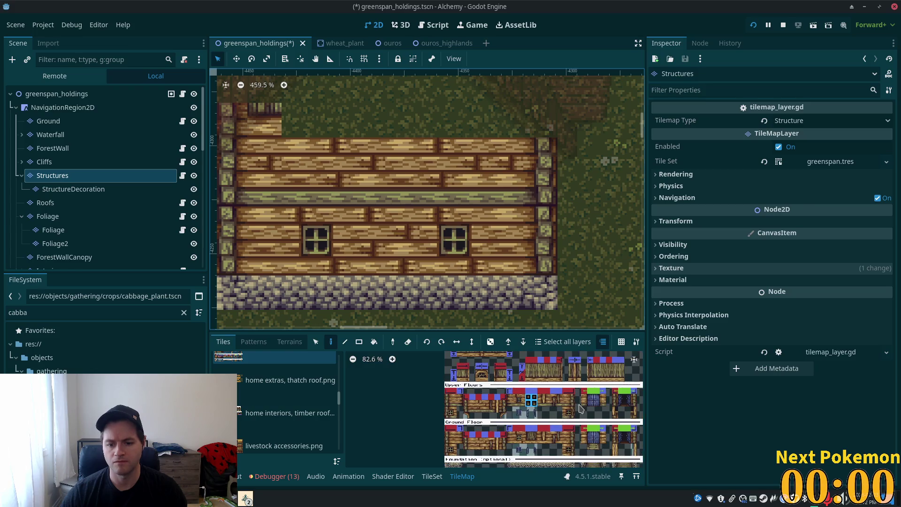
pyautogui.scroll(5, 587, 422)
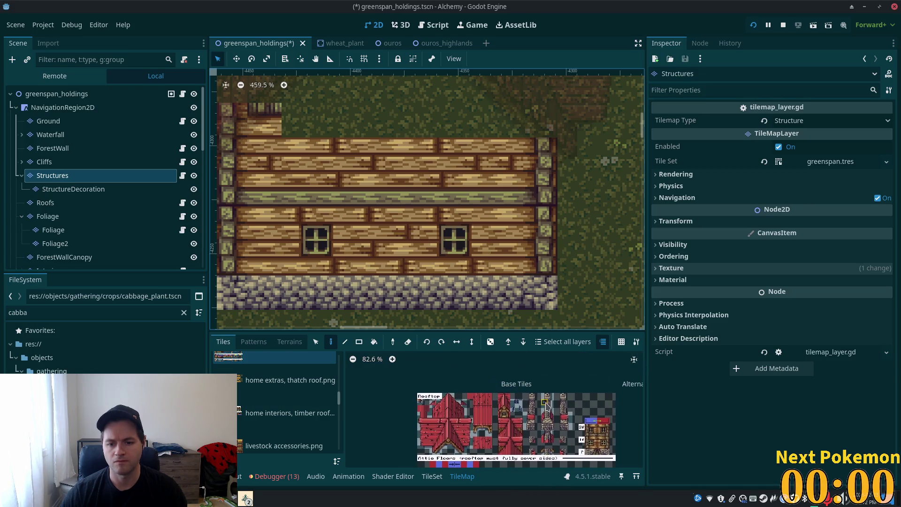
pyautogui.scroll(5, 563, 374)
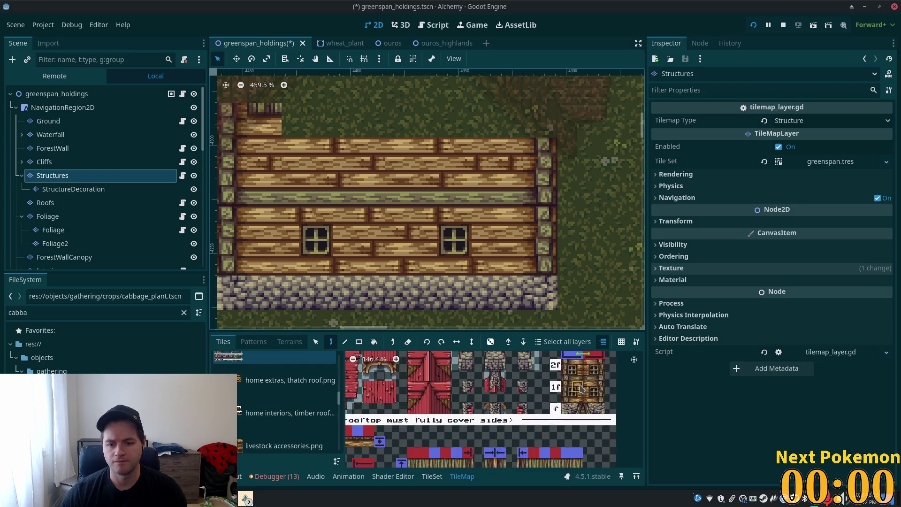
pyautogui.scroll(-8, 490, 412)
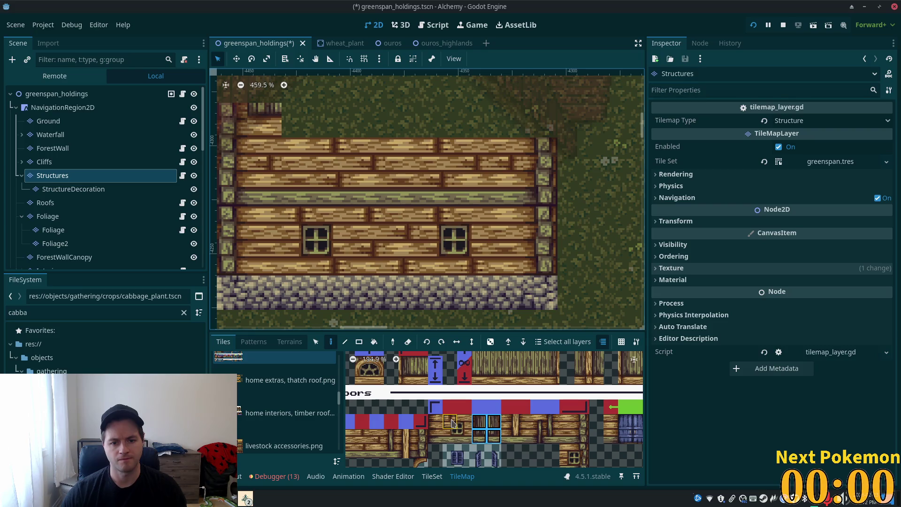
pyautogui.scroll(-1, 516, 432)
pyautogui.scroll(2, 540, 436)
pyautogui.scroll(-1, 558, 443)
pyautogui.scroll(-3, 516, 432)
pyautogui.moveTo(476, 420); pyautogui.dragTo(515, 438)
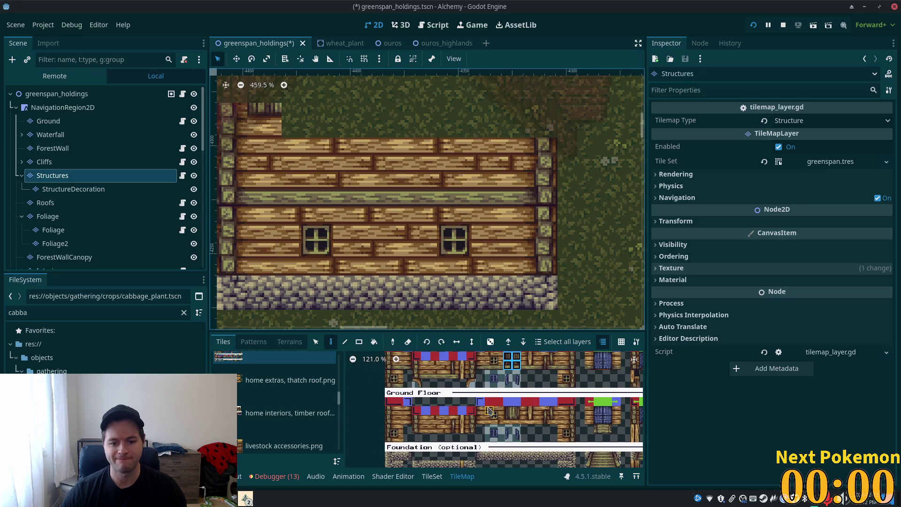
pyautogui.moveTo(489, 355); pyautogui.dragTo(499, 375)
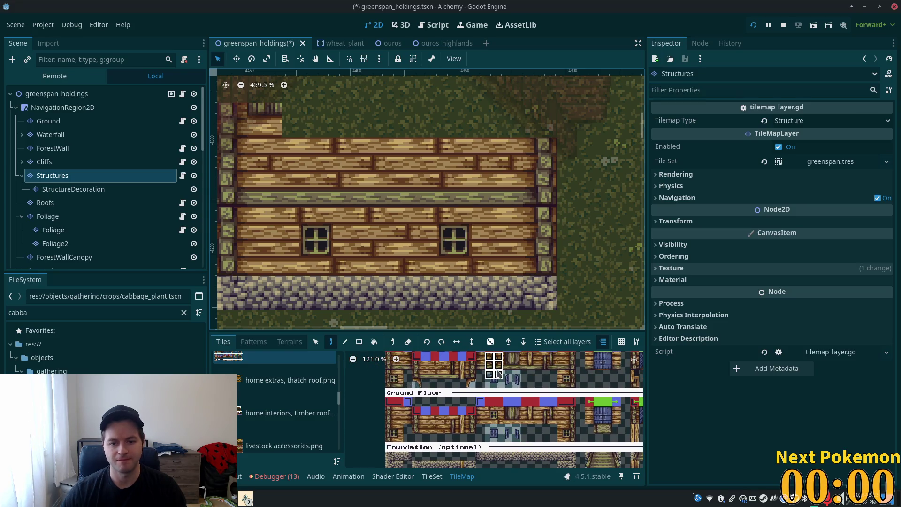
pyautogui.scroll(2, 521, 387)
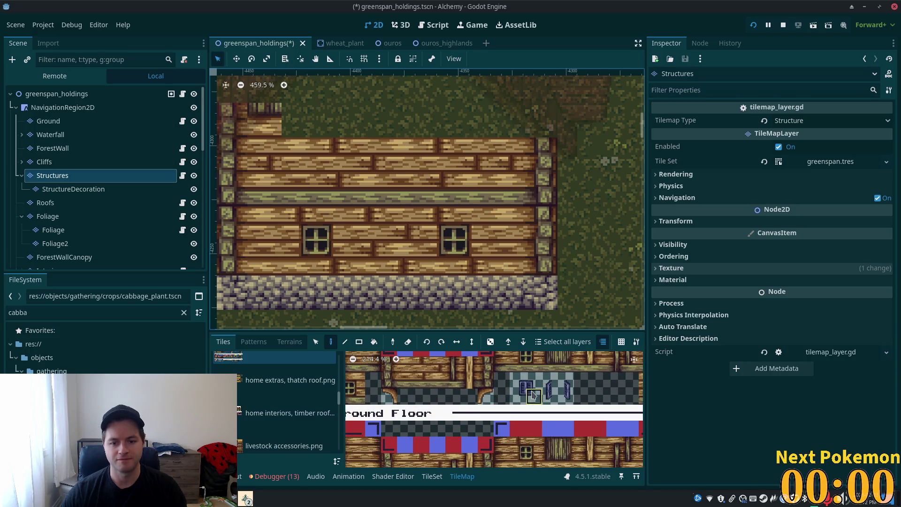
pyautogui.scroll(2, 515, 426)
pyautogui.moveTo(516, 384)
pyautogui.mouseDown()
pyautogui.moveTo(498, 385)
pyautogui.moveTo(512, 399)
pyautogui.moveTo(499, 400)
pyautogui.mouseUp()
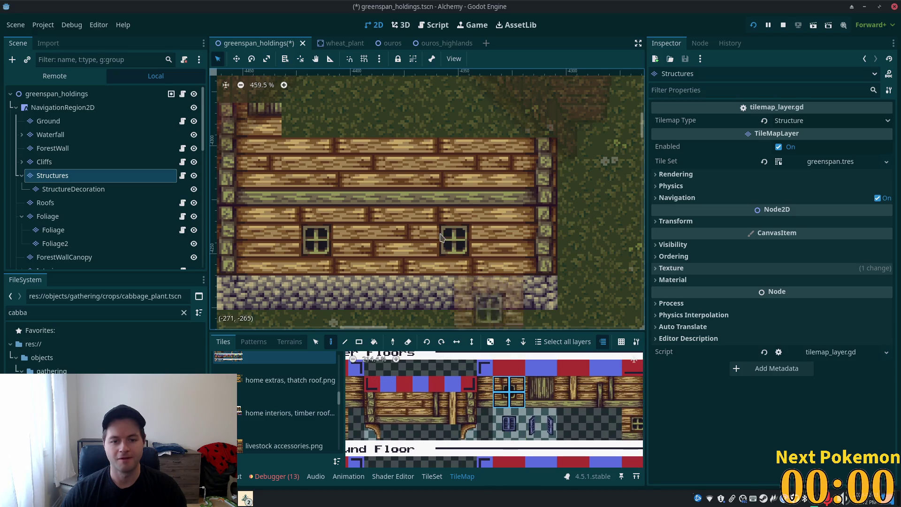
pyautogui.click(322, 163)
pyautogui.click(460, 163)
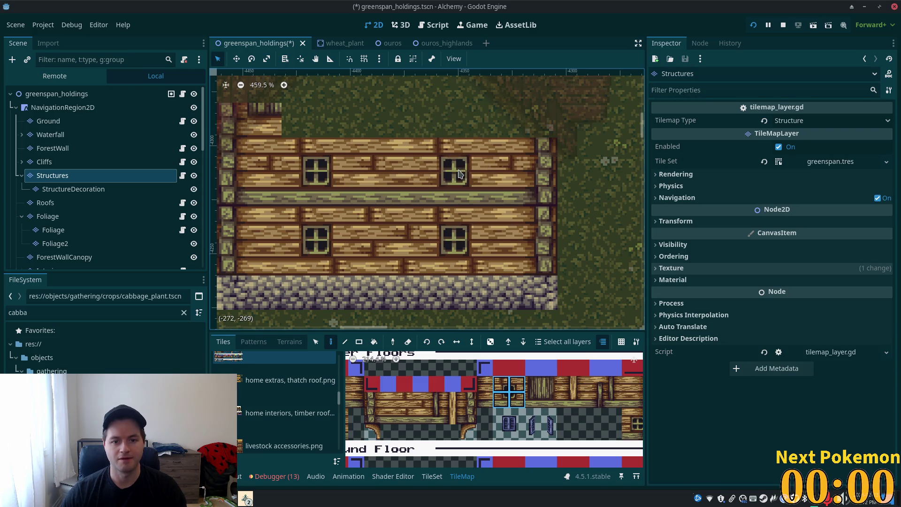
pyautogui.scroll(-3, 524, 261)
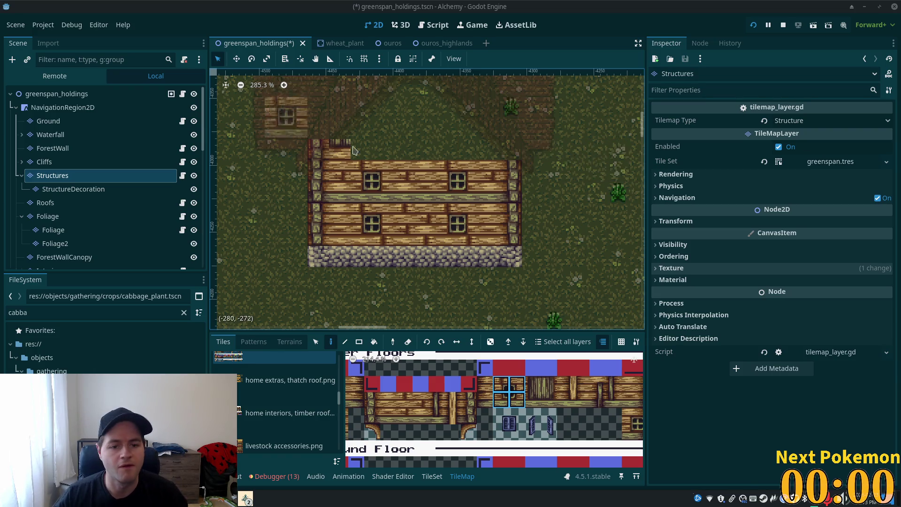
# Step: On the StructureDecoration layer, paint left and right blue shutters beside the upper-left window
pyautogui.scroll(2, 401, 217)
pyautogui.scroll(-5, 436, 412)
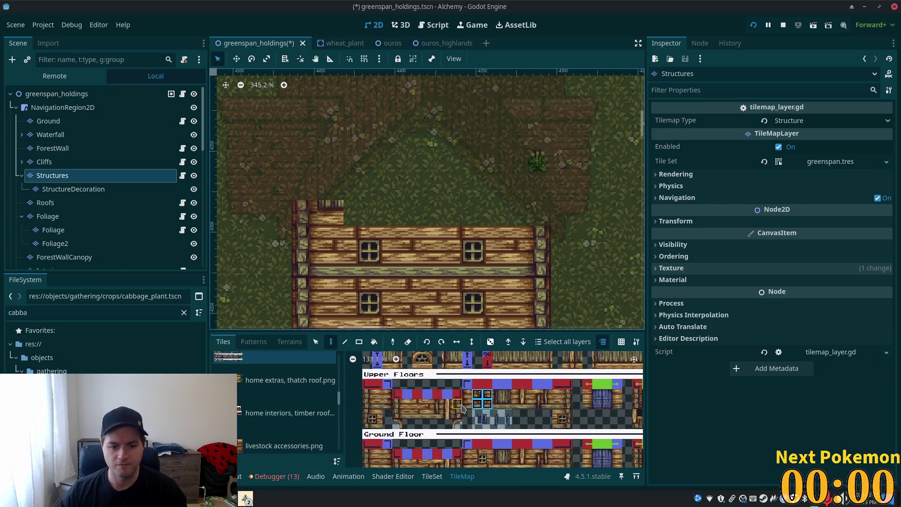
pyautogui.click(77, 190)
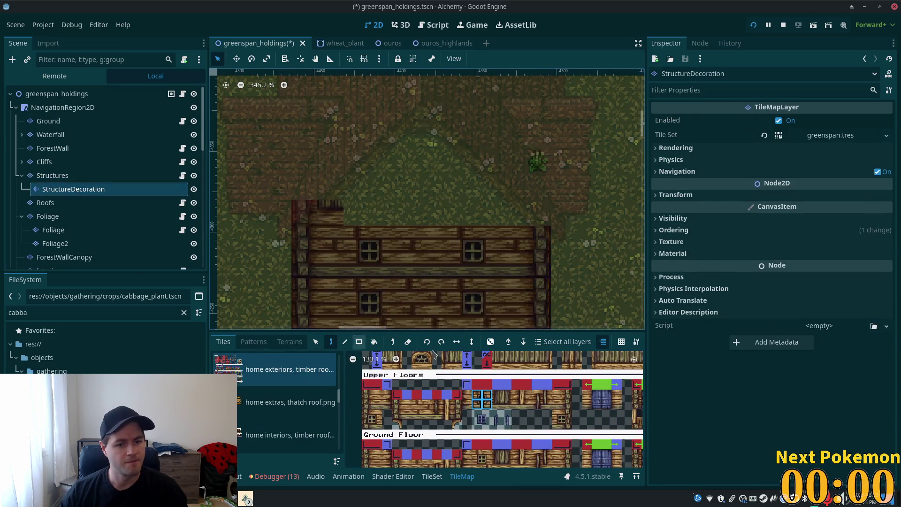
pyautogui.click(496, 419)
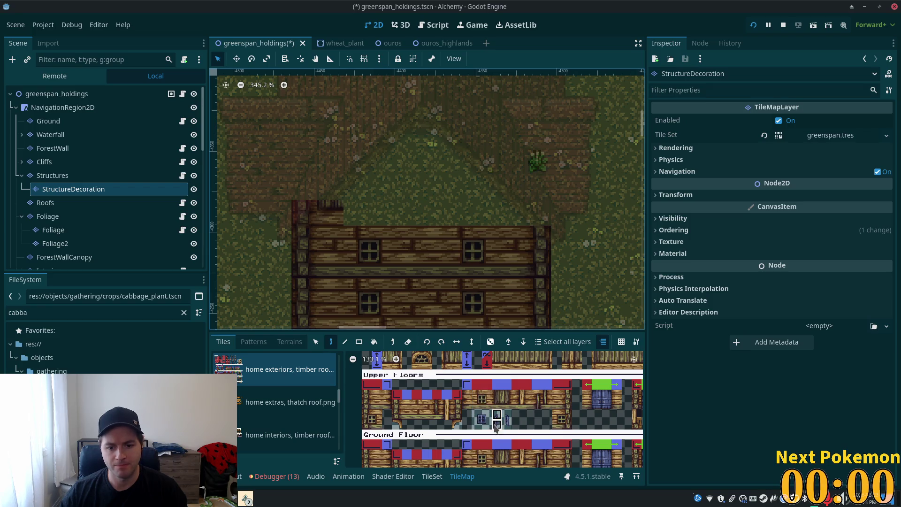
pyautogui.click(355, 255)
pyautogui.click(506, 419)
pyautogui.click(383, 255)
# Step: Stamp paired shutters around the upper-right, lower-right and lower-left windows, then select the scene root
pyautogui.moveTo(496, 413); pyautogui.dragTo(507, 424)
pyautogui.click(479, 270)
pyautogui.click(478, 317)
pyautogui.click(374, 315)
pyautogui.scroll(-3, 549, 220)
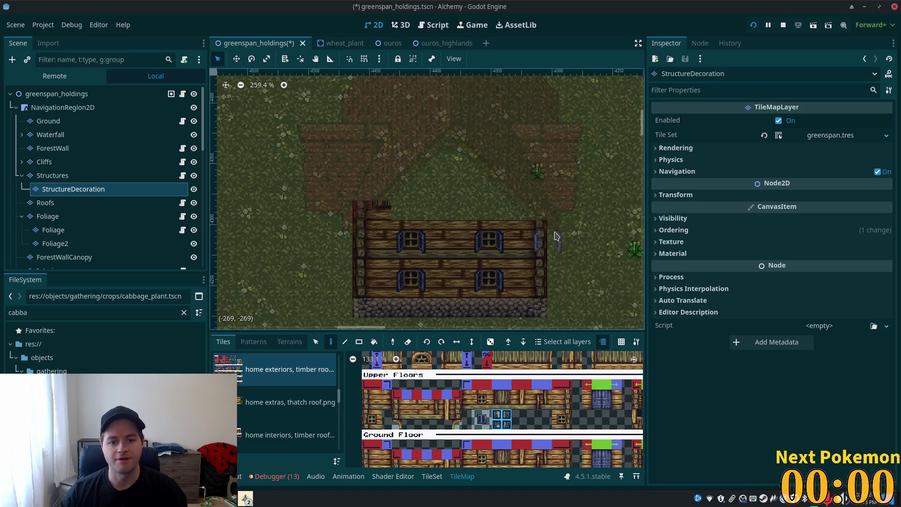
pyautogui.click(96, 99)
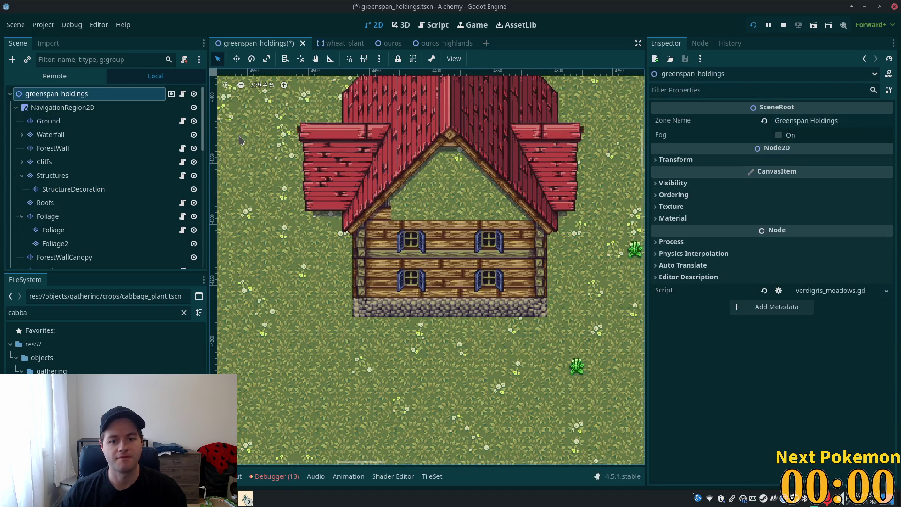
# Step: Zoom out over the farm, zoom back in on the house, and select the Structures layer
pyautogui.scroll(-11, 485, 191)
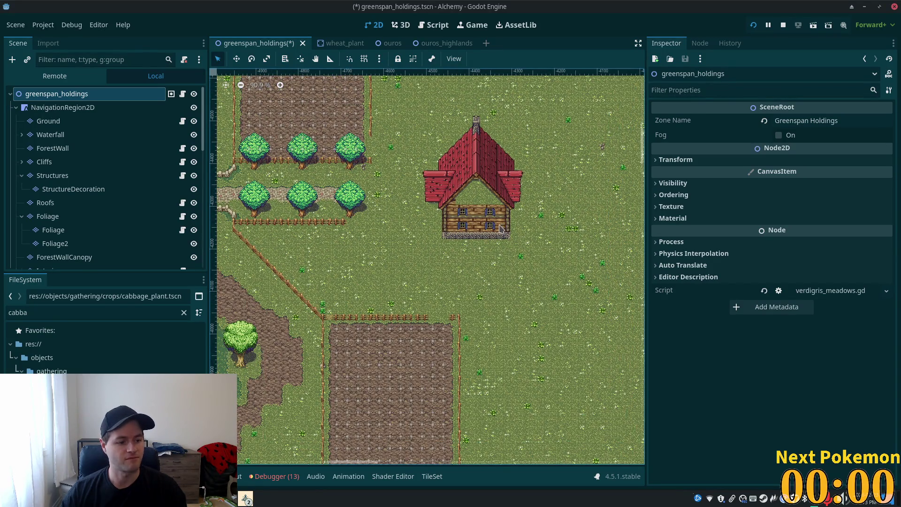
pyautogui.scroll(11, 442, 235)
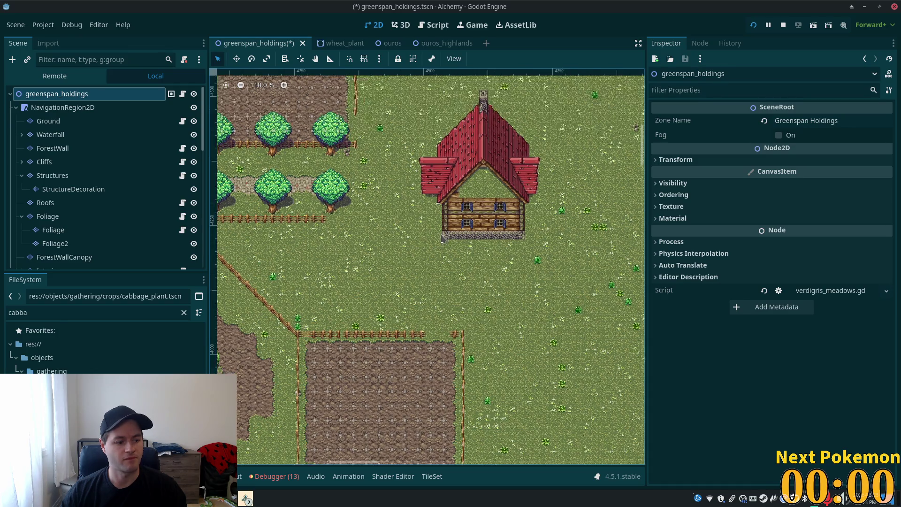
pyautogui.scroll(2, 455, 215)
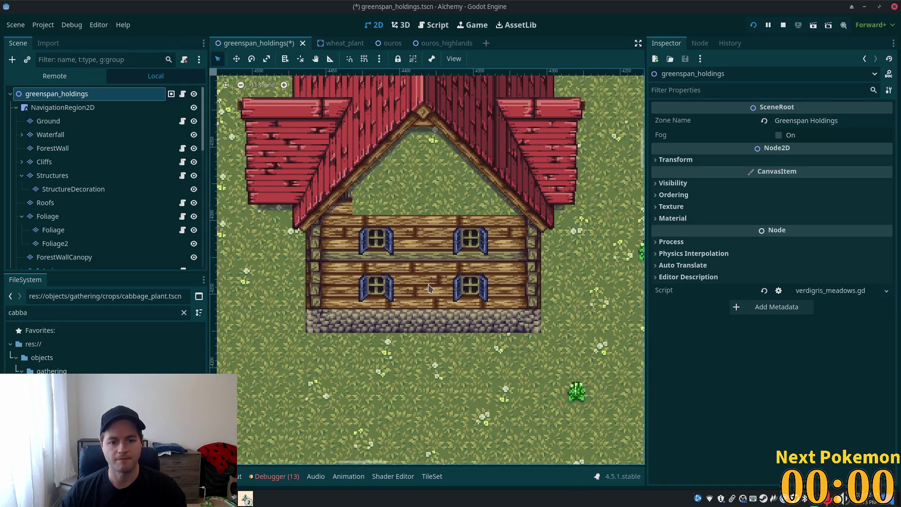
pyautogui.click(80, 176)
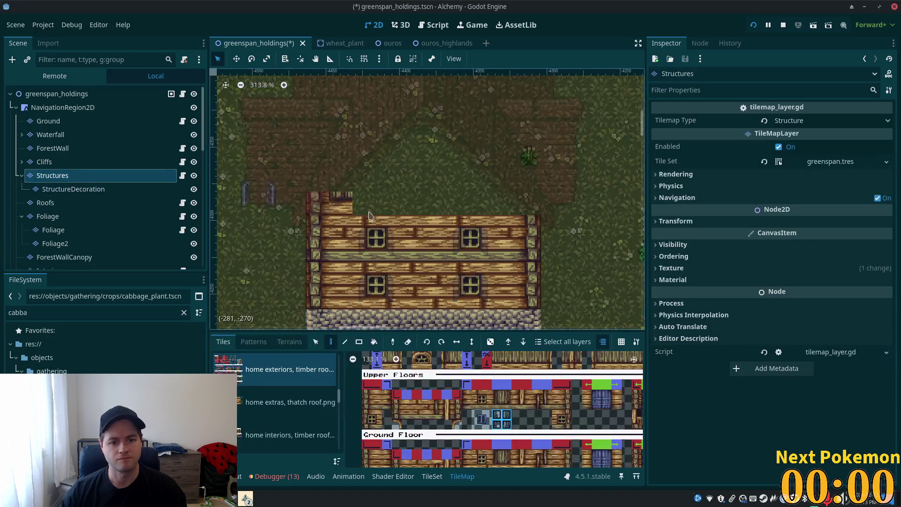
# Step: Place the round arched attic window tile above the upper floor
pyautogui.scroll(3, 450, 431)
pyautogui.scroll(1, 449, 431)
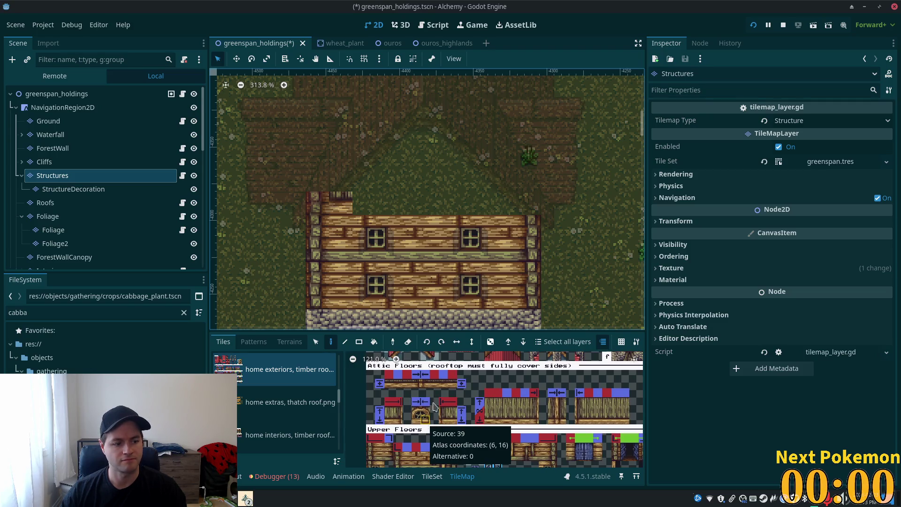
pyautogui.moveTo(414, 387); pyautogui.dragTo(453, 387)
pyautogui.click(387, 385)
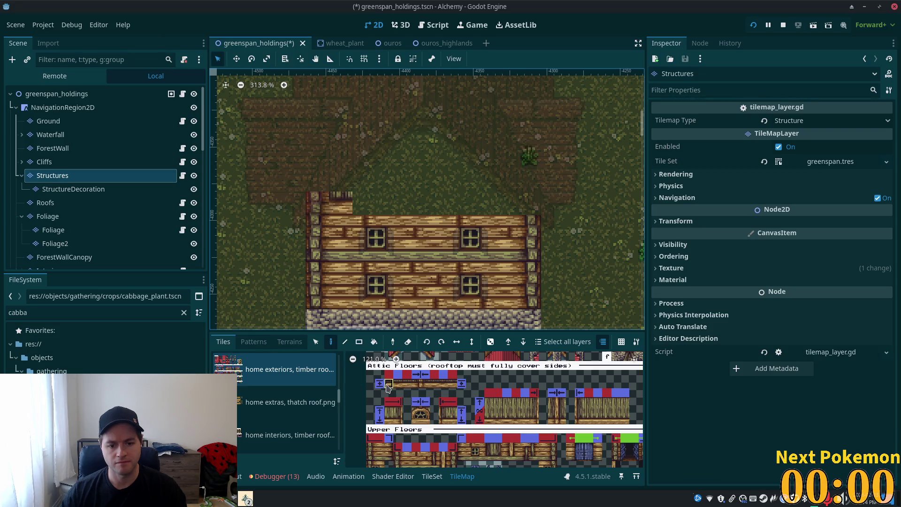
pyautogui.click(415, 414)
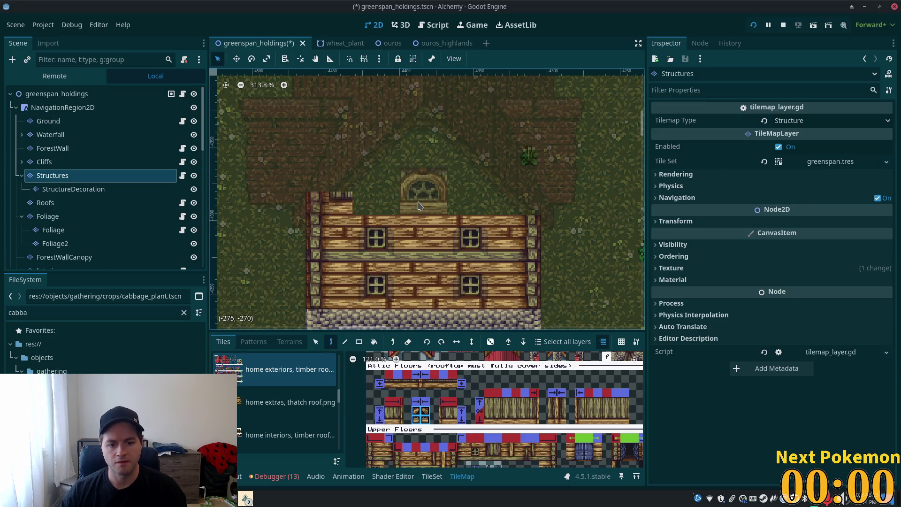
pyautogui.click(420, 205)
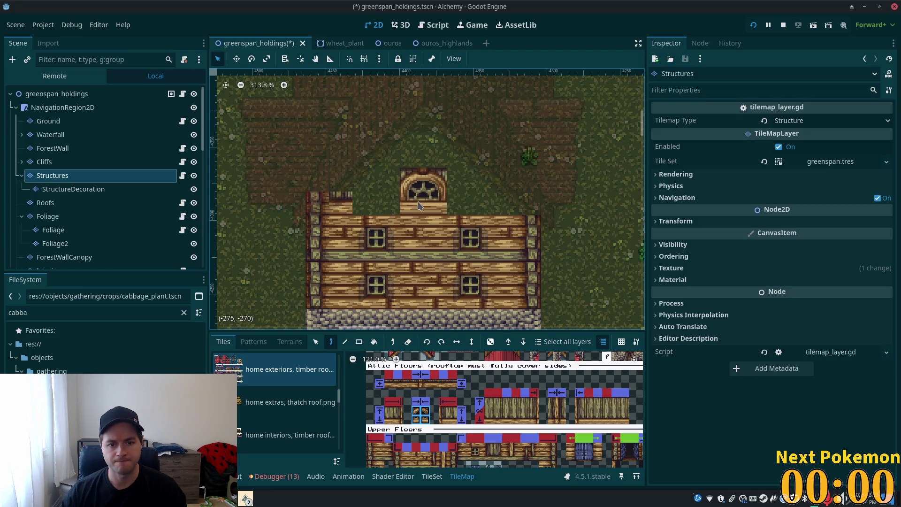
# Step: Paint wooden attic wall tiles left of the window, undoing the stray far-left tiles
pyautogui.click(394, 416)
pyautogui.moveTo(378, 205); pyautogui.dragTo(355, 201)
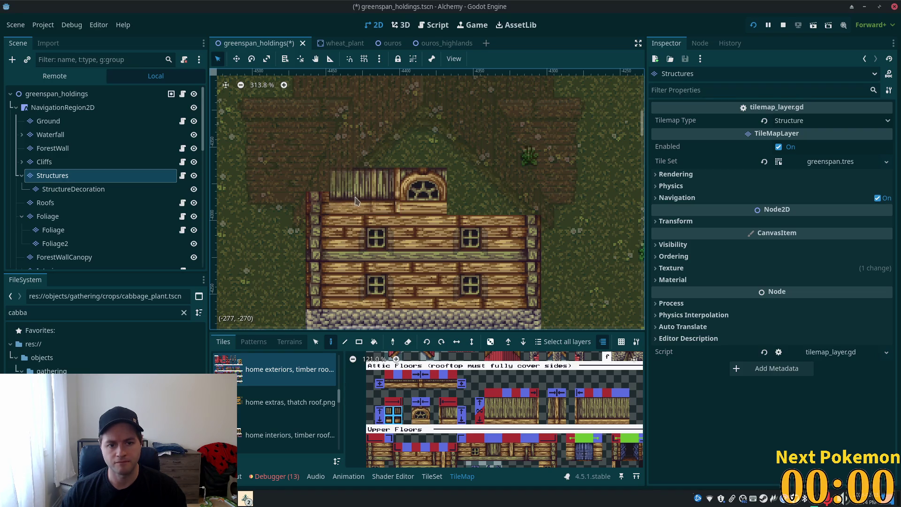
pyautogui.hotkey('ctrl', 'z')
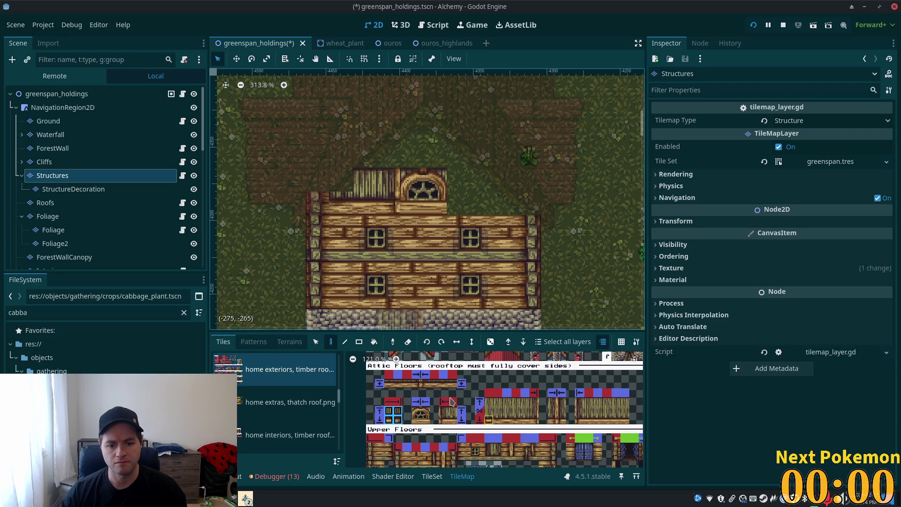
pyautogui.click(442, 411)
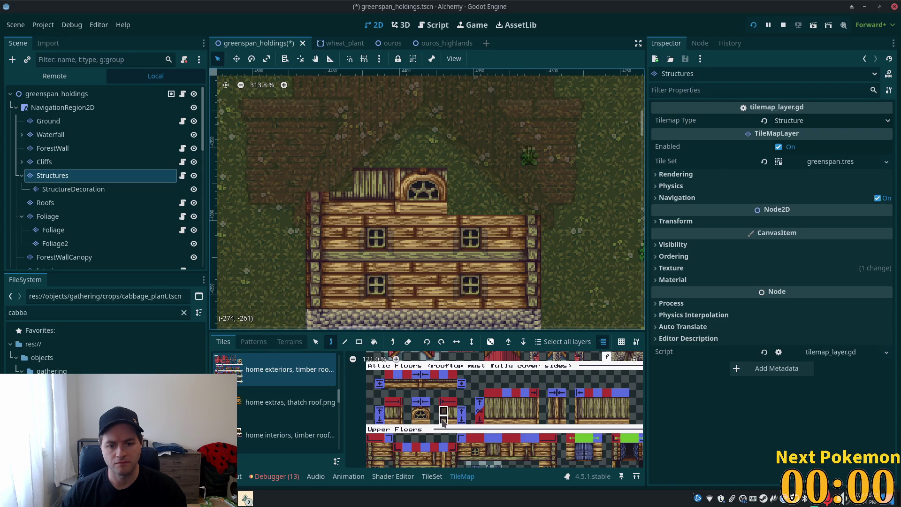
# Step: Preview the house with all layers shown, then resume painting on the Structures layer
pyautogui.scroll(3, 442, 421)
pyautogui.moveTo(543, 454)
pyautogui.mouseDown()
pyautogui.moveTo(519, 465)
pyautogui.moveTo(568, 422)
pyautogui.mouseUp()
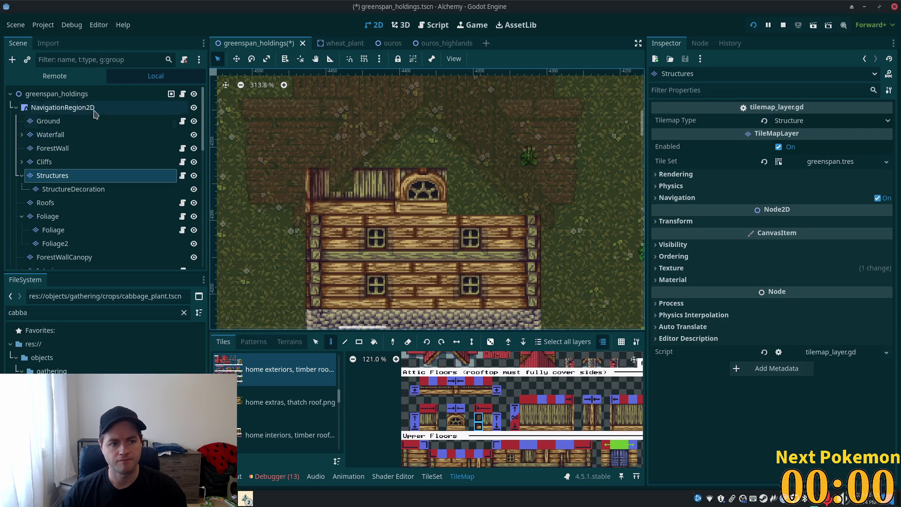
pyautogui.click(76, 97)
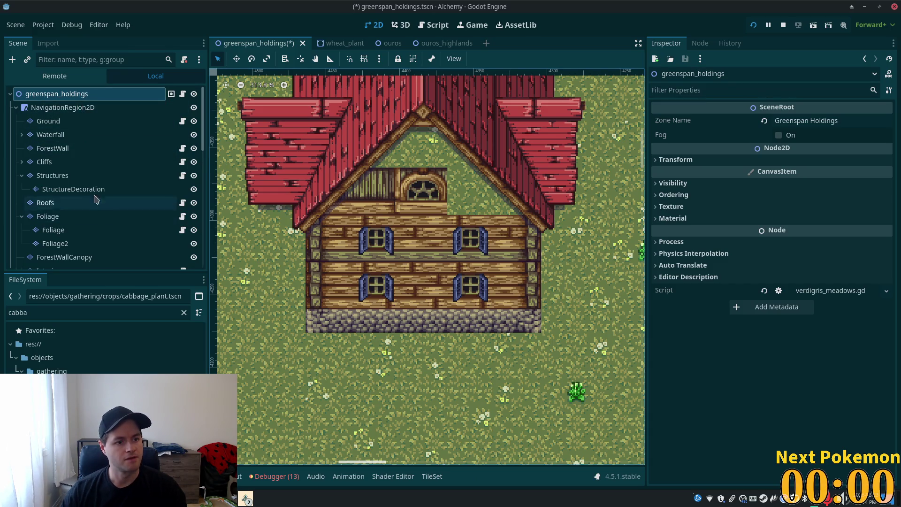
pyautogui.click(89, 176)
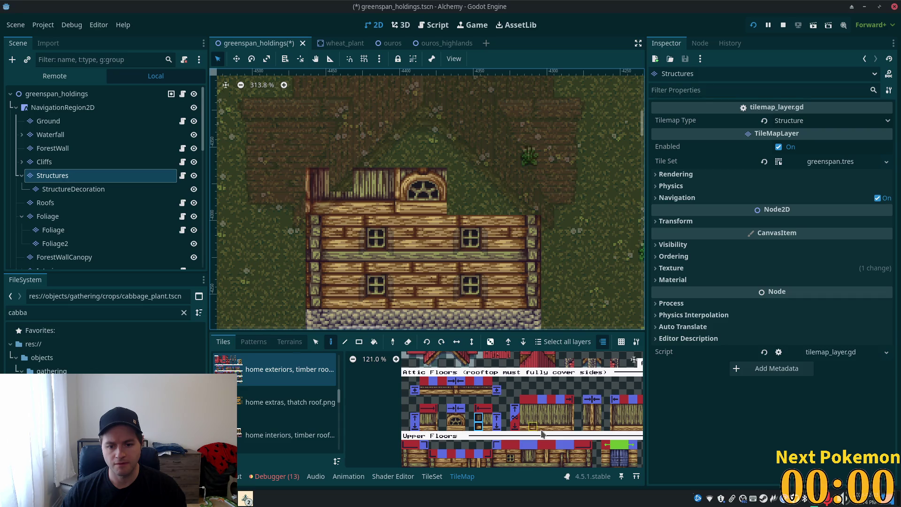
# Step: Stamp wooden wall blocks right of the window and wall columns on either side
pyautogui.scroll(3, 540, 425)
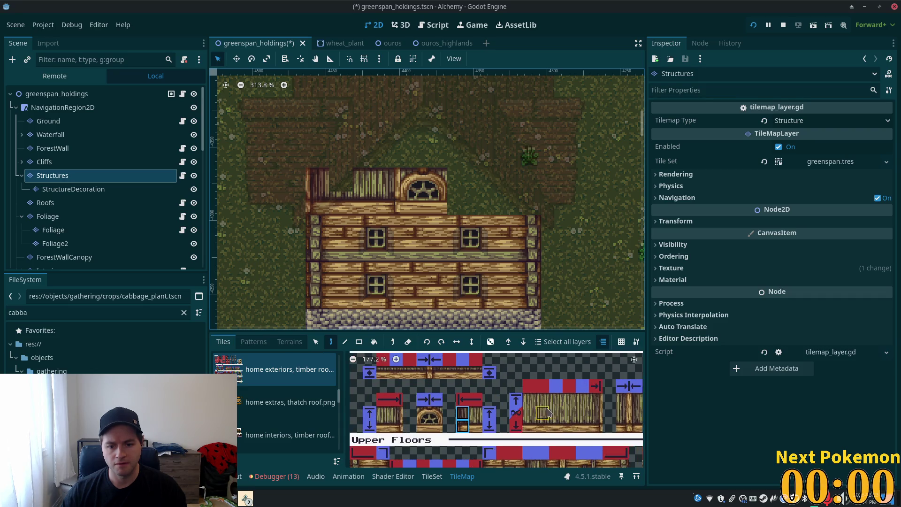
pyautogui.moveTo(528, 399)
pyautogui.mouseDown()
pyautogui.moveTo(563, 421)
pyautogui.moveTo(602, 426)
pyautogui.moveTo(594, 404)
pyautogui.moveTo(566, 425)
pyautogui.moveTo(555, 402)
pyautogui.moveTo(555, 425)
pyautogui.mouseUp()
pyautogui.click(506, 179)
pyautogui.click(449, 165)
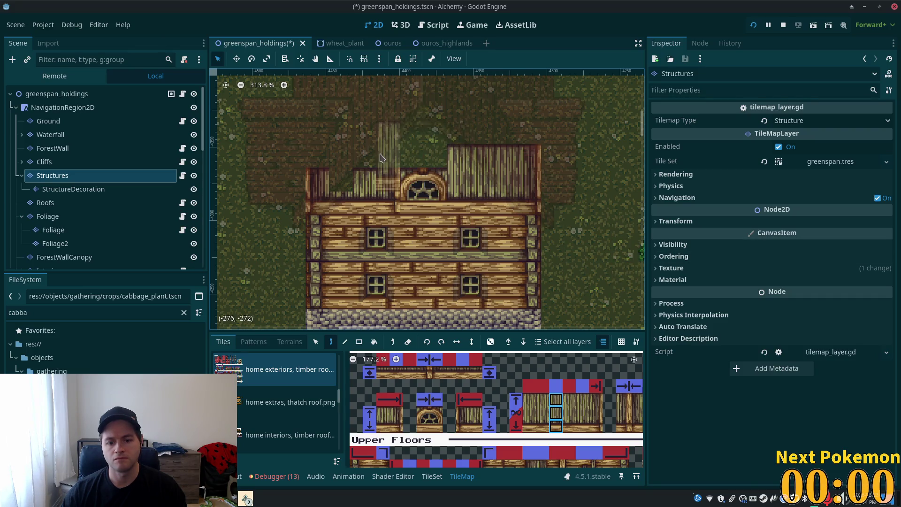
pyautogui.click(378, 174)
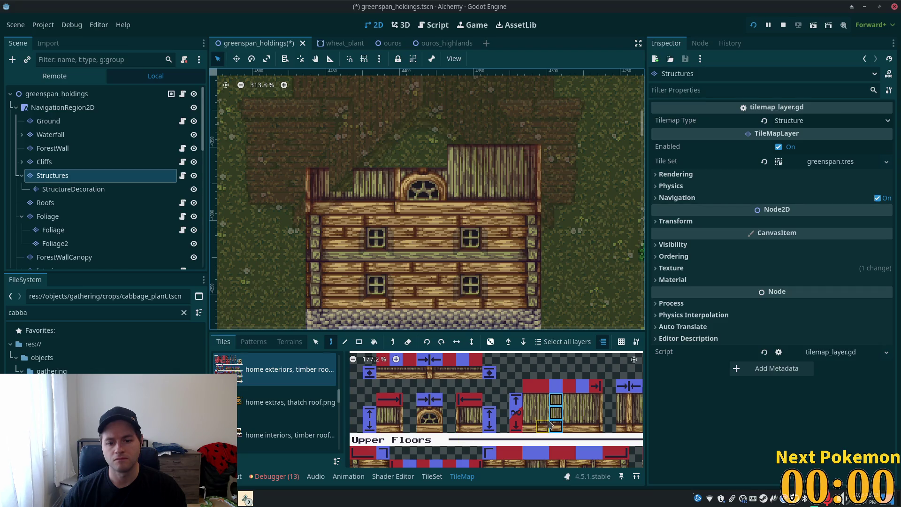
# Step: Paint wall edge columns at the tall section's left side and left of the round window
pyautogui.scroll(1, 479, 400)
pyautogui.scroll(-3, 479, 400)
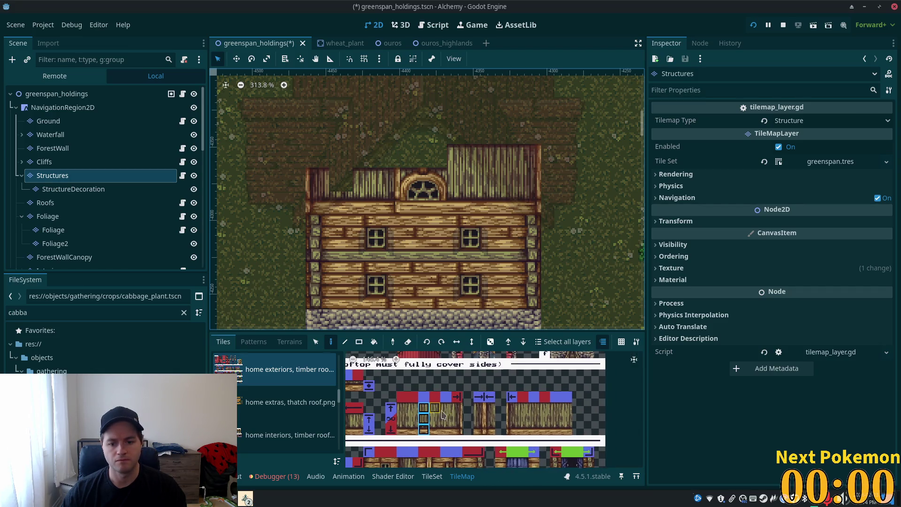
pyautogui.moveTo(510, 406); pyautogui.dragTo(514, 428)
pyautogui.click(459, 179)
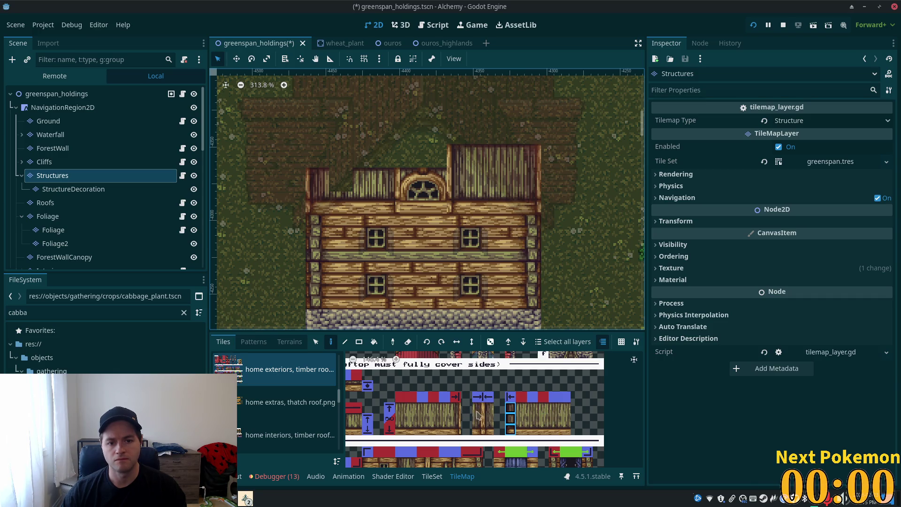
pyautogui.click(456, 407)
pyautogui.moveTo(454, 427); pyautogui.dragTo(455, 430)
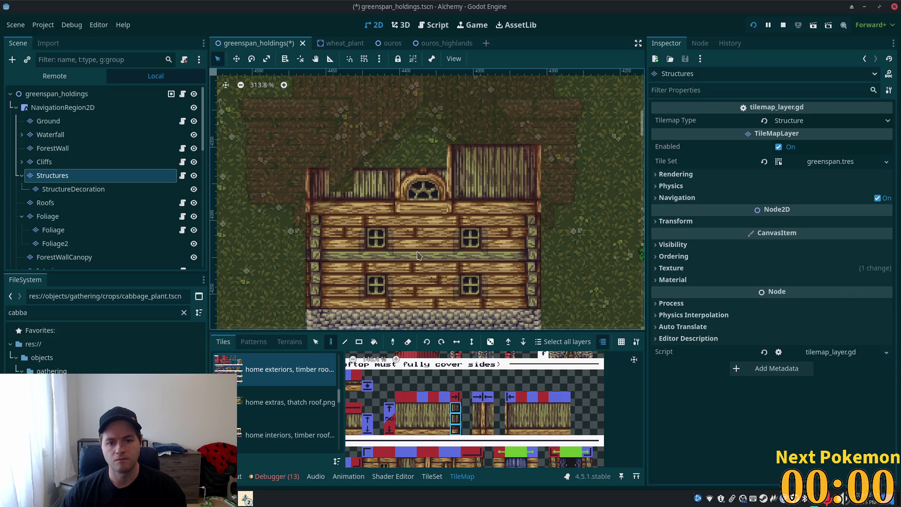
pyautogui.click(388, 179)
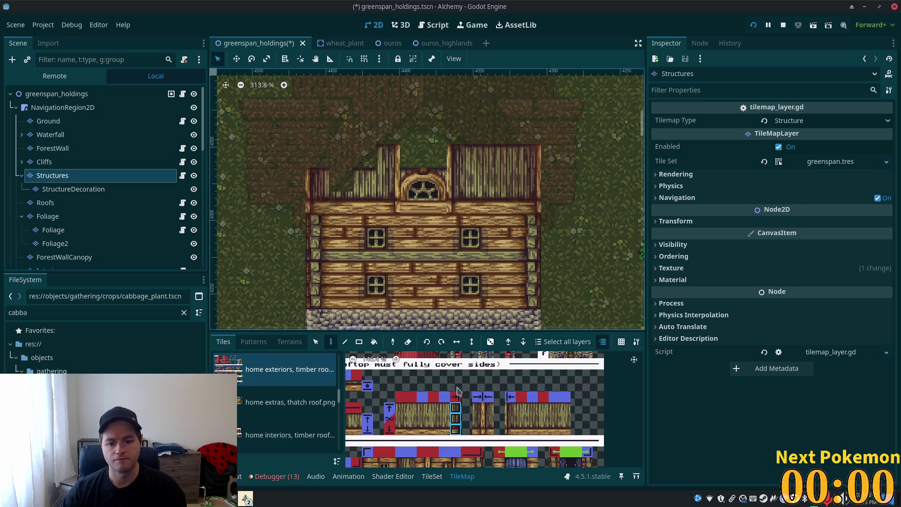
# Step: Paint a wall block and its top edge on the left attic section
pyautogui.moveTo(409, 406)
pyautogui.mouseDown()
pyautogui.moveTo(430, 432)
pyautogui.moveTo(422, 430)
pyautogui.mouseUp()
pyautogui.click(411, 408)
pyautogui.click(341, 173)
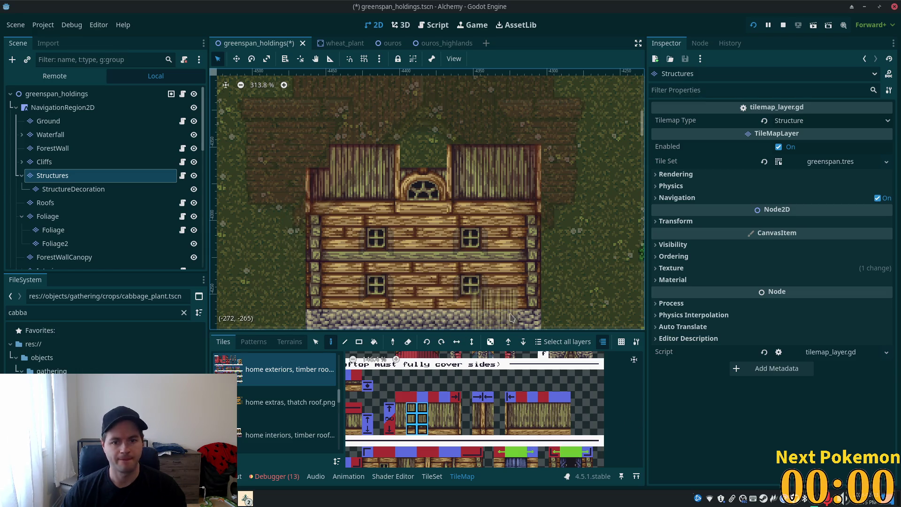
pyautogui.click(510, 407)
pyautogui.click(317, 156)
# Step: Fill the roof gap above the dormer with timber wall tiles
pyautogui.scroll(-3, 473, 258)
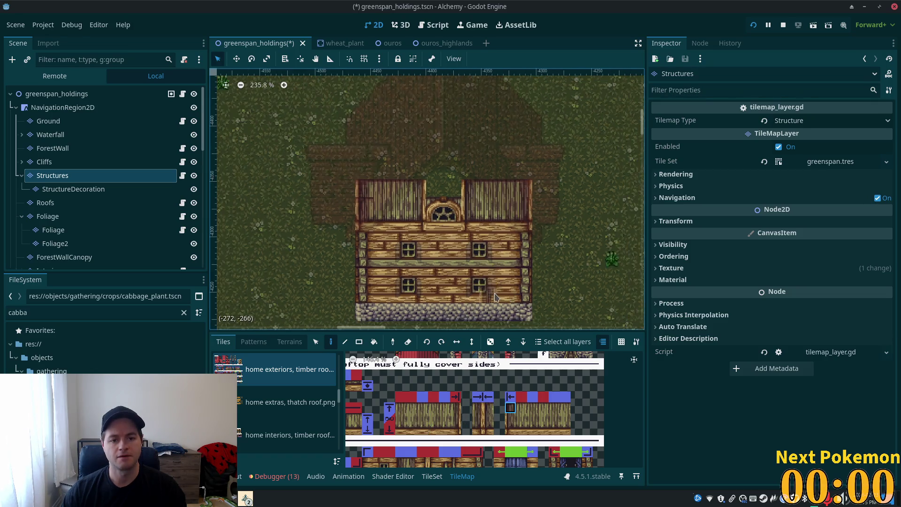
pyautogui.scroll(2, 474, 258)
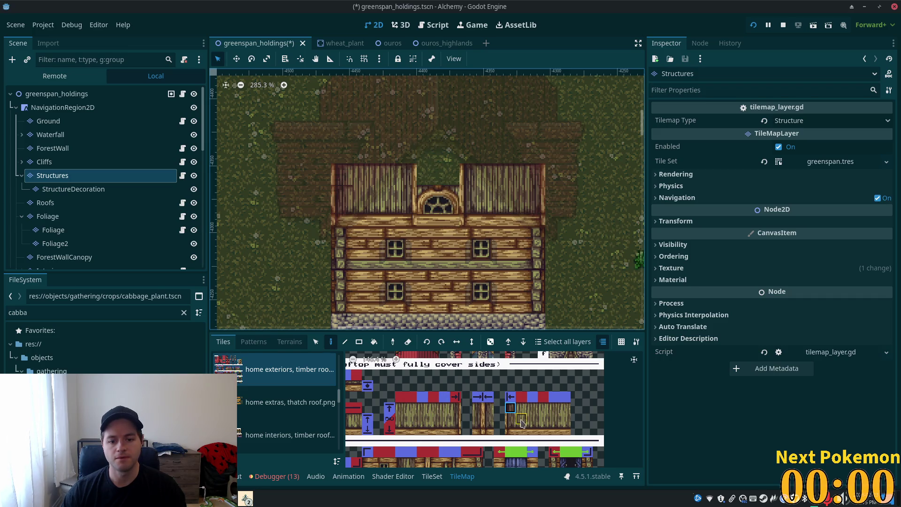
pyautogui.scroll(-4, 521, 452)
pyautogui.scroll(-5, 521, 453)
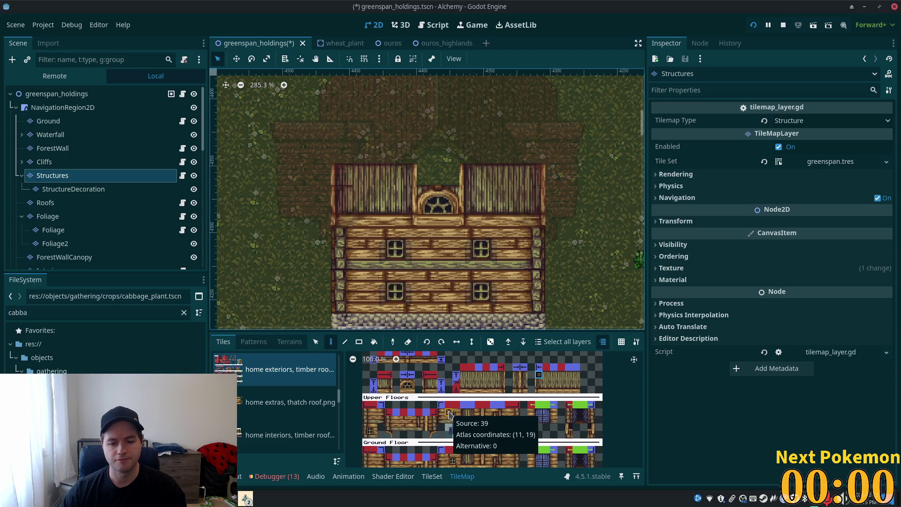
pyautogui.moveTo(449, 413); pyautogui.dragTo(457, 428)
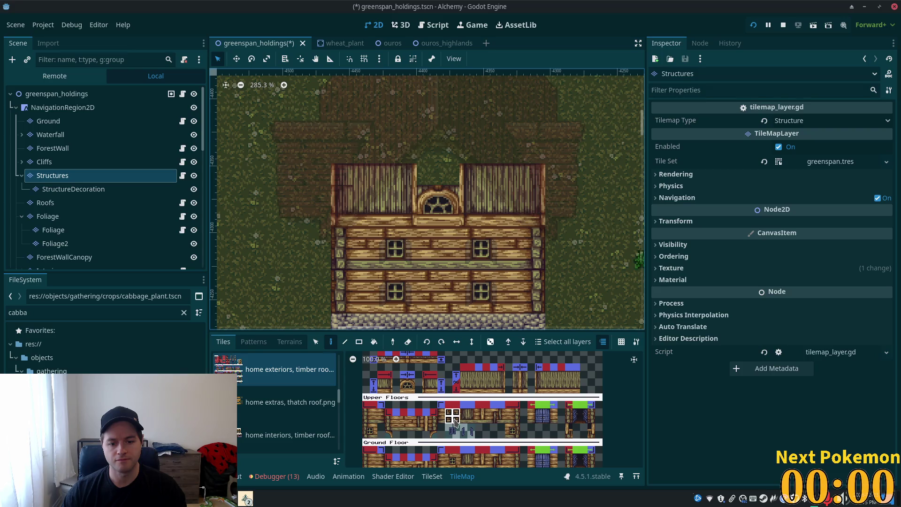
pyautogui.press('Escape')
pyautogui.click(453, 198)
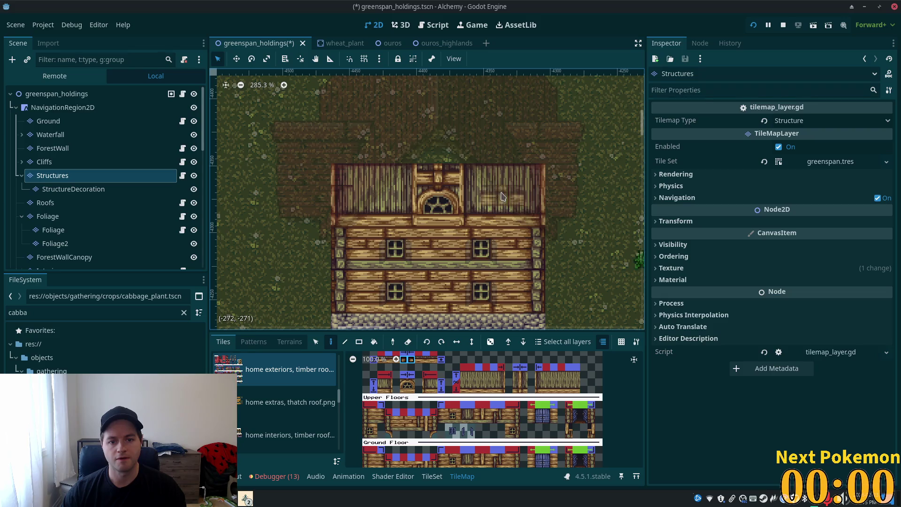
# Step: Preview the house with all layers shown, then return to the Structures layer
pyautogui.scroll(2, 447, 380)
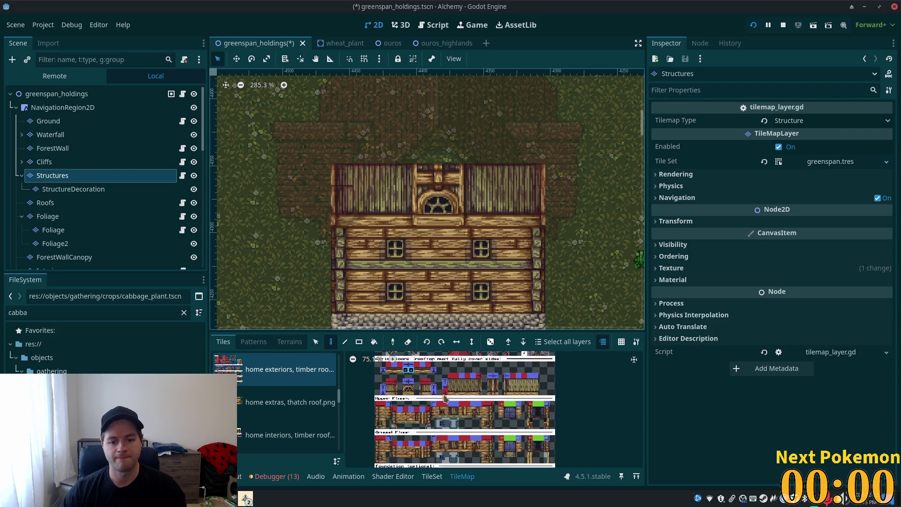
pyautogui.scroll(2, 447, 380)
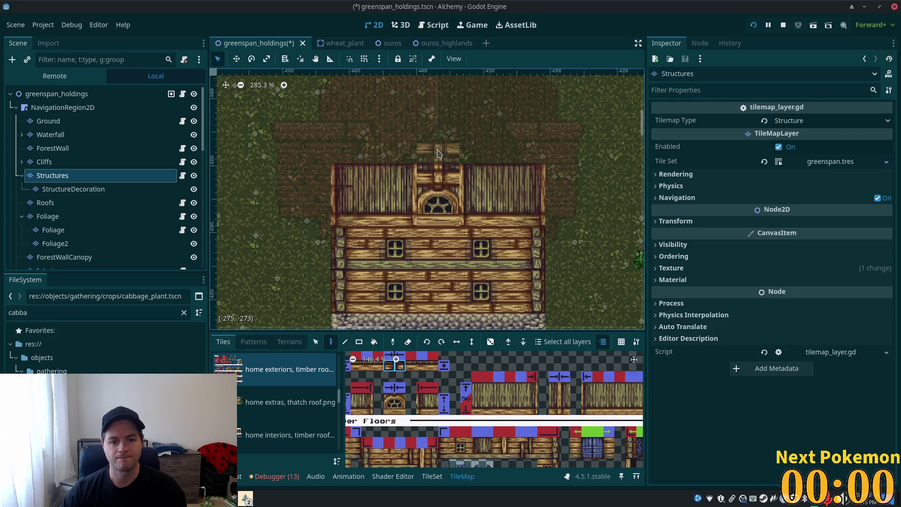
pyautogui.click(59, 94)
pyautogui.scroll(-1, 368, 180)
pyautogui.scroll(3, 368, 180)
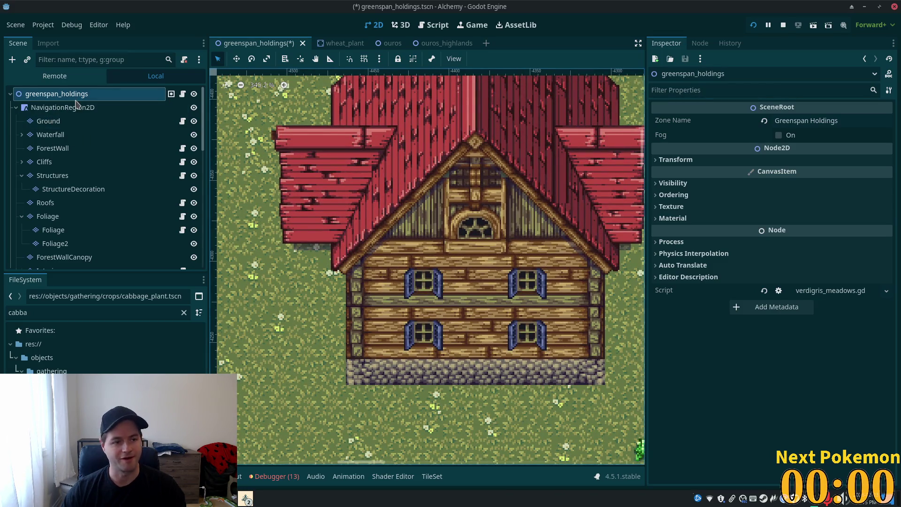
pyautogui.click(54, 175)
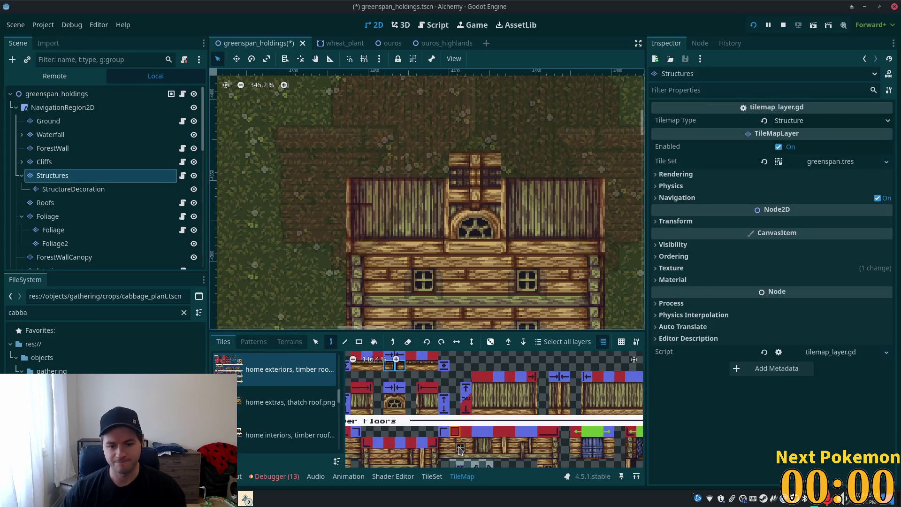
# Step: Paint a 2x2 arched window atop the gable tower and check it with all layers undimmed
pyautogui.moveTo(389, 399); pyautogui.dragTo(399, 410)
pyautogui.click(475, 179)
pyautogui.click(76, 94)
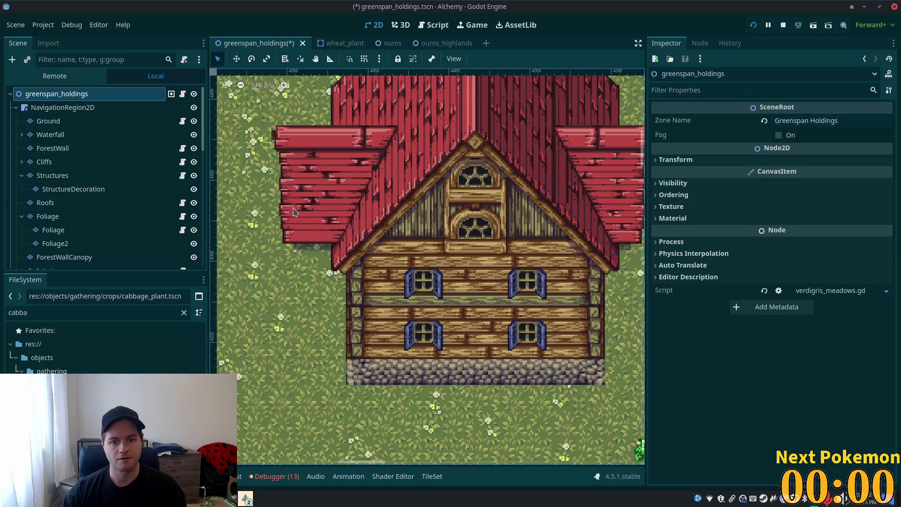
pyautogui.scroll(-7, 413, 232)
pyautogui.scroll(8, 413, 232)
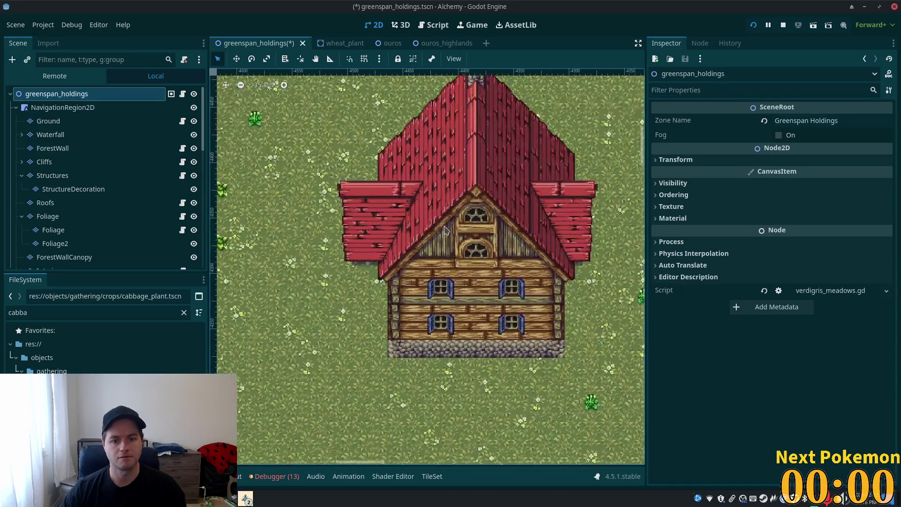
pyautogui.scroll(4, 500, 207)
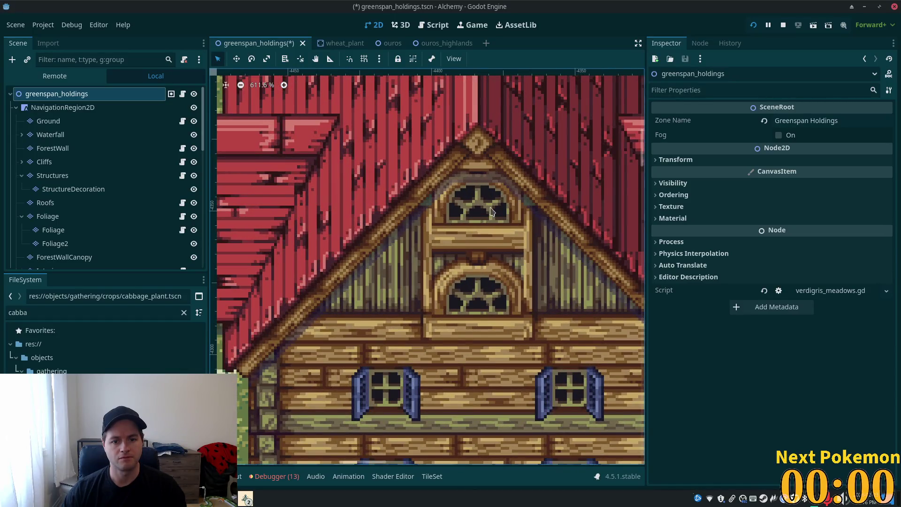
pyautogui.scroll(2, 491, 211)
pyautogui.scroll(-5, 355, 196)
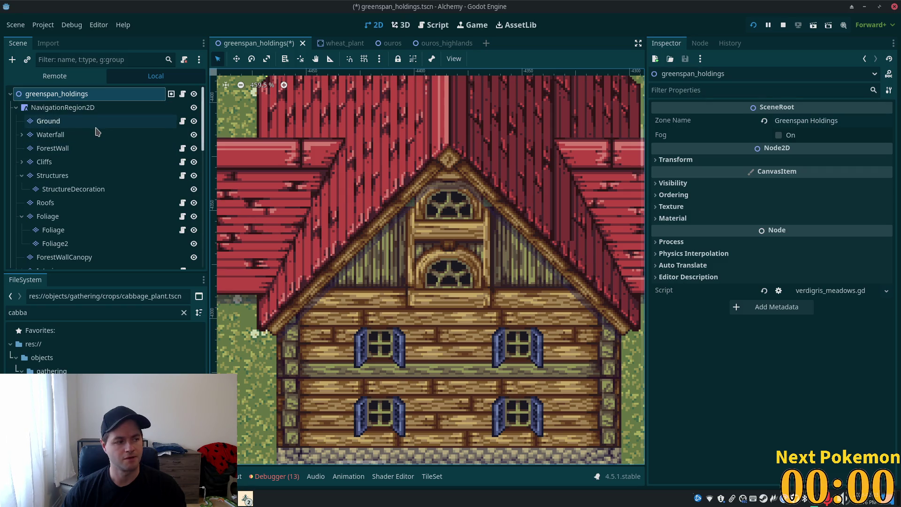
pyautogui.click(87, 175)
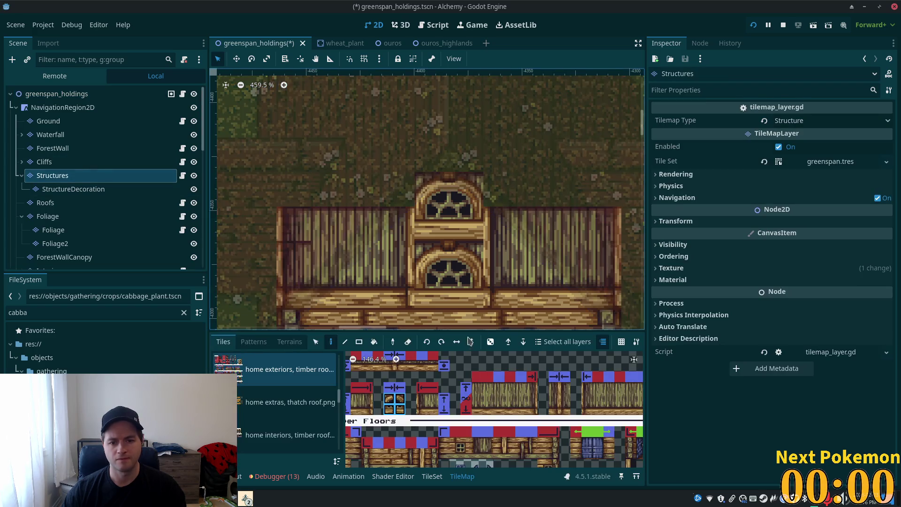
# Step: Copy the right and left timber wall sections up one row on both sides of the gable
pyautogui.moveTo(476, 387); pyautogui.dragTo(520, 392)
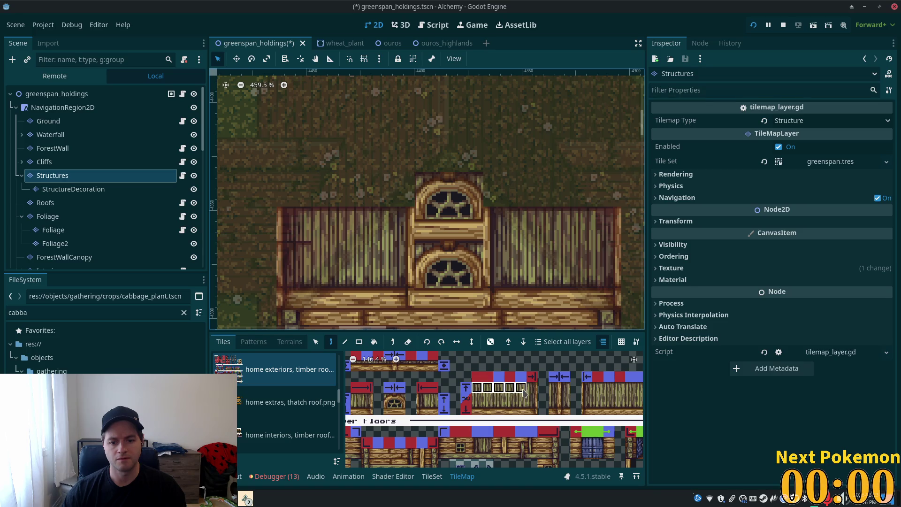
pyautogui.moveTo(587, 388); pyautogui.dragTo(621, 389)
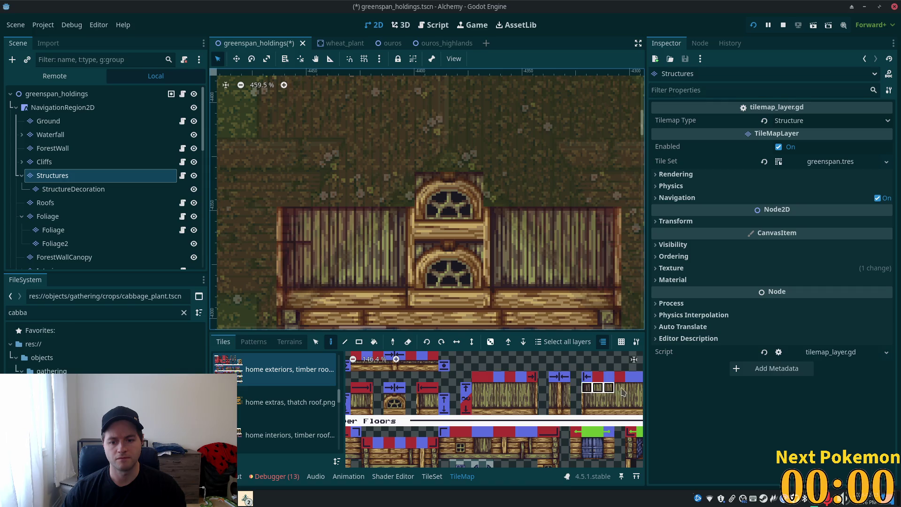
pyautogui.click(313, 341)
pyautogui.moveTo(485, 208)
pyautogui.mouseDown()
pyautogui.moveTo(516, 240)
pyautogui.moveTo(619, 239)
pyautogui.mouseUp()
pyautogui.press('d')
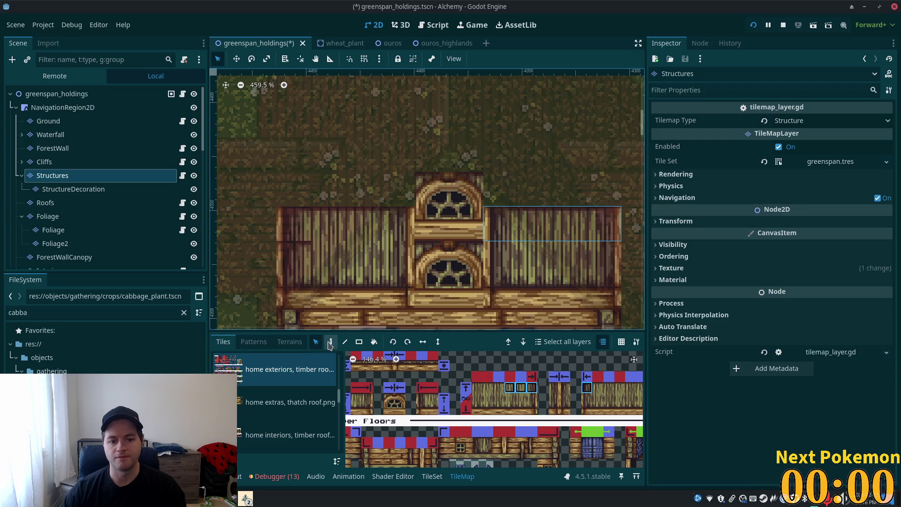
pyautogui.click(563, 187)
pyautogui.press('s')
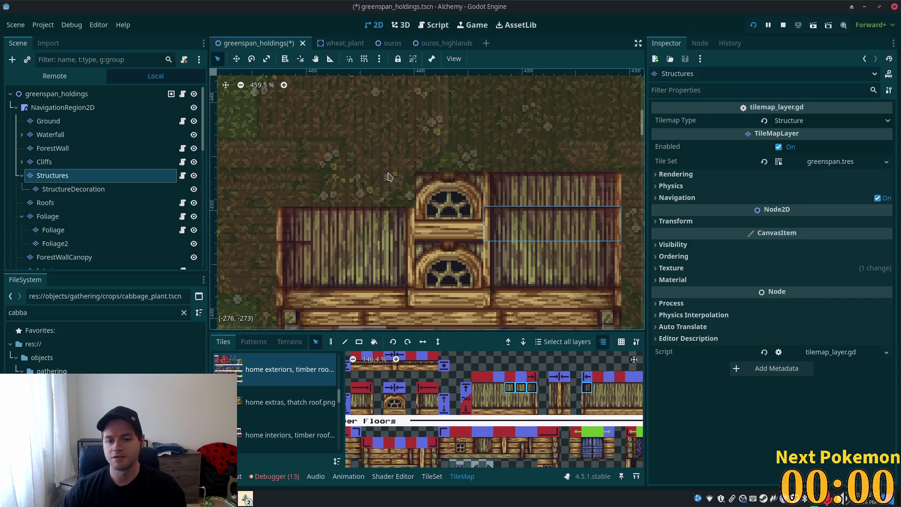
pyautogui.moveTo(292, 210); pyautogui.dragTo(404, 233)
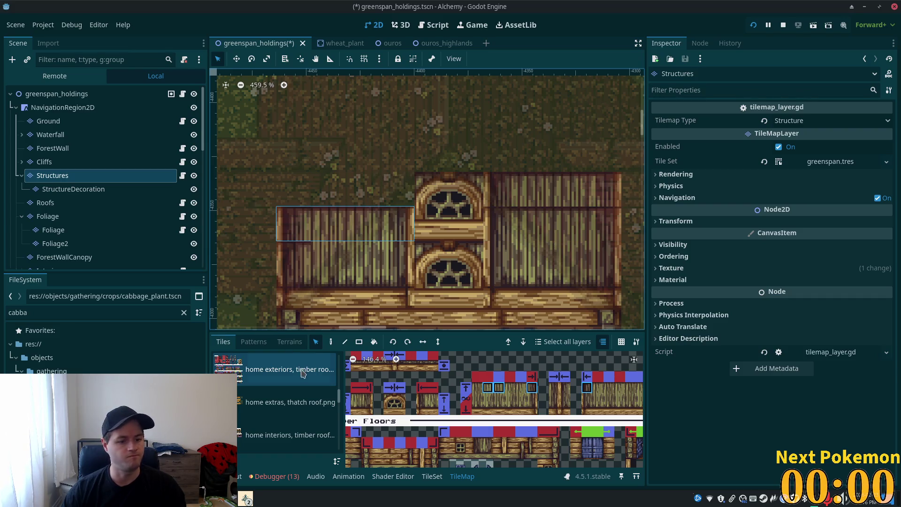
pyautogui.click(330, 341)
pyautogui.click(340, 192)
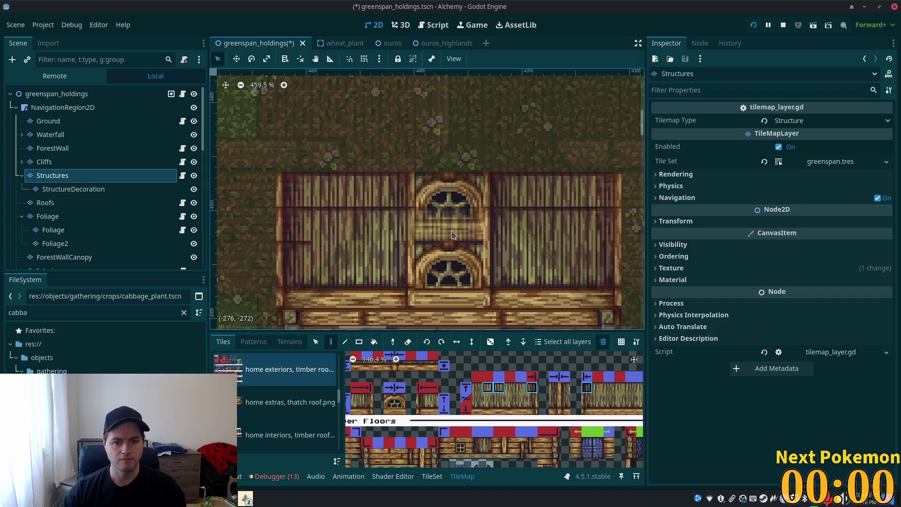
# Step: Replace the lower arched window with a 2x2 block of rectangular window tiles
pyautogui.scroll(-5, 469, 413)
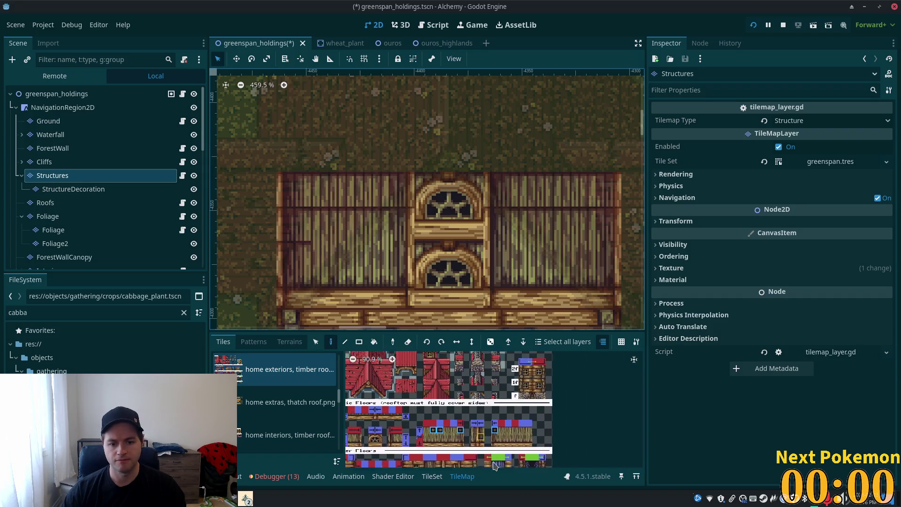
pyautogui.scroll(5, 462, 385)
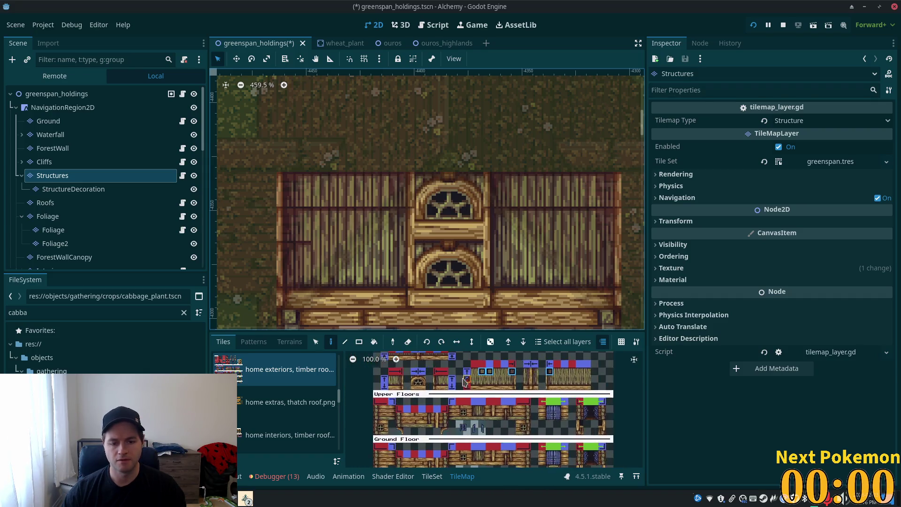
pyautogui.scroll(-3, 432, 422)
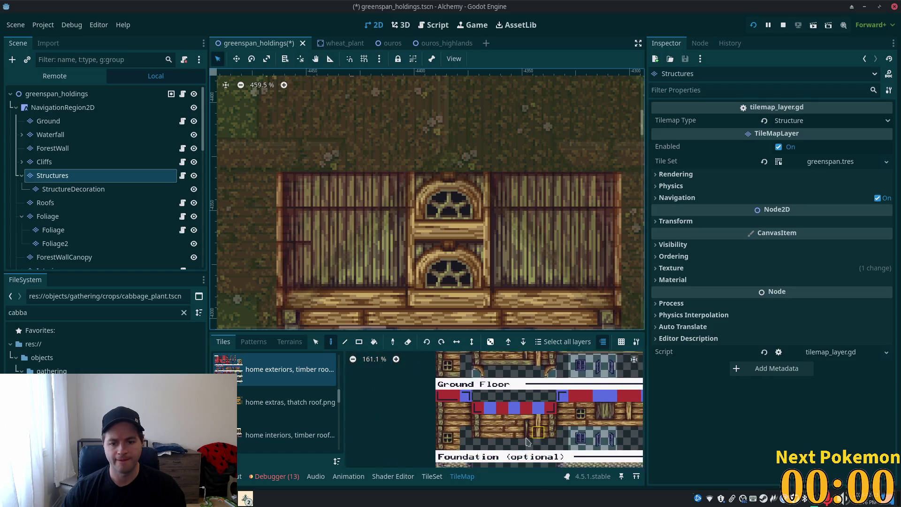
pyautogui.moveTo(488, 396); pyautogui.dragTo(507, 416)
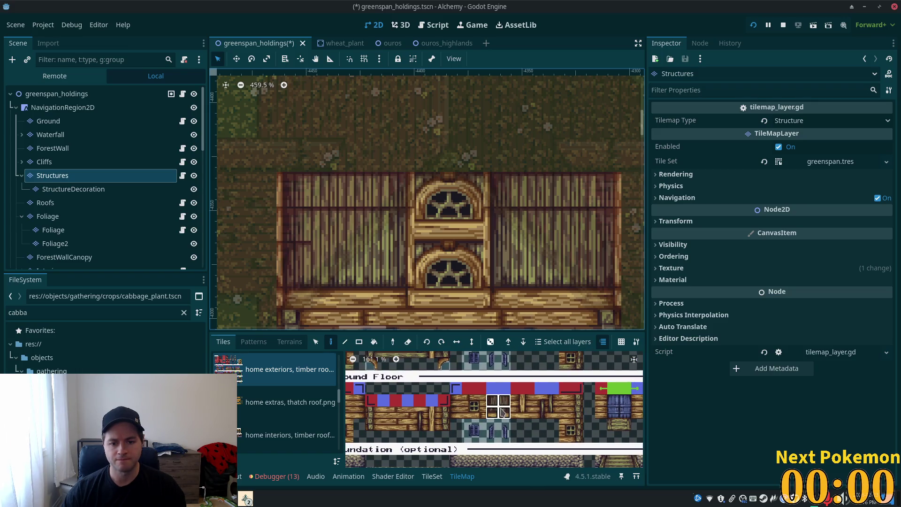
pyautogui.click(435, 276)
pyautogui.scroll(-5, 540, 277)
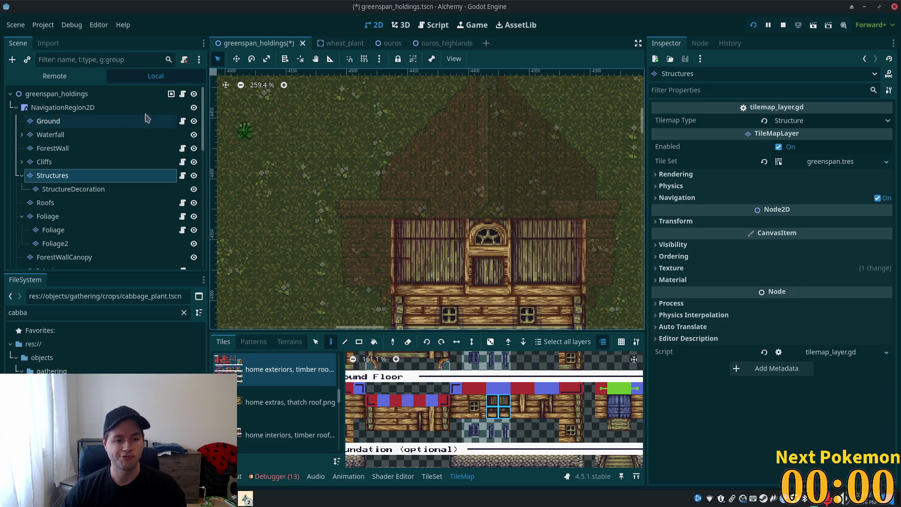
pyautogui.click(99, 95)
pyautogui.scroll(-4, 254, 174)
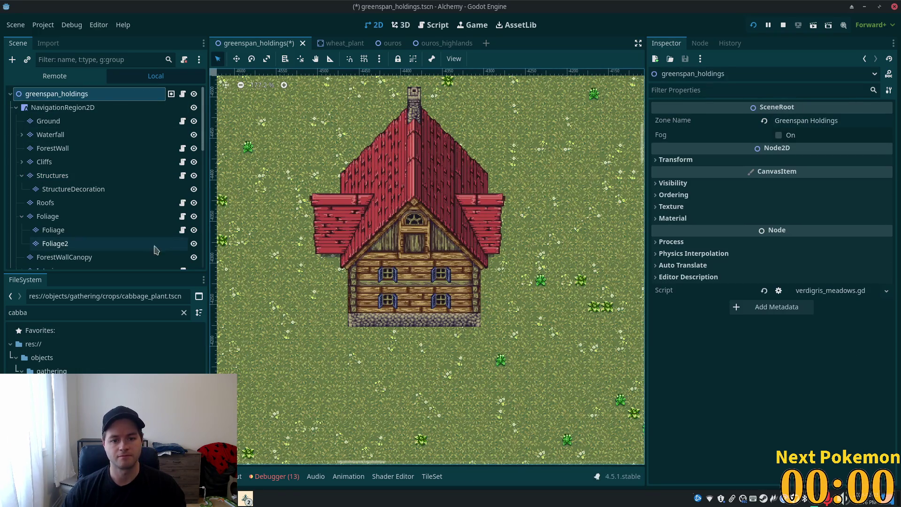
# Step: Paint a 2x2 block of Upper Floors window tiles onto the gable
pyautogui.scroll(8, 241, 259)
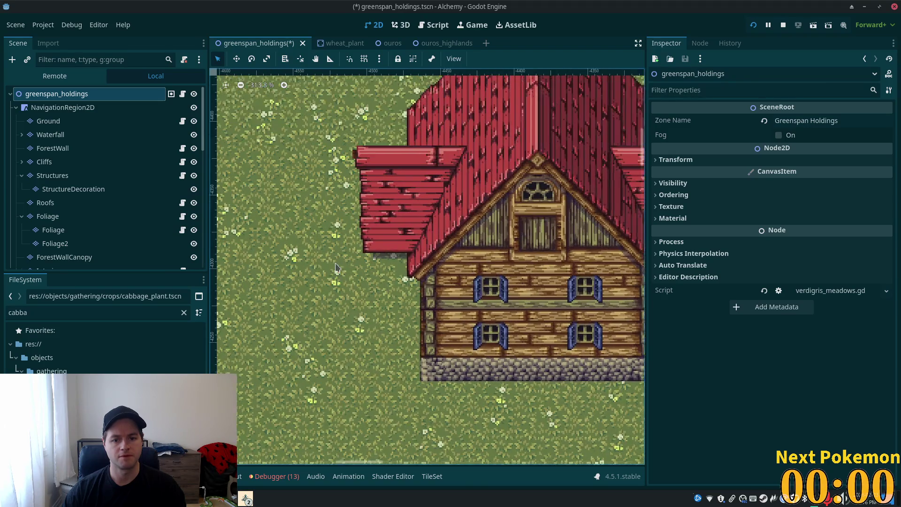
pyautogui.scroll(2, 392, 291)
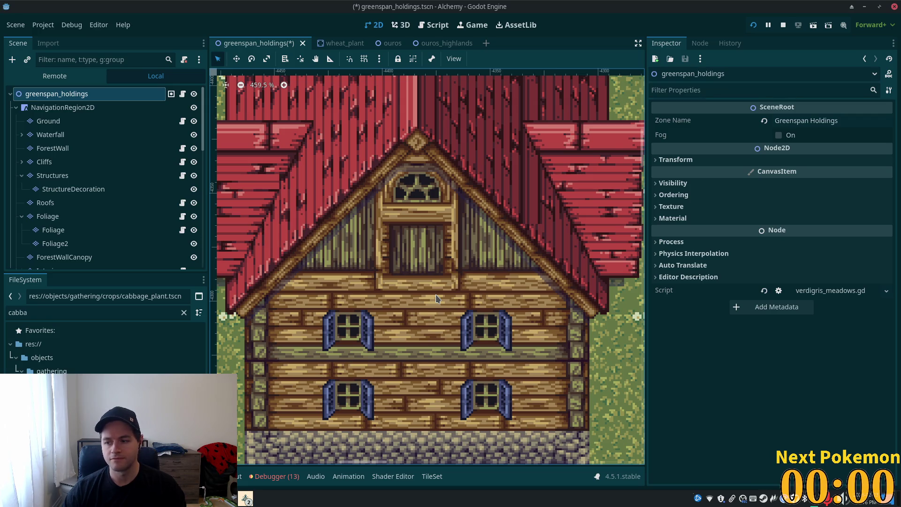
pyautogui.click(57, 177)
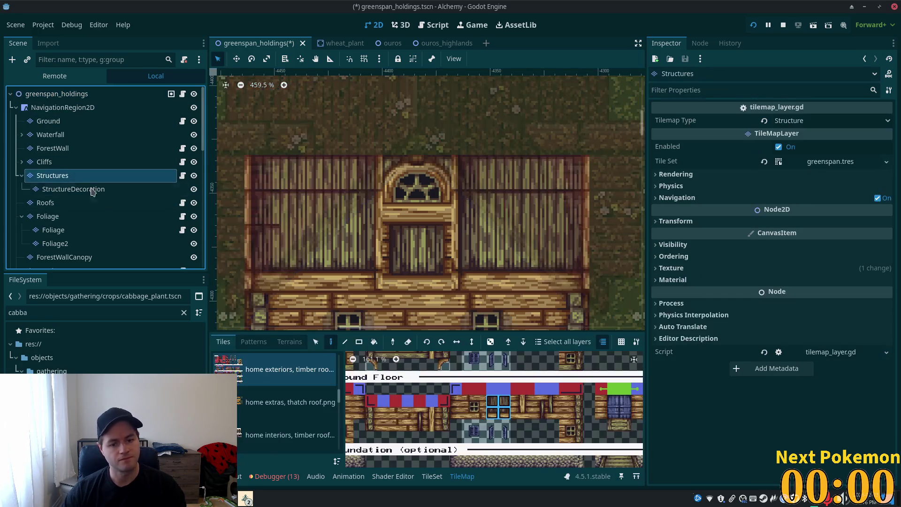
pyautogui.scroll(-3, 544, 463)
pyautogui.click(495, 364)
pyautogui.moveTo(494, 374); pyautogui.dragTo(503, 382)
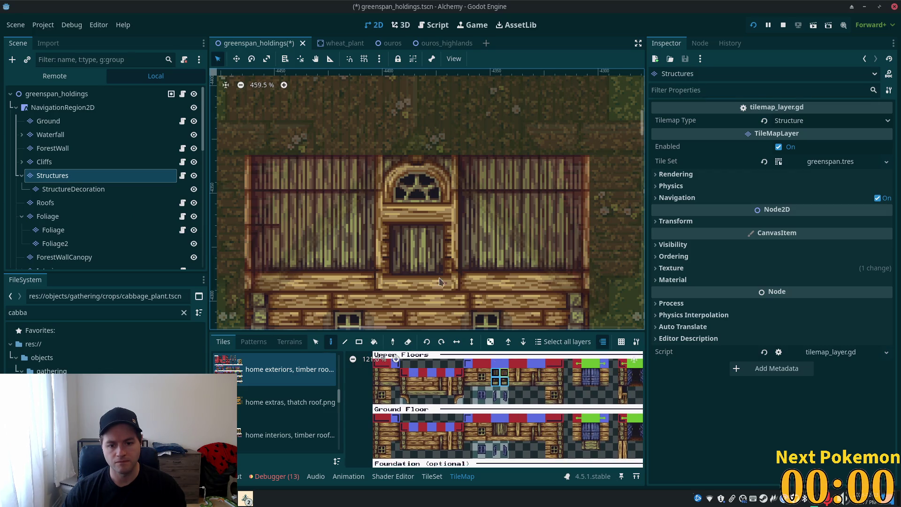
pyautogui.click(419, 268)
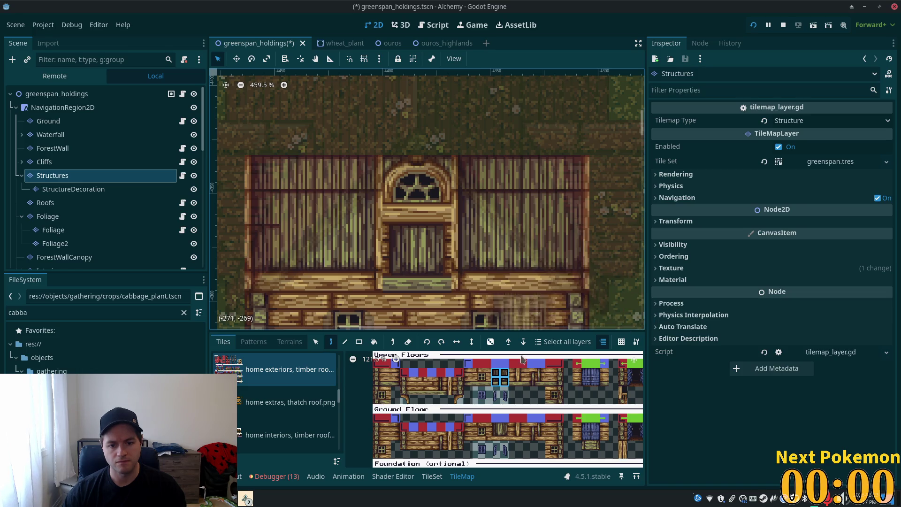
# Step: Cover the gable's door opening with 2x2 timber wall tiles and view the whole scene
pyautogui.scroll(-2, 530, 391)
pyautogui.scroll(2, 531, 393)
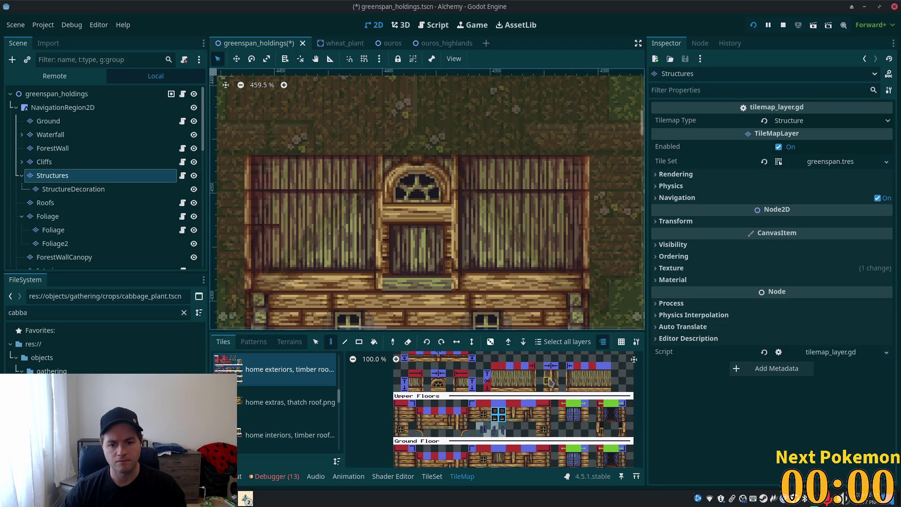
pyautogui.moveTo(547, 383); pyautogui.dragTo(555, 389)
pyautogui.click(442, 254)
pyautogui.scroll(-5, 523, 263)
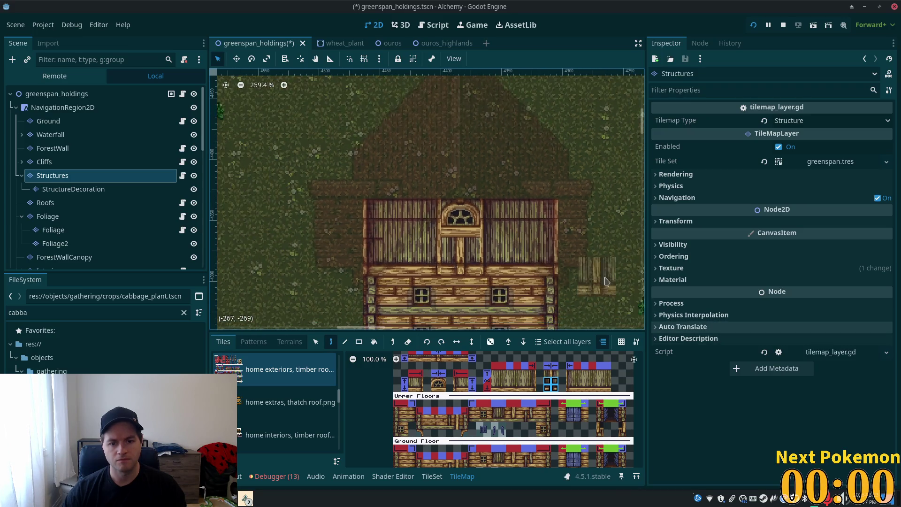
pyautogui.click(83, 94)
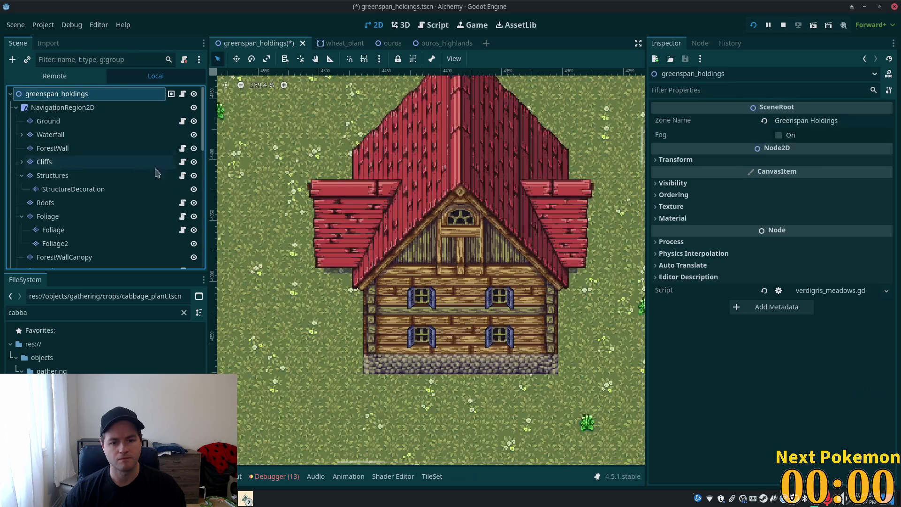
# Step: Zoom and pan around the house, then open the Structures tile layer for editing
pyautogui.scroll(-3, 302, 246)
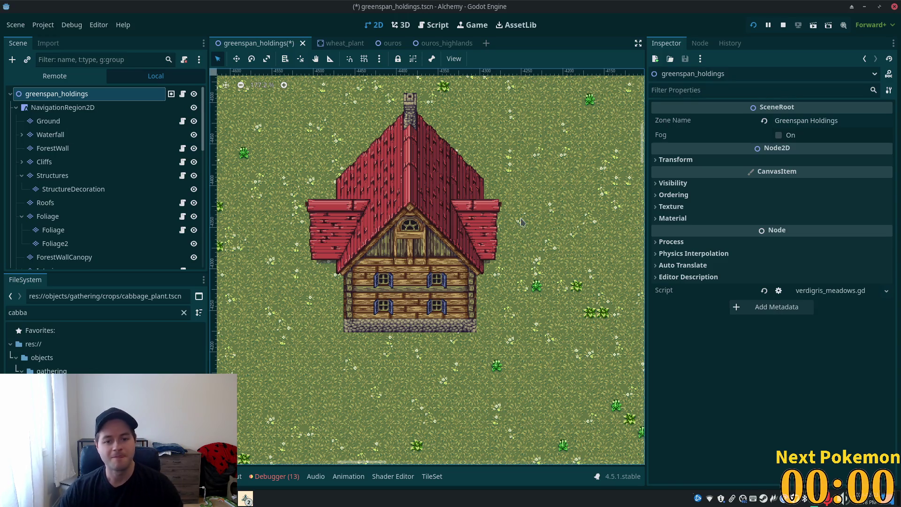
pyautogui.scroll(3, 501, 271)
pyautogui.scroll(2, 501, 271)
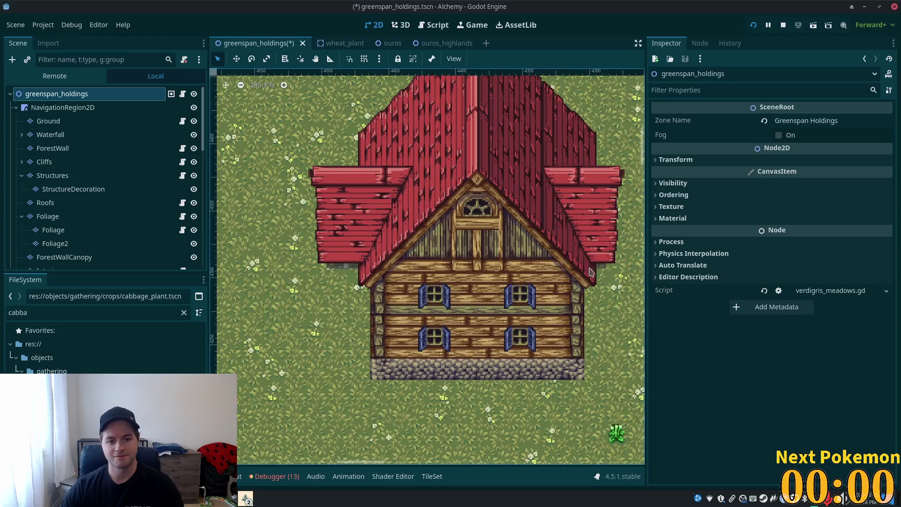
pyautogui.hscroll(-2, 492, 282)
pyautogui.scroll(2, 492, 282)
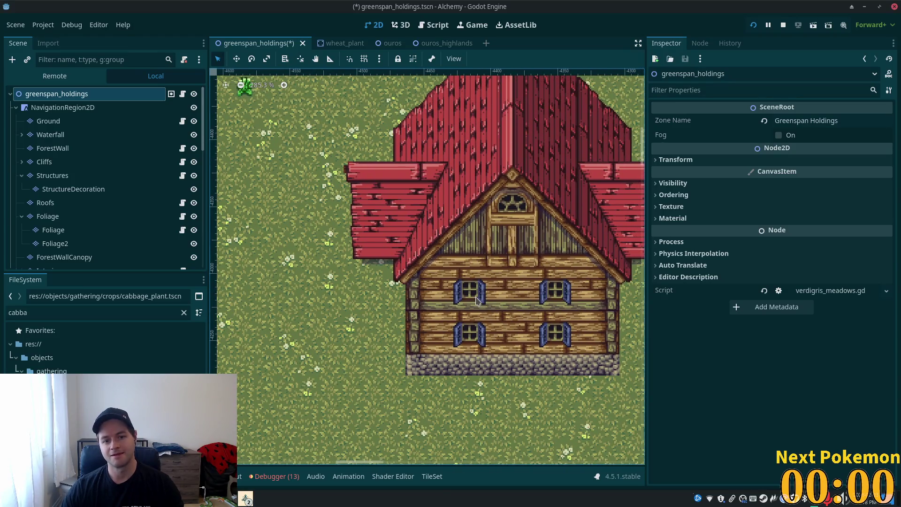
pyautogui.hscroll(2, 450, 259)
pyautogui.scroll(2, 450, 258)
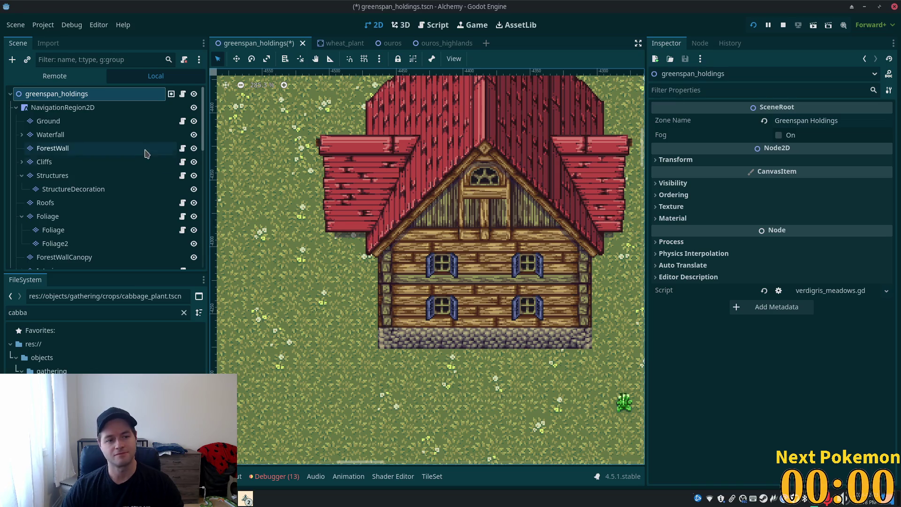
pyautogui.click(73, 180)
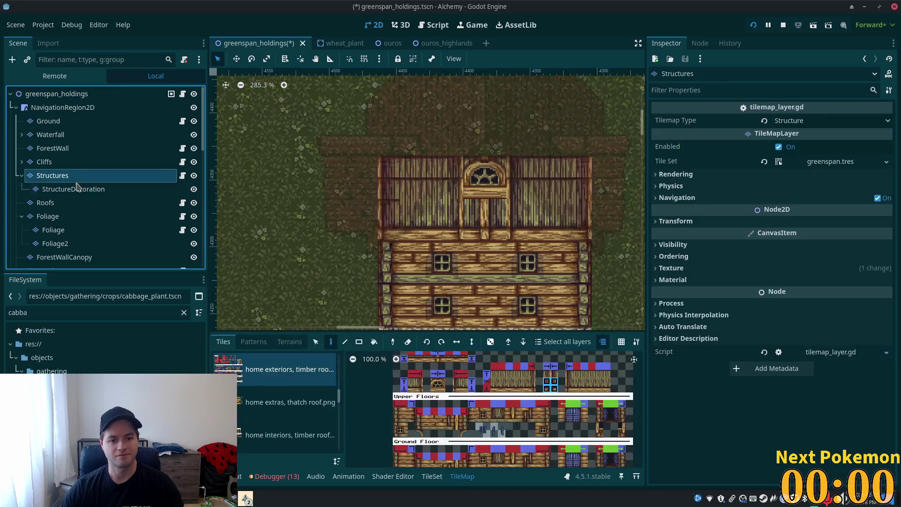
# Step: Copy the house's left wall tiles and stamp them as an annex on the left side
pyautogui.scroll(-3, 310, 272)
pyautogui.click(315, 341)
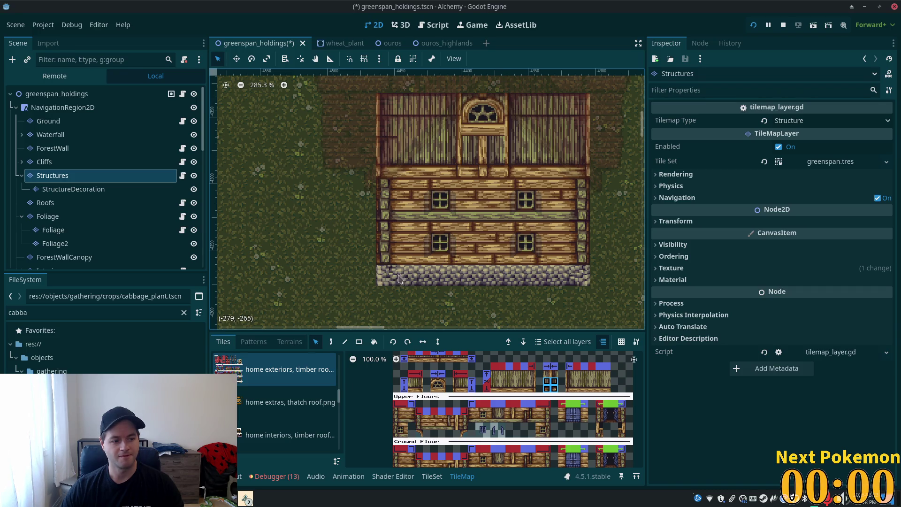
pyautogui.moveTo(361, 290); pyautogui.dragTo(414, 216)
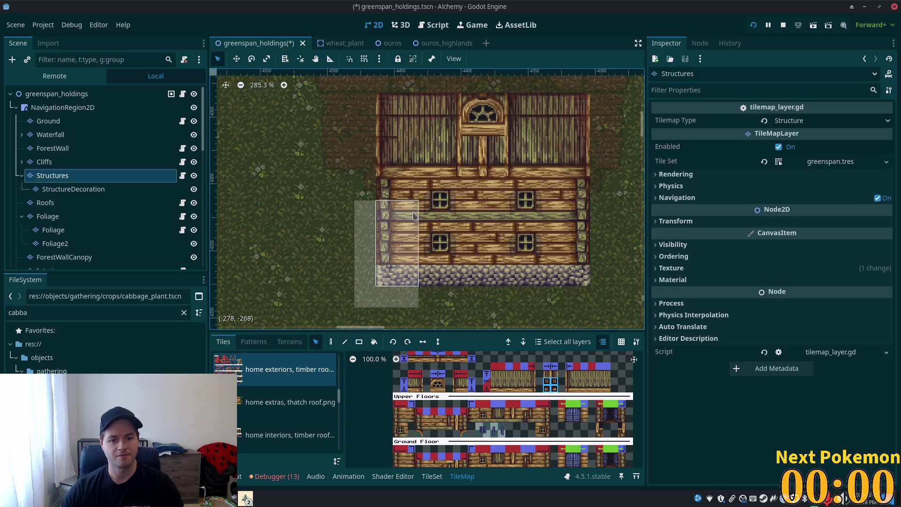
pyautogui.click(330, 341)
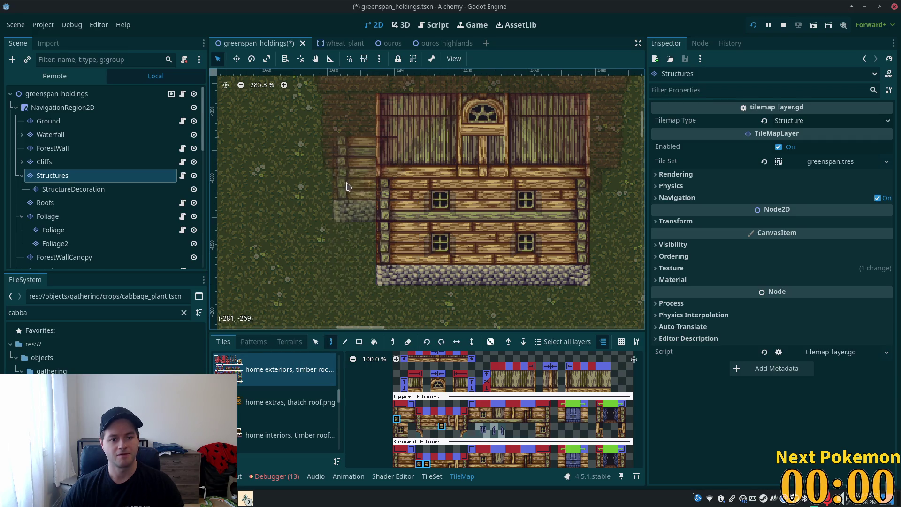
pyautogui.click(347, 196)
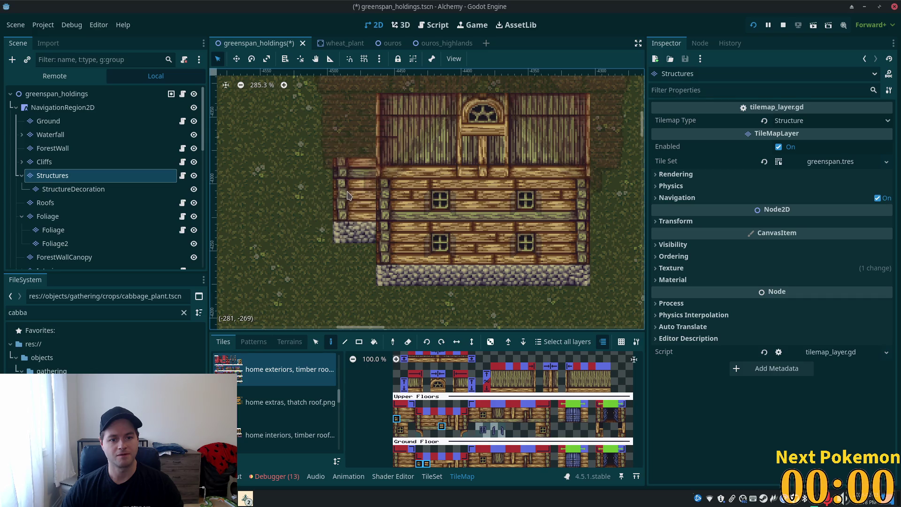
# Step: Check the house with all layers shown, then reopen the Structures layer for editing
pyautogui.click(55, 93)
pyautogui.scroll(-5, 148, 163)
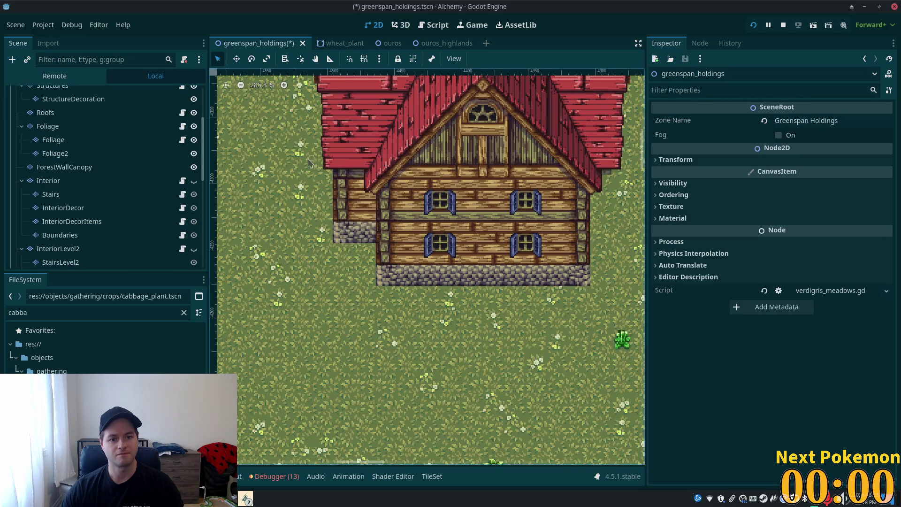
pyautogui.scroll(-3, 368, 244)
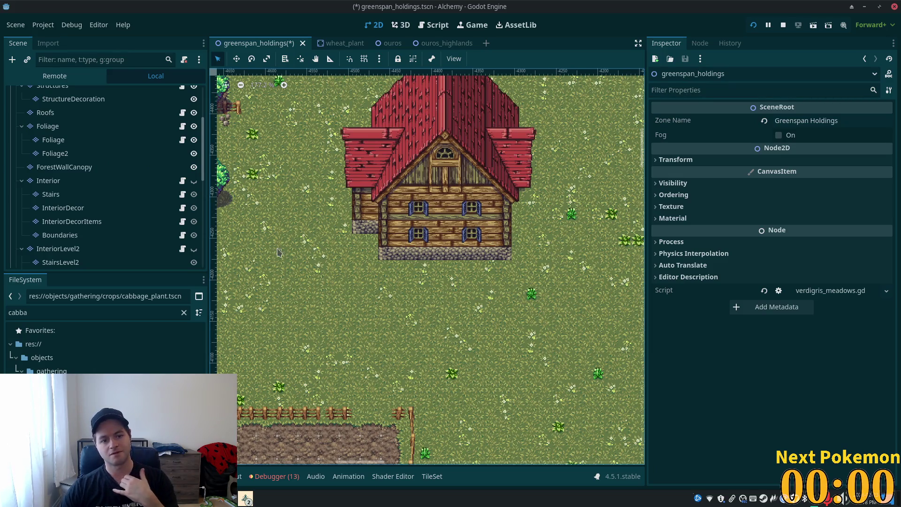
pyautogui.scroll(5, 491, 297)
pyautogui.hscroll(3, 490, 297)
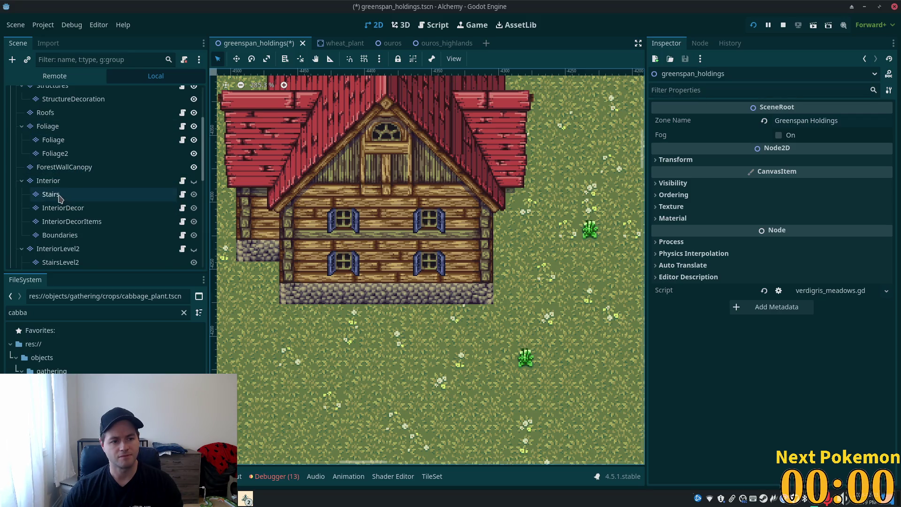
pyautogui.scroll(2, 69, 136)
pyautogui.click(52, 108)
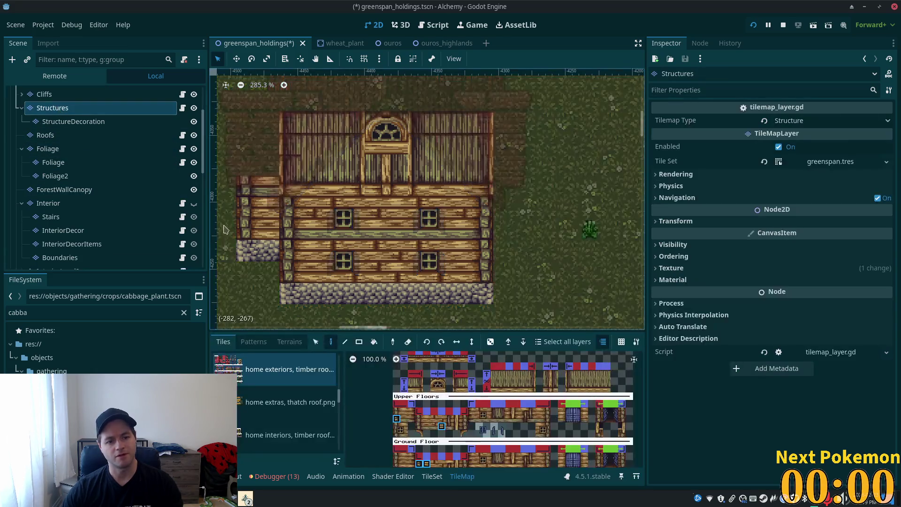
# Step: Shift the left annex tiles up one tile and save the scene with Ctrl+S
pyautogui.click(315, 343)
pyautogui.moveTo(237, 198)
pyautogui.mouseDown()
pyautogui.moveTo(278, 261)
pyautogui.moveTo(259, 233)
pyautogui.mouseUp()
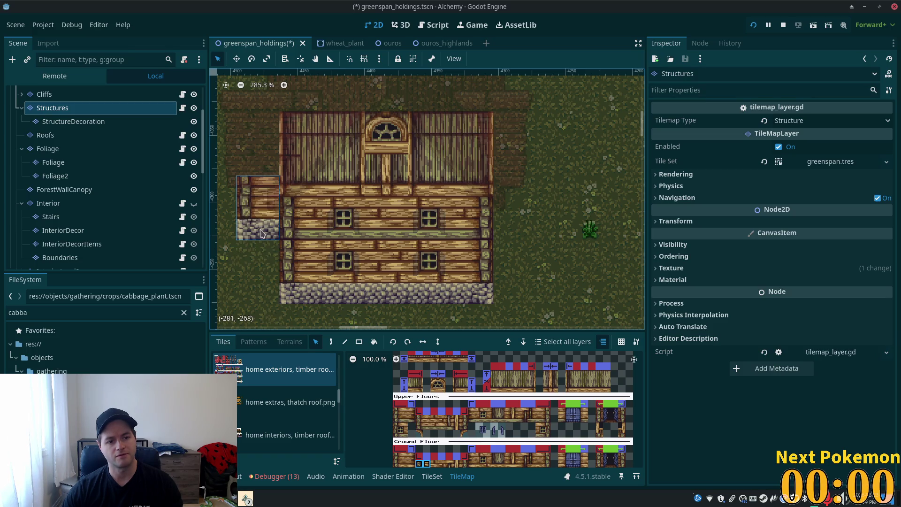
pyautogui.hotkey('ctrl', 's')
pyautogui.click(45, 94)
pyautogui.scroll(3, 70, 118)
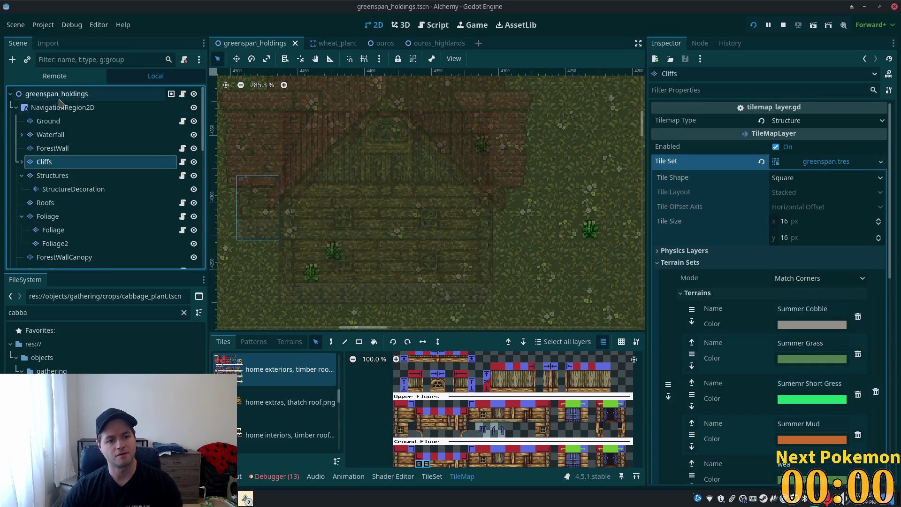
pyautogui.click(56, 94)
# Step: Copy the lower-right wall column and paint a matching annex right of the house
pyautogui.scroll(-1, 104, 150)
pyautogui.scroll(-3, 515, 280)
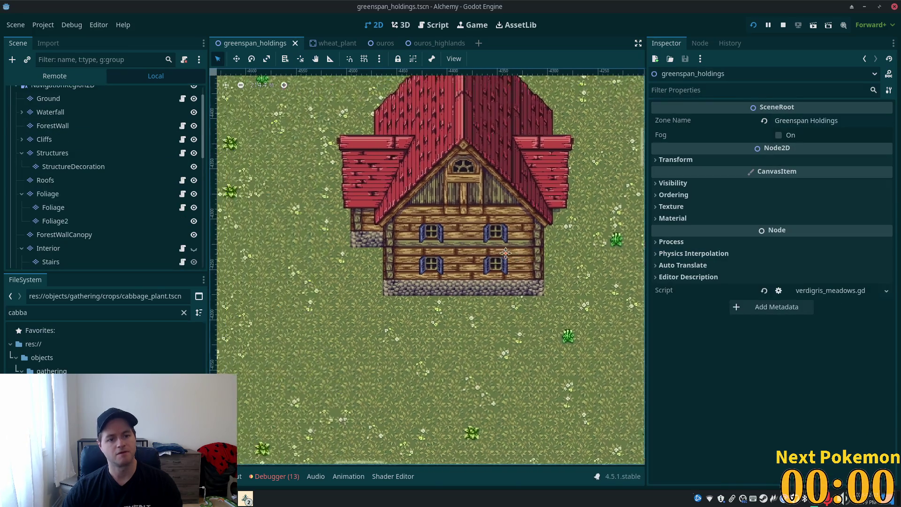
pyautogui.hscroll(2, 605, 298)
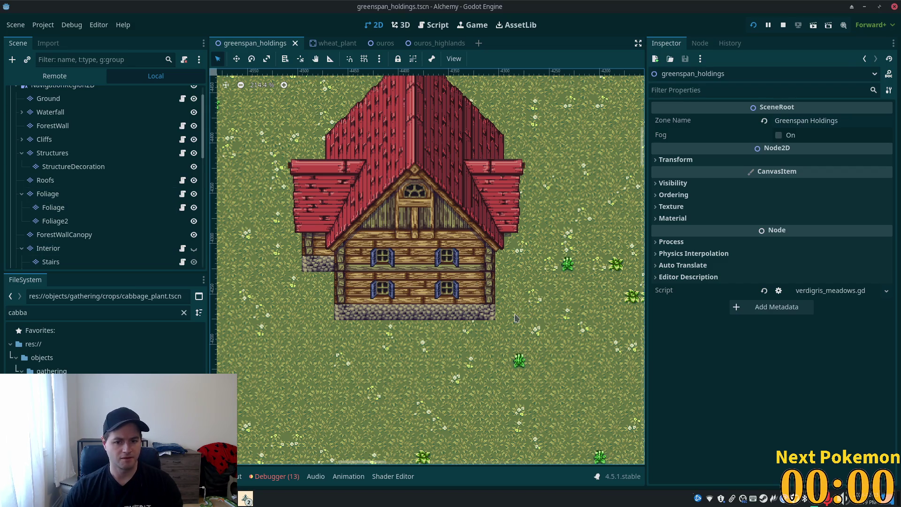
pyautogui.scroll(3, 507, 313)
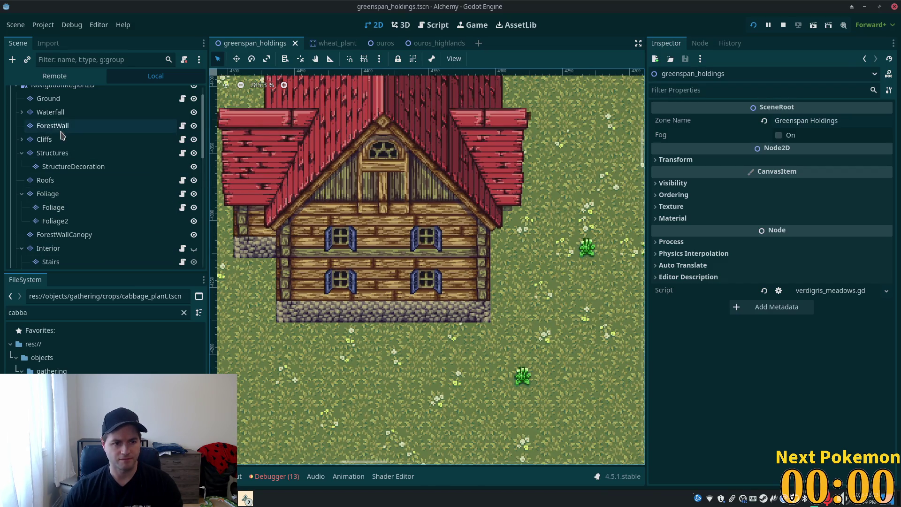
pyautogui.click(53, 153)
pyautogui.moveTo(488, 260)
pyautogui.mouseDown()
pyautogui.moveTo(471, 287)
pyautogui.moveTo(471, 321)
pyautogui.mouseUp()
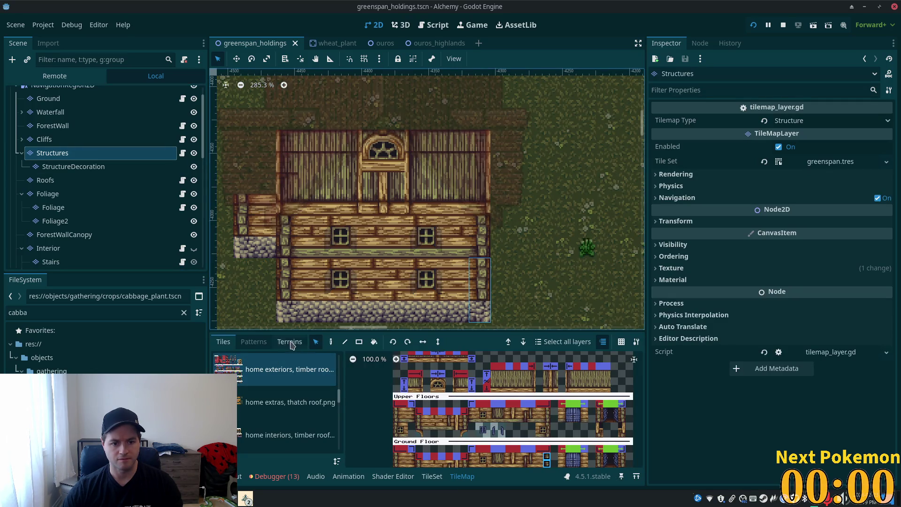
pyautogui.click(330, 341)
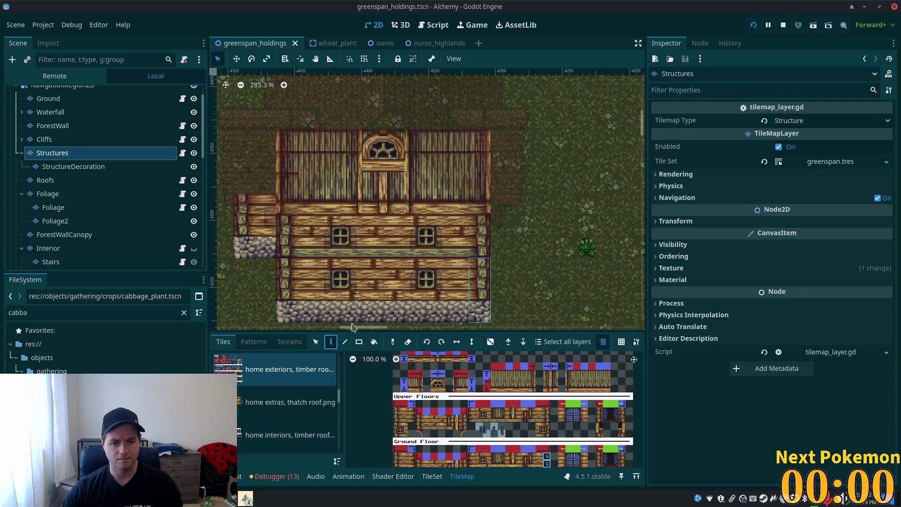
pyautogui.click(511, 232)
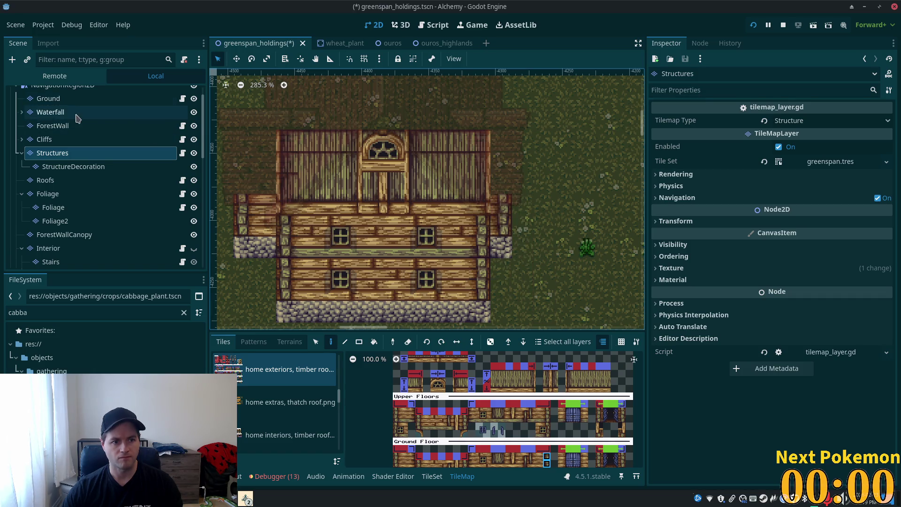
pyautogui.scroll(2, 69, 109)
pyautogui.click(58, 92)
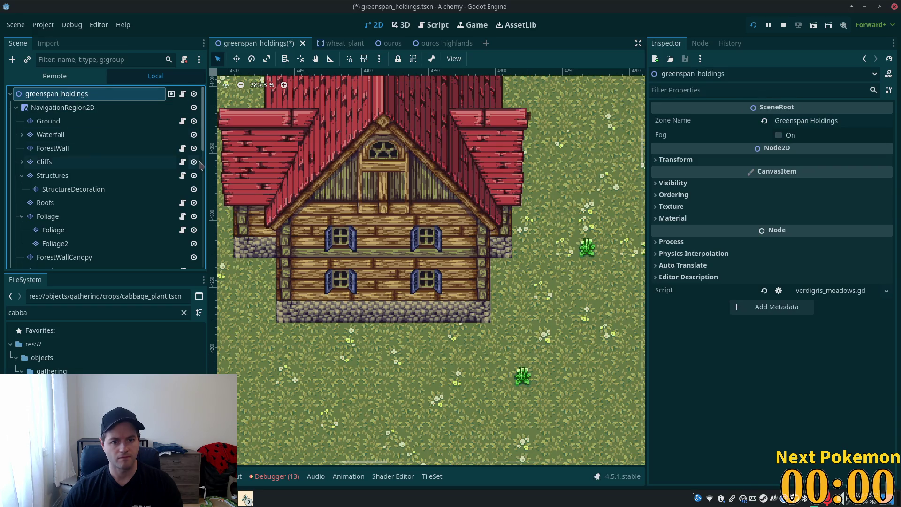
pyautogui.scroll(-5, 197, 164)
pyautogui.scroll(-8, 539, 282)
pyautogui.scroll(-1, 571, 294)
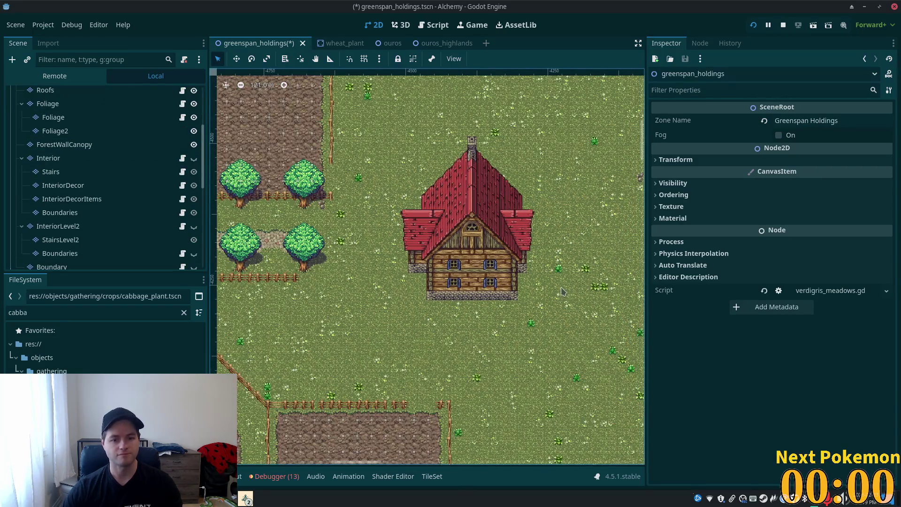
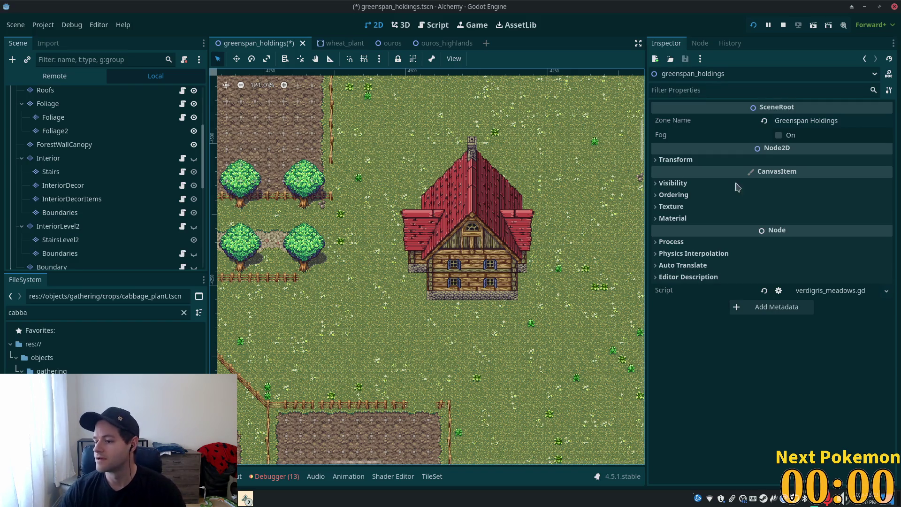
# Step: Survey the farmhouse area of the Greenspan Holdings map and select the Interior tile layer
pyautogui.scroll(-3, 451, 269)
pyautogui.scroll(5, 450, 269)
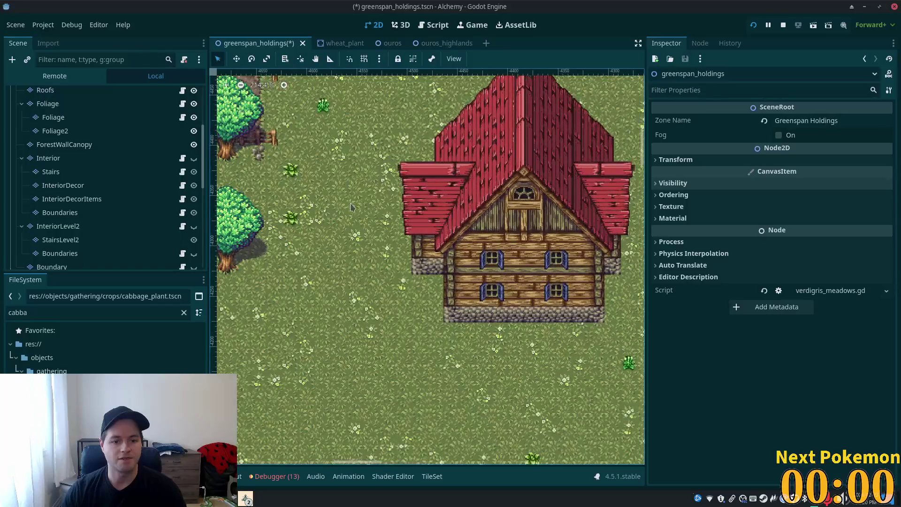
pyautogui.scroll(4, 437, 199)
pyautogui.hscroll(5, 437, 199)
pyautogui.hscroll(-5, 469, 206)
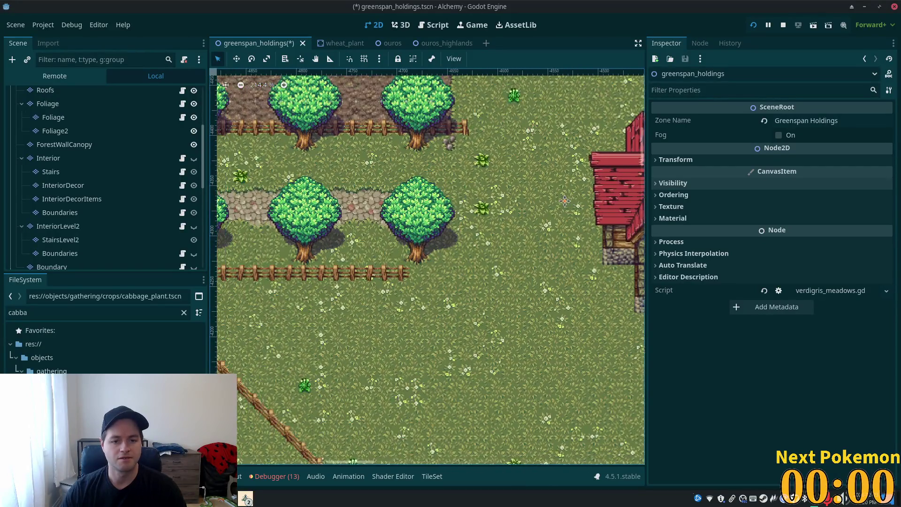
pyautogui.scroll(1, 494, 212)
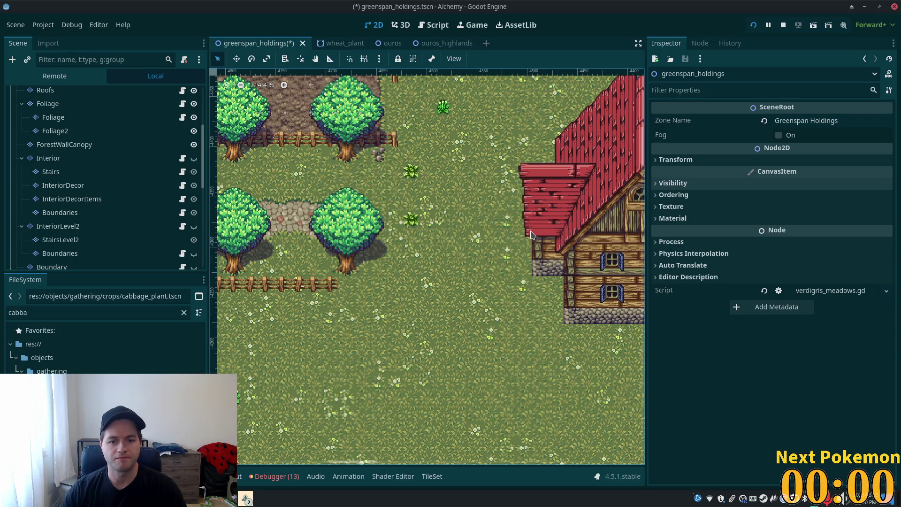
pyautogui.scroll(-5, 531, 233)
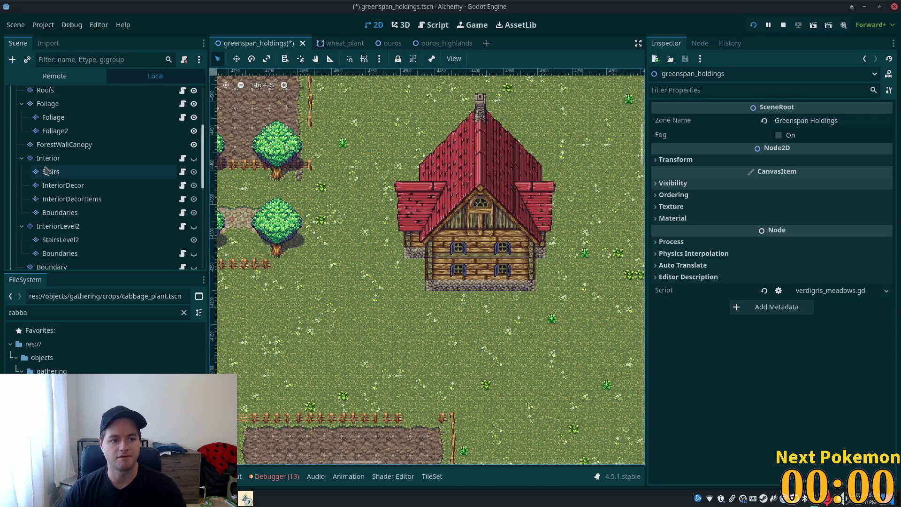
pyautogui.click(48, 159)
pyautogui.scroll(5, 66, 178)
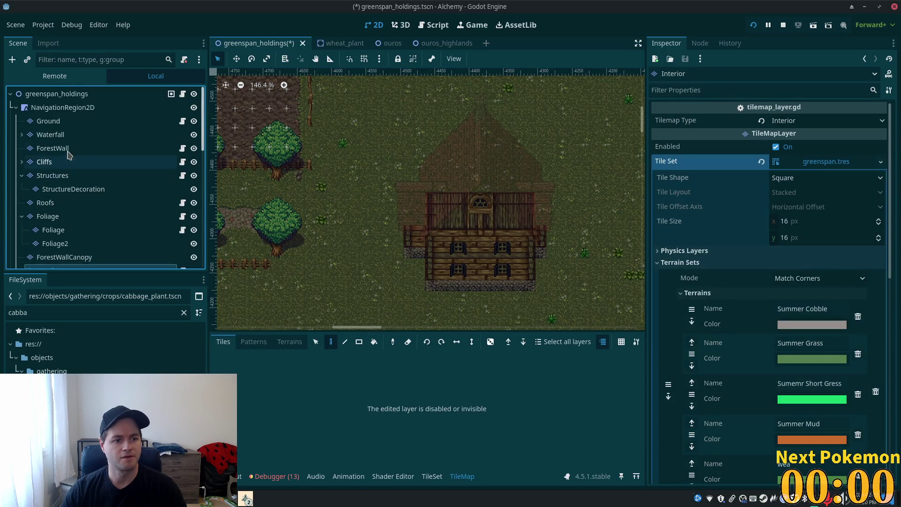
# Step: Move the farmhouse roof tiles (Roofs layer) and wall tiles (Structures layer) slightly higher
pyautogui.click(56, 204)
pyautogui.click(315, 342)
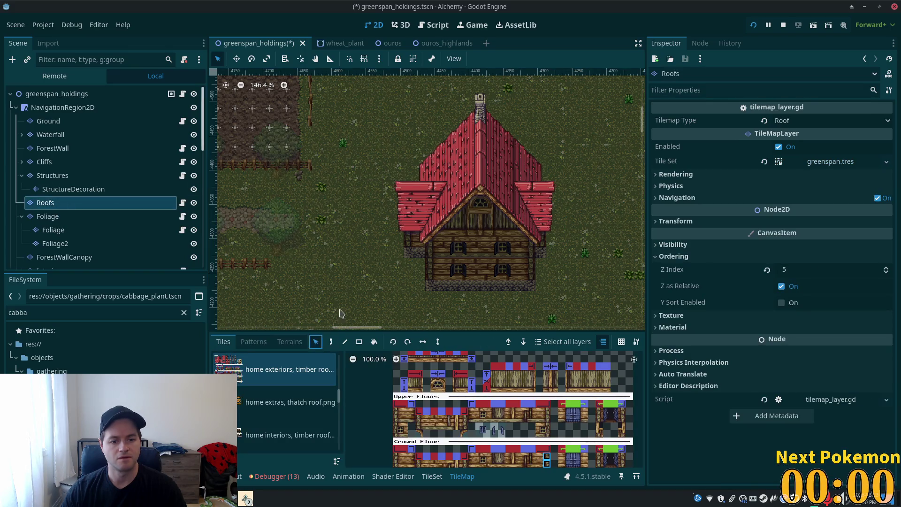
pyautogui.moveTo(370, 94); pyautogui.dragTo(590, 256)
pyautogui.moveTo(471, 179); pyautogui.dragTo(478, 158)
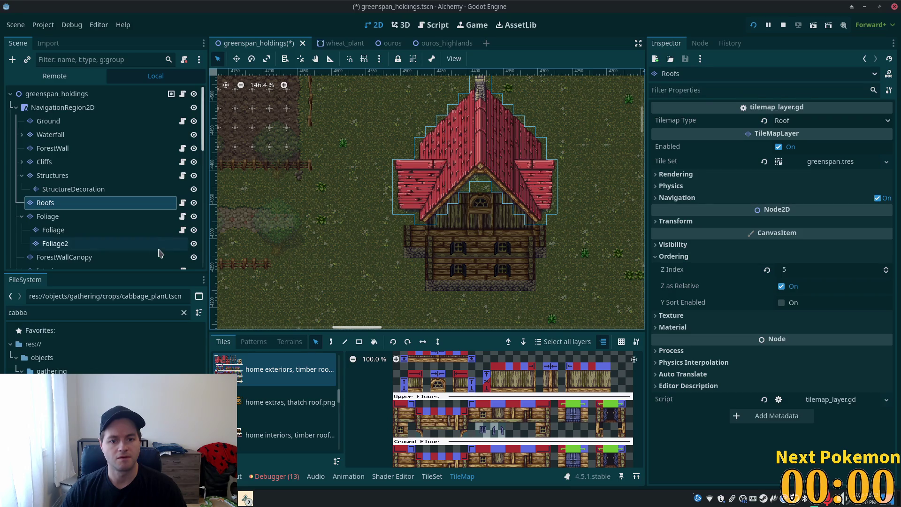
pyautogui.click(58, 176)
pyautogui.moveTo(315, 180); pyautogui.dragTo(605, 311)
pyautogui.moveTo(488, 265); pyautogui.dragTo(491, 243)
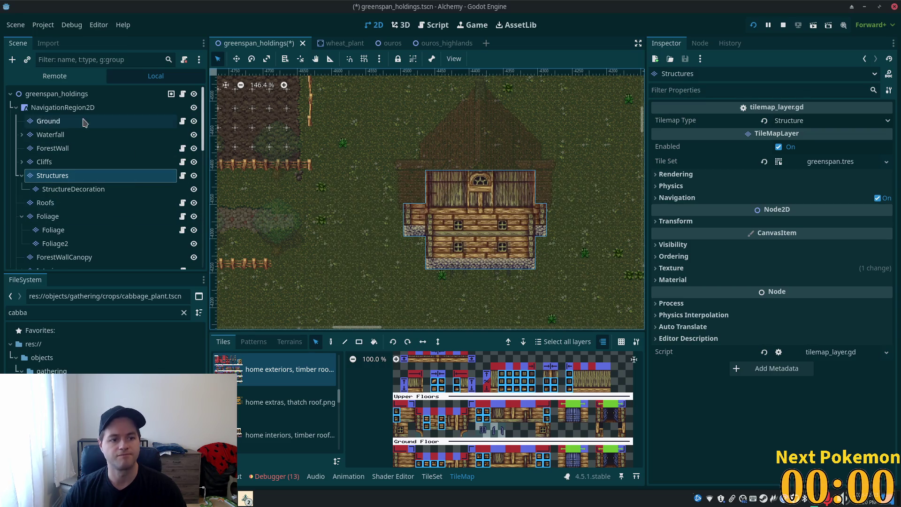
# Step: Return to the root node and save the greenspan_holdings scene
pyautogui.click(69, 95)
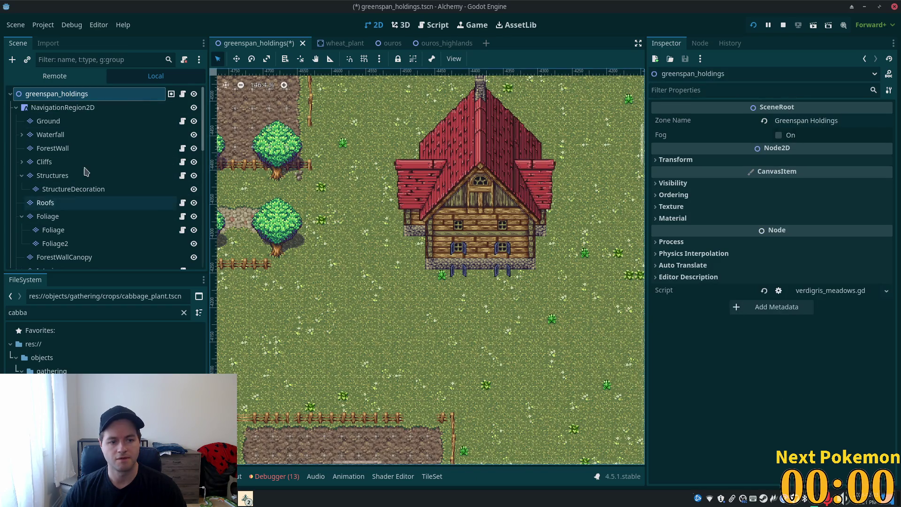
pyautogui.click(72, 189)
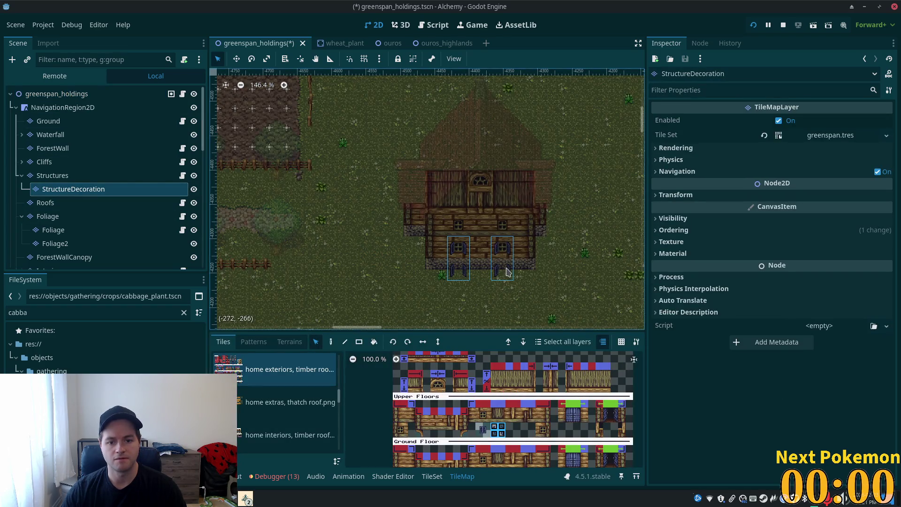
pyautogui.click(71, 94)
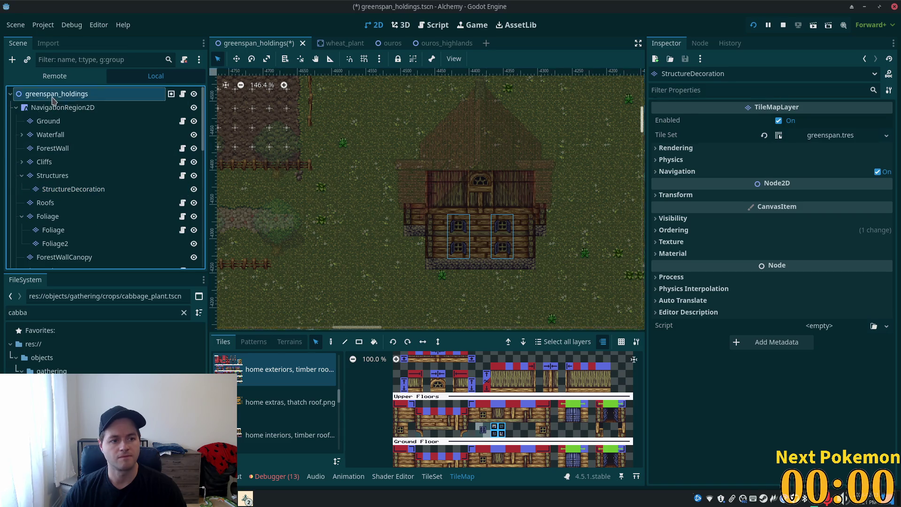
pyautogui.hotkey('ctrl', 's')
pyautogui.scroll(-3, 474, 250)
pyautogui.hscroll(-3, 473, 251)
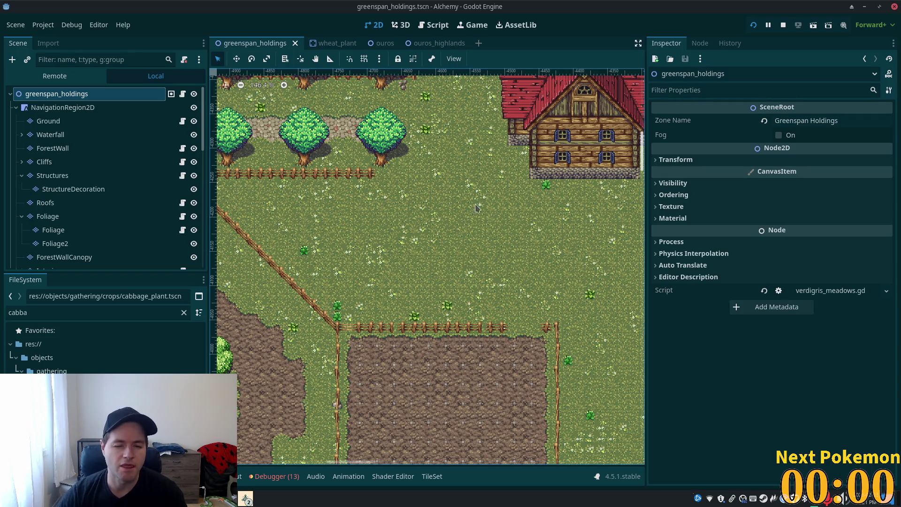
# Step: Centre the view on the fence by the trees and select the Structures layer
pyautogui.scroll(2, 469, 209)
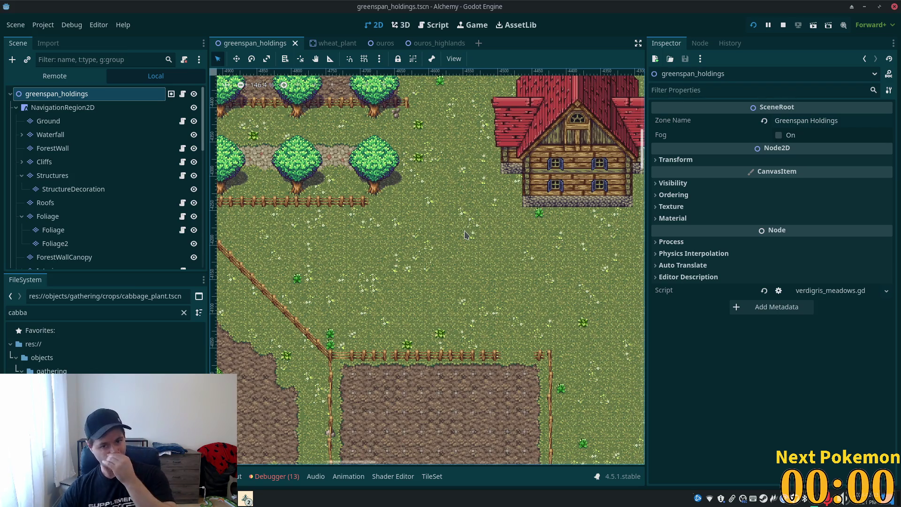
pyautogui.scroll(3, 448, 208)
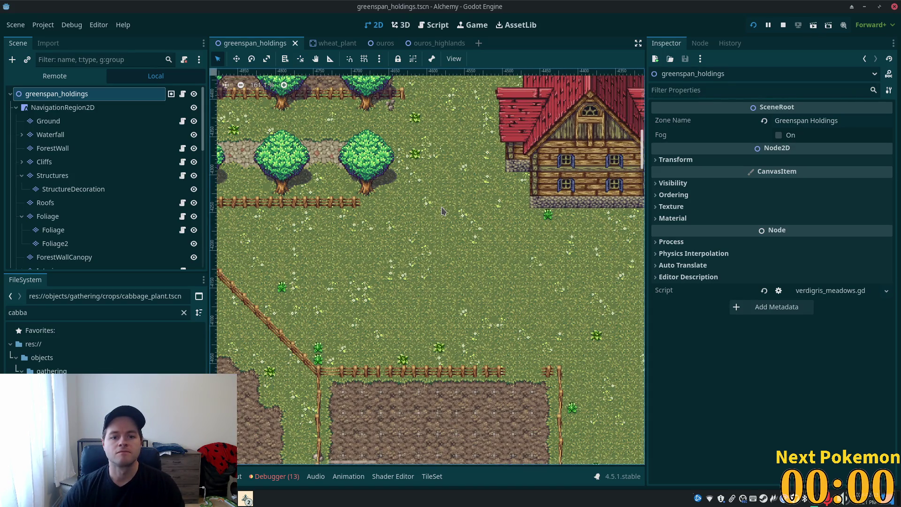
pyautogui.scroll(-4, 441, 211)
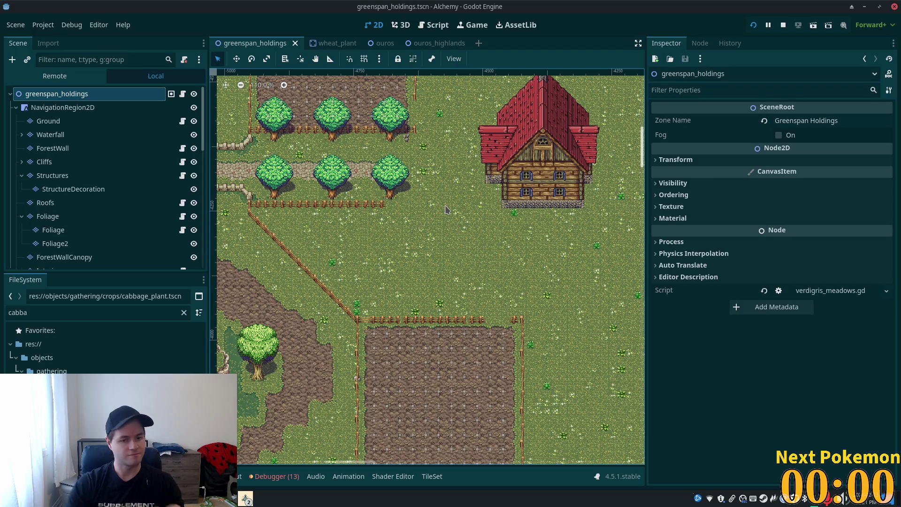
pyautogui.scroll(3, 470, 200)
pyautogui.scroll(3, 410, 220)
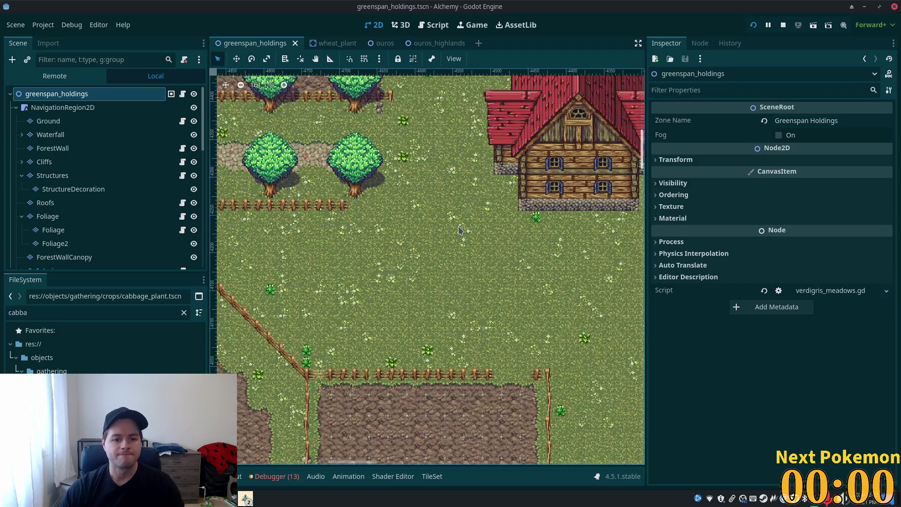
pyautogui.moveTo(410, 220)
pyautogui.mouseDown()
pyautogui.moveTo(444, 253)
pyautogui.moveTo(327, 228)
pyautogui.mouseUp()
pyautogui.press('Down')
pyautogui.press('Down')
pyautogui.press('Down')
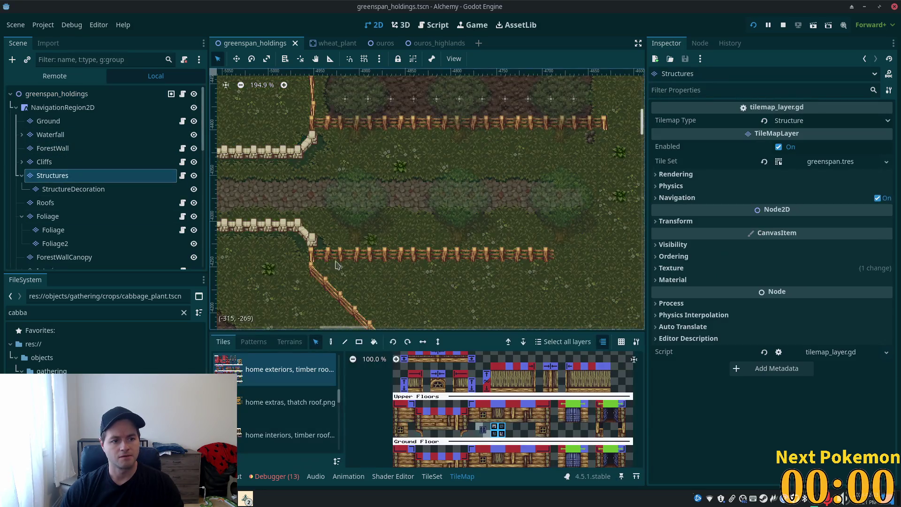
pyautogui.moveTo(492, 294); pyautogui.dragTo(406, 250)
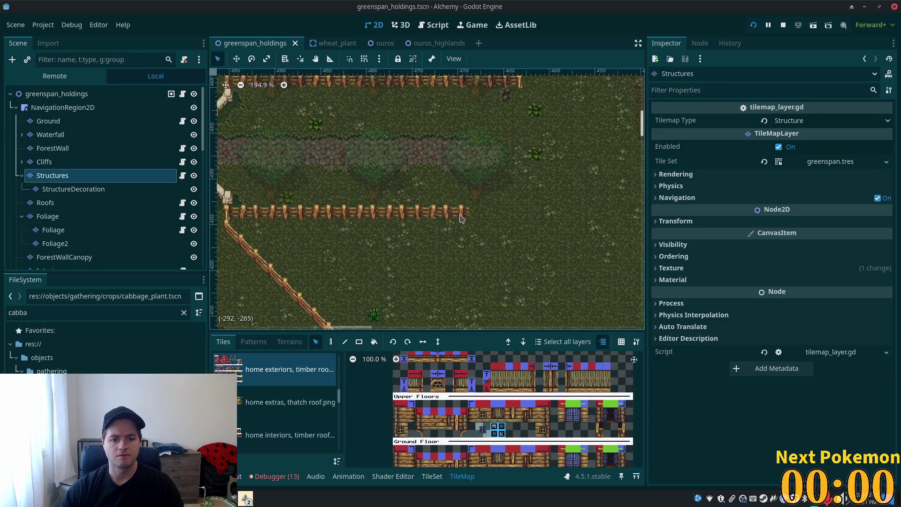
# Step: Copy a section of fence tiles and paint it to extend the fence further right
pyautogui.moveTo(401, 211); pyautogui.dragTo(339, 212)
pyautogui.moveTo(532, 251)
pyautogui.mouseDown()
pyautogui.moveTo(418, 237)
pyautogui.moveTo(495, 227)
pyautogui.mouseUp()
pyautogui.click(331, 341)
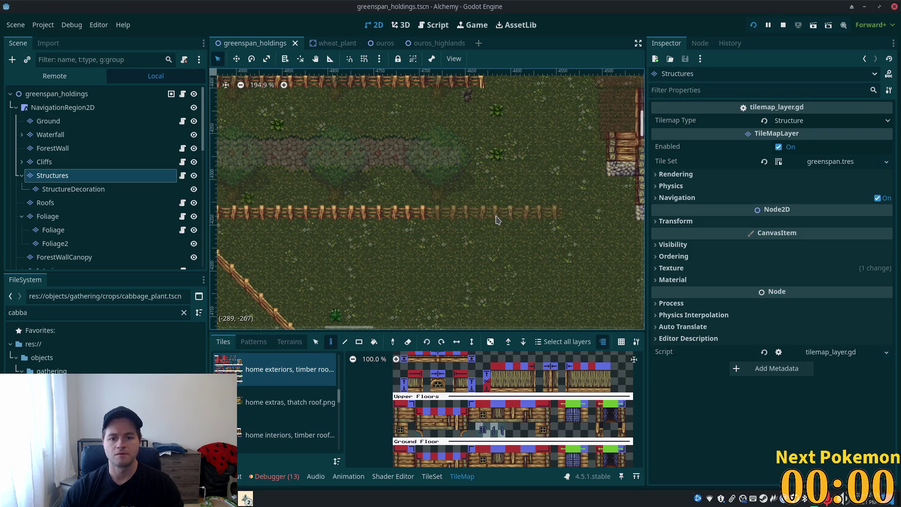
pyautogui.click(498, 219)
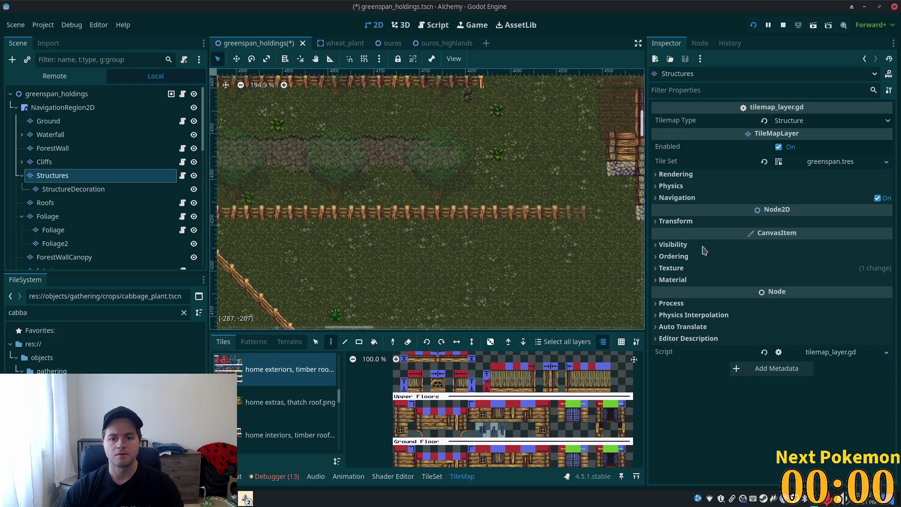
pyautogui.hscroll(3, 610, 269)
pyautogui.scroll(-2, 539, 265)
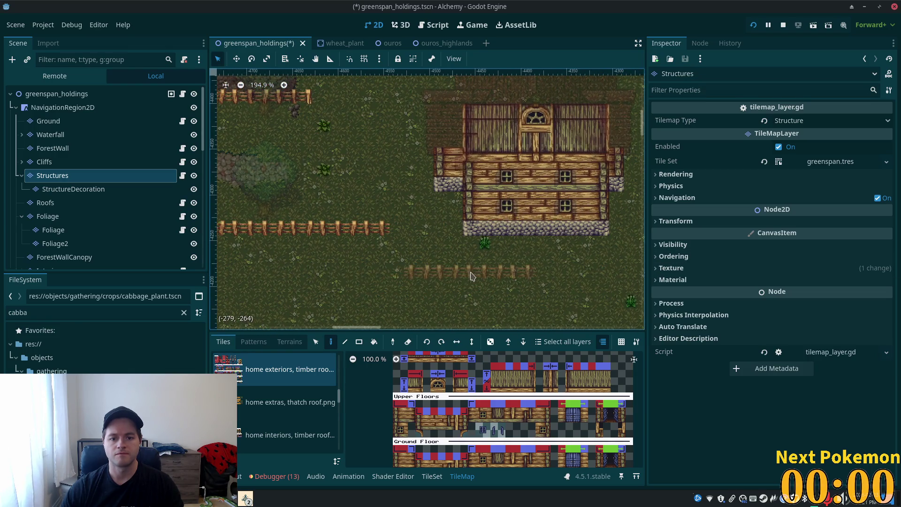
pyautogui.scroll(-4, 449, 261)
pyautogui.hscroll(-3, 450, 262)
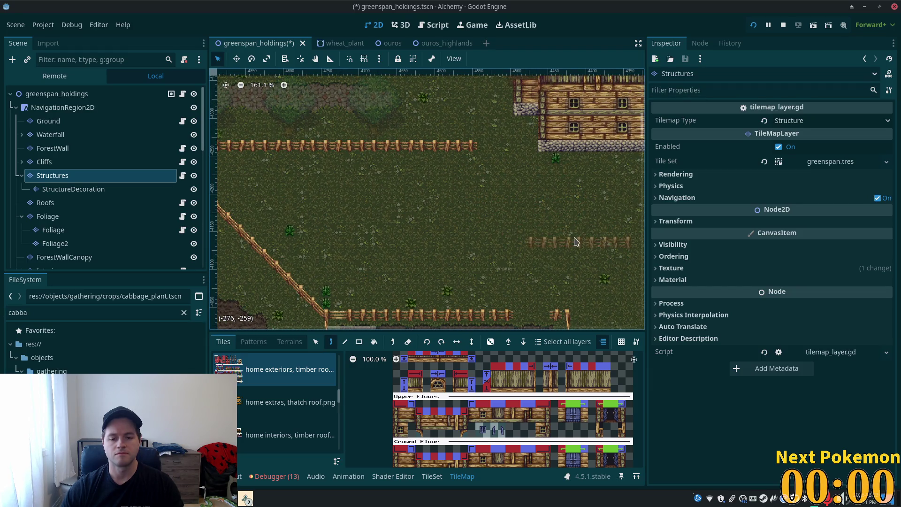
# Step: Zoom and pan around the fields west of the farmhouse to inspect the fence line
pyautogui.scroll(5, 520, 307)
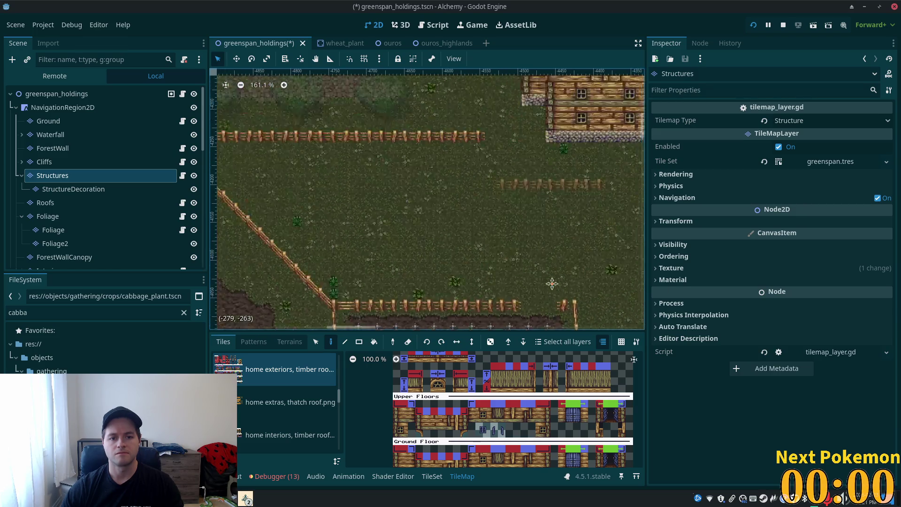
pyautogui.hscroll(1, 521, 307)
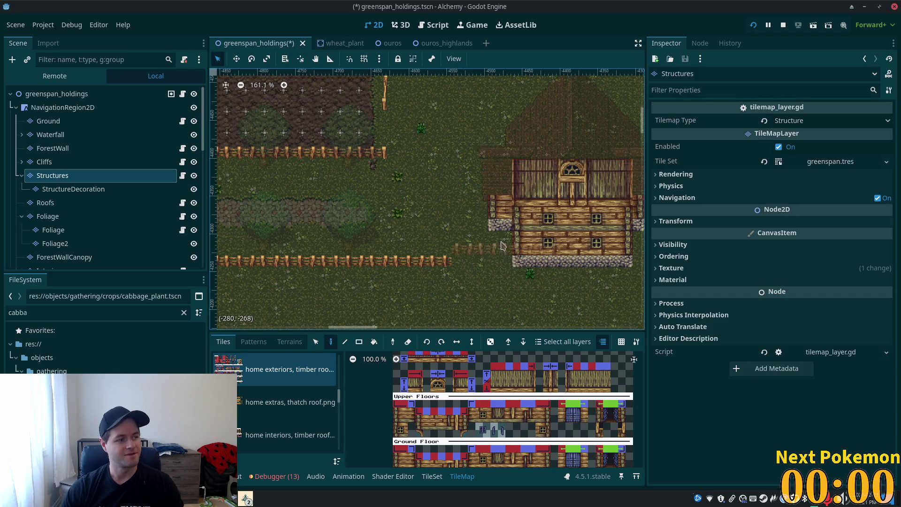
pyautogui.scroll(2, 405, 191)
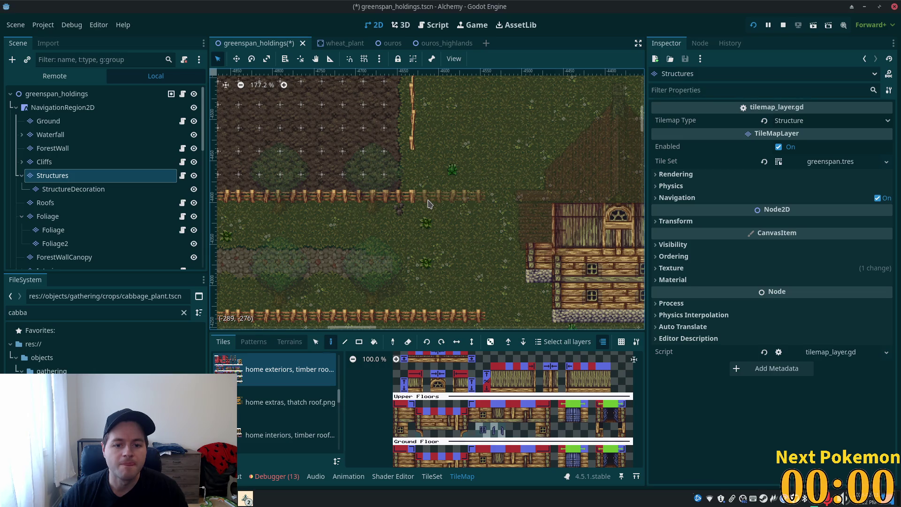
pyautogui.scroll(-5, 450, 211)
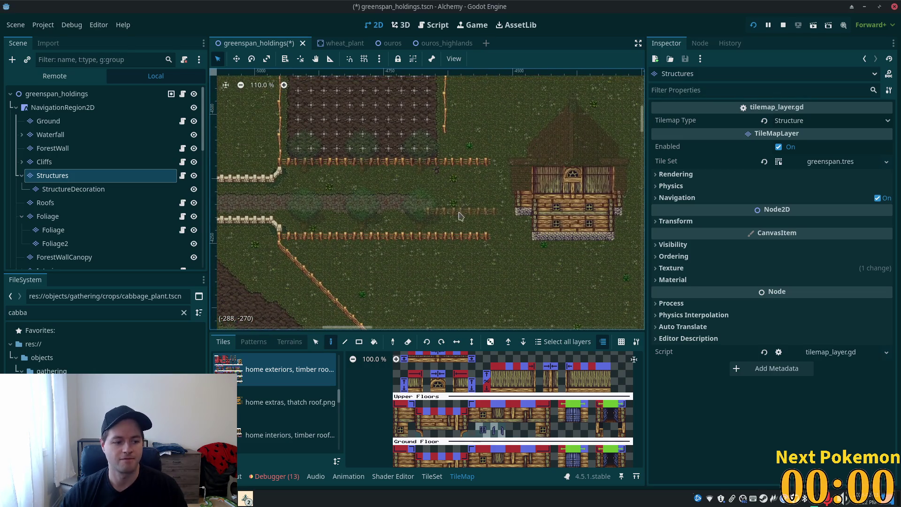
pyautogui.scroll(-3, 464, 218)
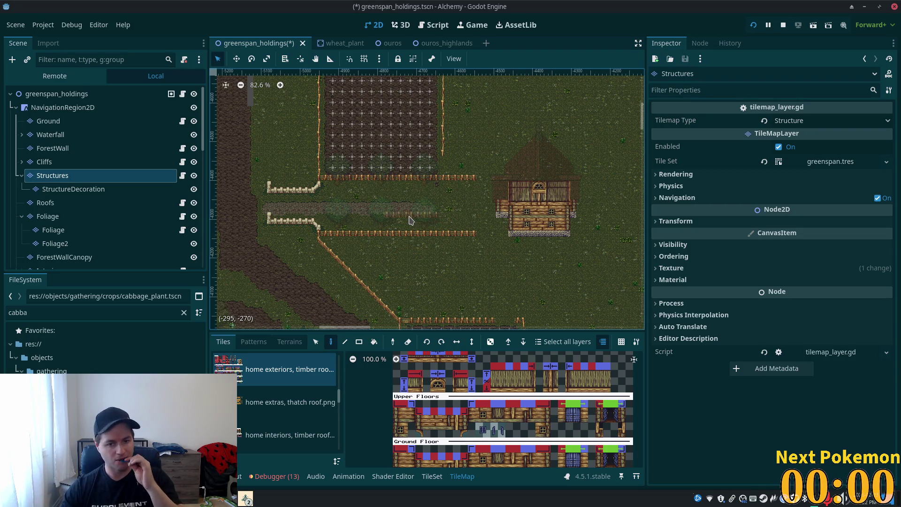
pyautogui.scroll(1, 473, 146)
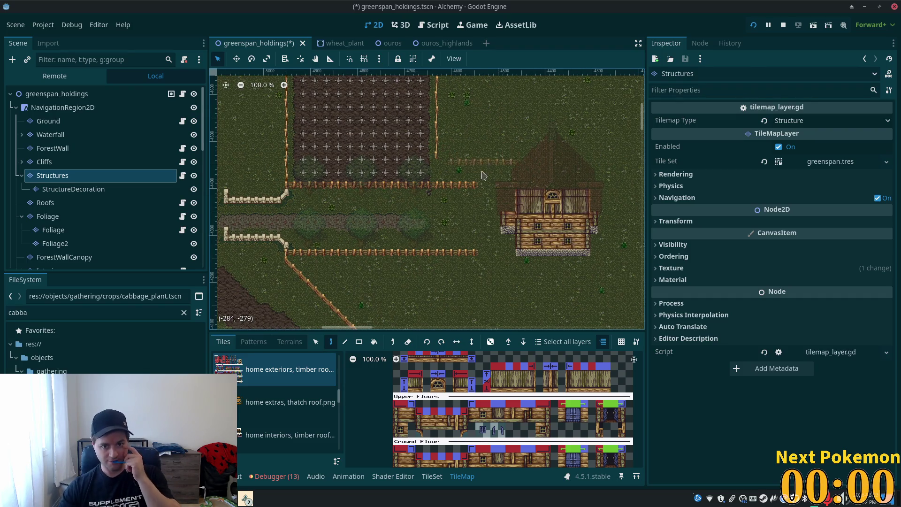
pyautogui.scroll(1, 461, 205)
pyautogui.scroll(1, 461, 204)
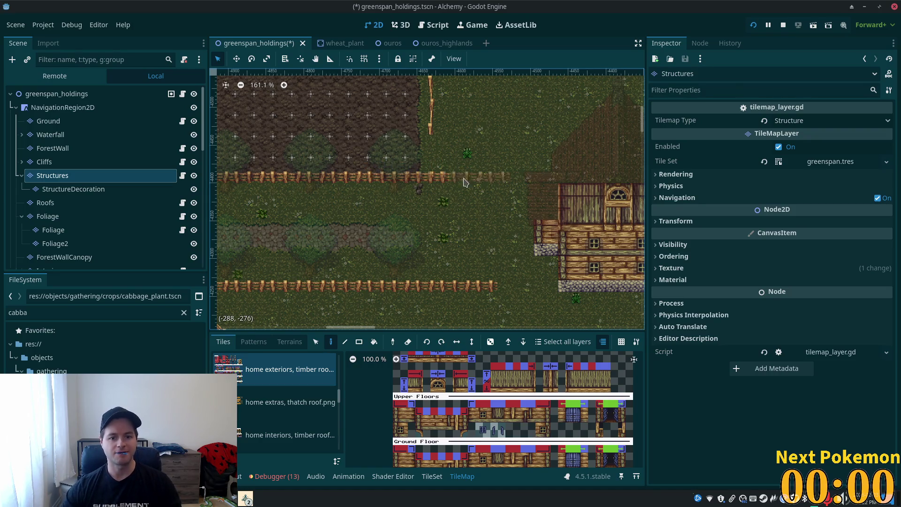
pyautogui.scroll(2, 481, 218)
pyautogui.hscroll(-10, 481, 218)
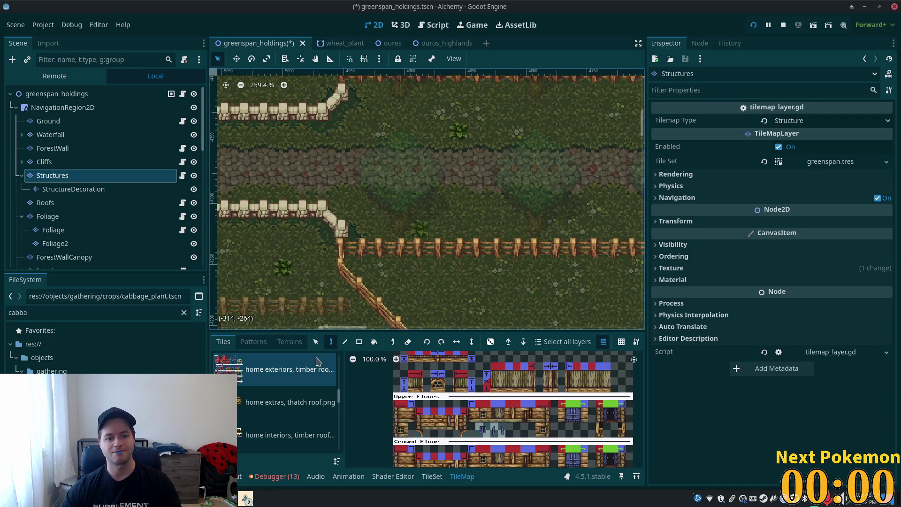
pyautogui.scroll(-2, 299, 267)
pyautogui.hscroll(6, 299, 267)
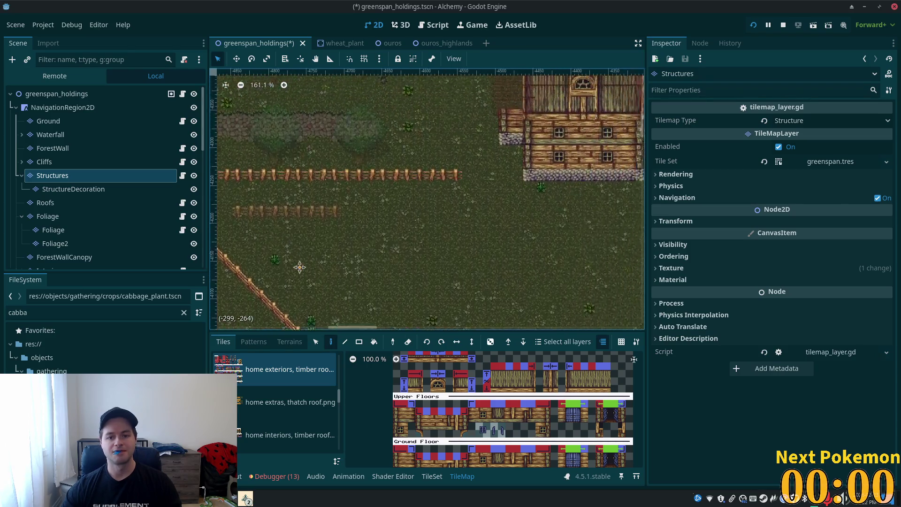
pyautogui.scroll(-2, 403, 178)
pyautogui.scroll(-3, 403, 178)
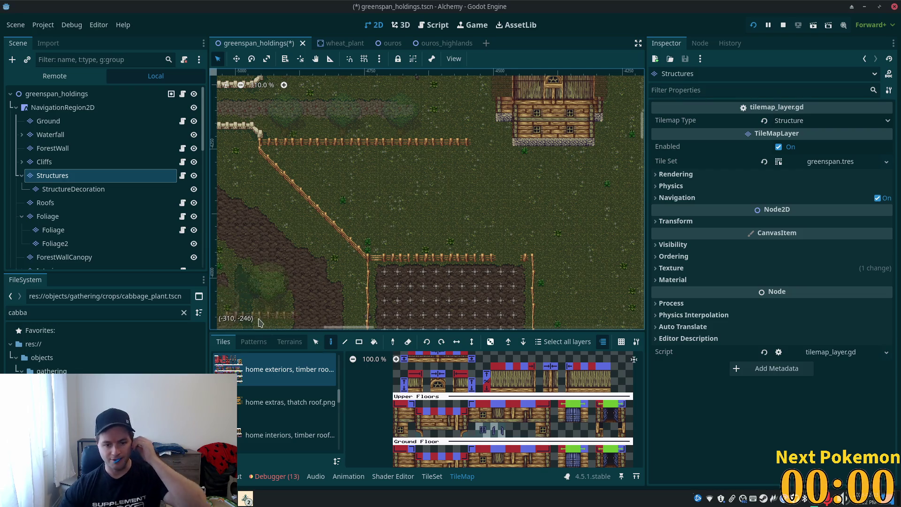
# Step: Browse the fences & walls atlas, trying several fence tiles including the fence-end tile
pyautogui.moveTo(340, 402); pyautogui.dragTo(340, 397)
pyautogui.scroll(3, 339, 398)
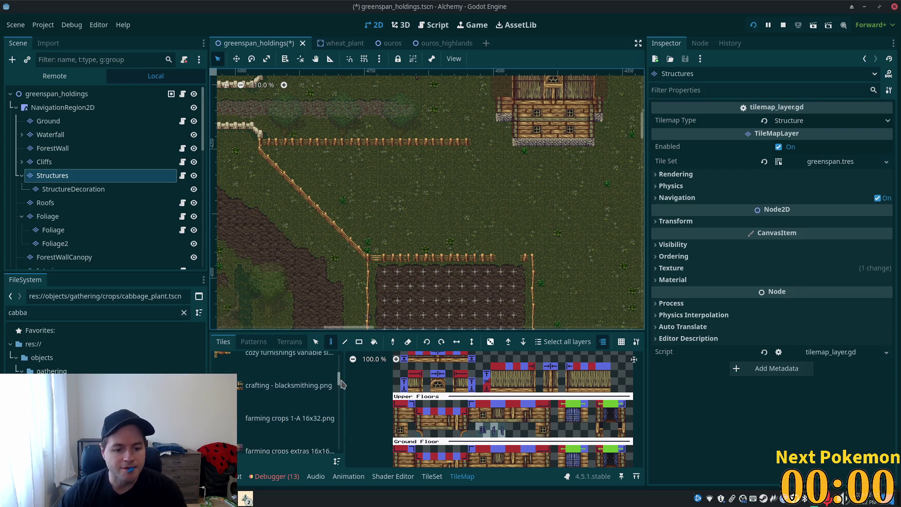
pyautogui.click(324, 403)
pyautogui.scroll(4, 488, 379)
pyautogui.click(523, 367)
pyautogui.scroll(6, 522, 368)
pyautogui.click(407, 388)
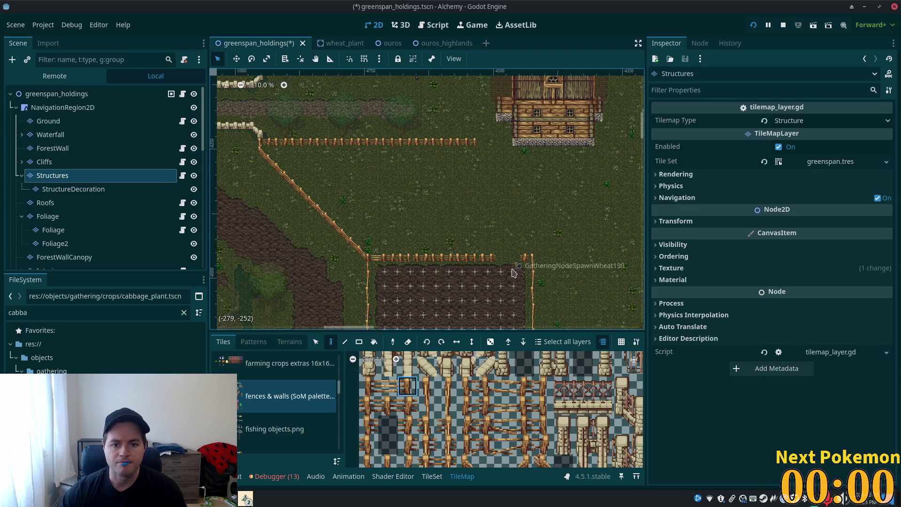
pyautogui.scroll(1, 498, 197)
pyautogui.scroll(7, 507, 258)
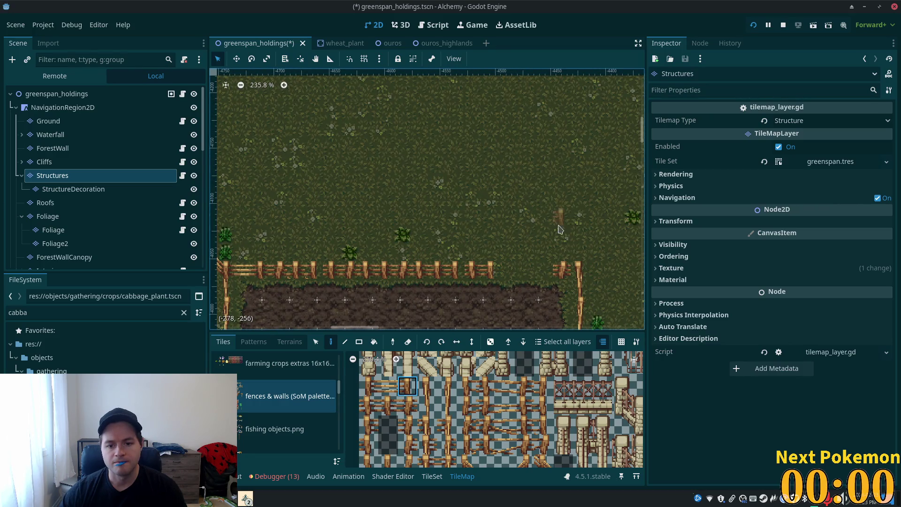
pyautogui.keyDown('ctrl'); pyautogui.click(562, 271); pyautogui.keyUp('ctrl')
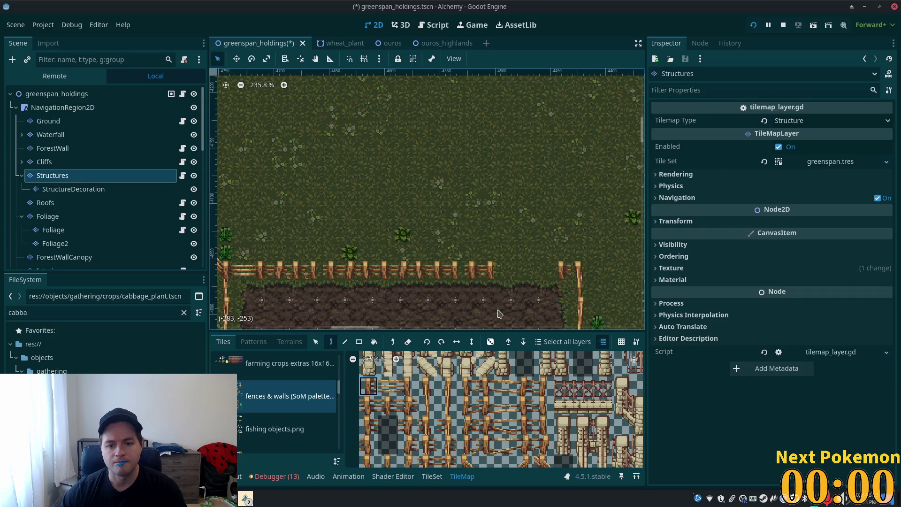
pyautogui.click(407, 385)
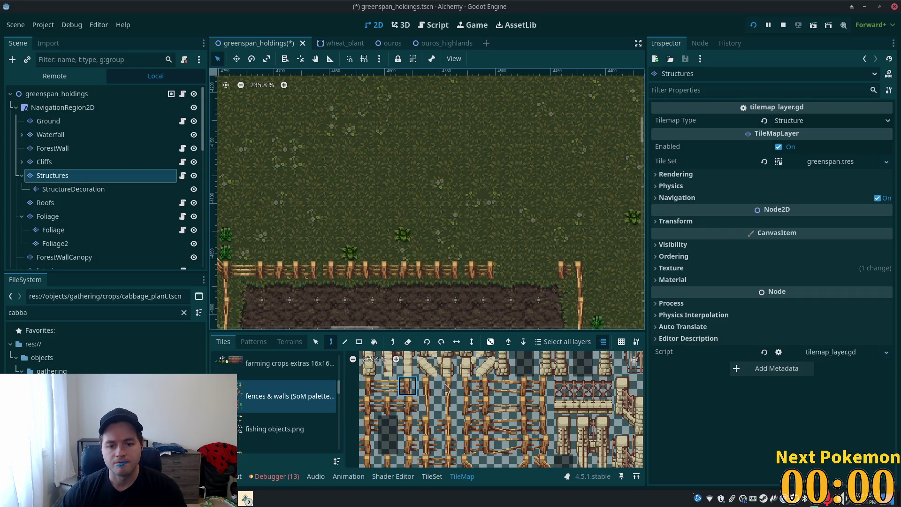
# Step: Settle on the fence tile to paint with from the fences & walls atlas
pyautogui.scroll(-3, 431, 394)
pyautogui.click(428, 386)
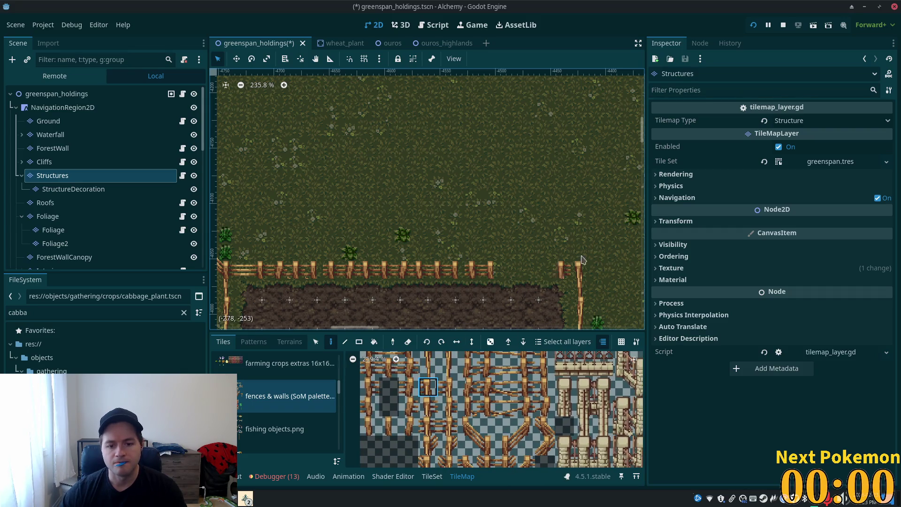
pyautogui.scroll(5, 513, 201)
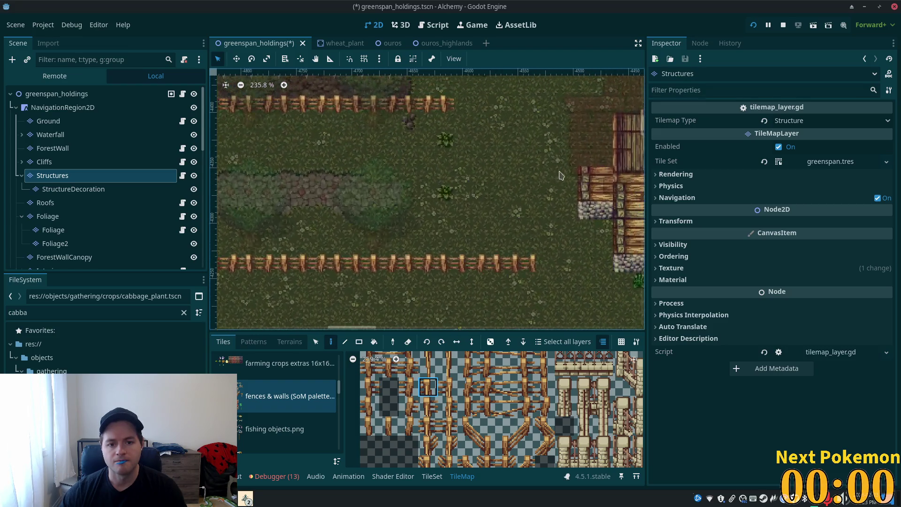
pyautogui.scroll(4, 560, 163)
pyautogui.scroll(3, 401, 417)
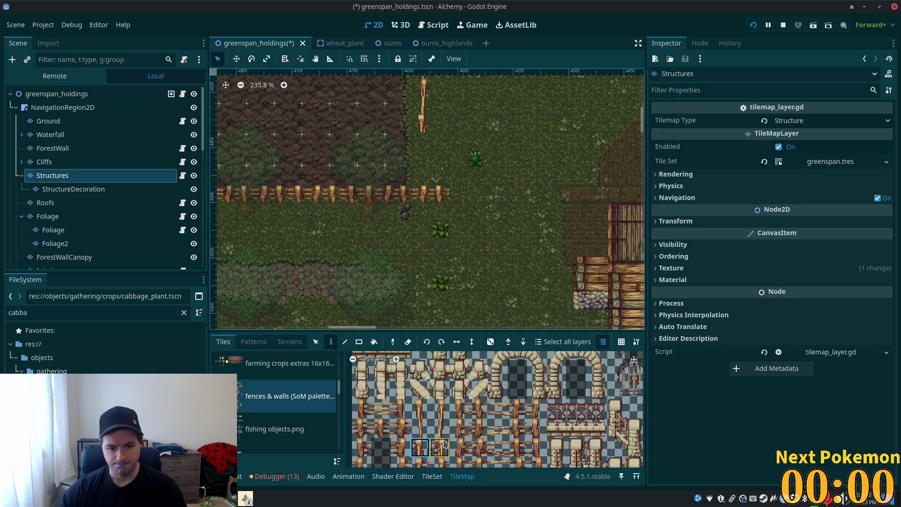
pyautogui.click(401, 408)
# Step: Select the greenspan_holdings root node and centre the farmhouse in the view
pyautogui.scroll(-3, 517, 254)
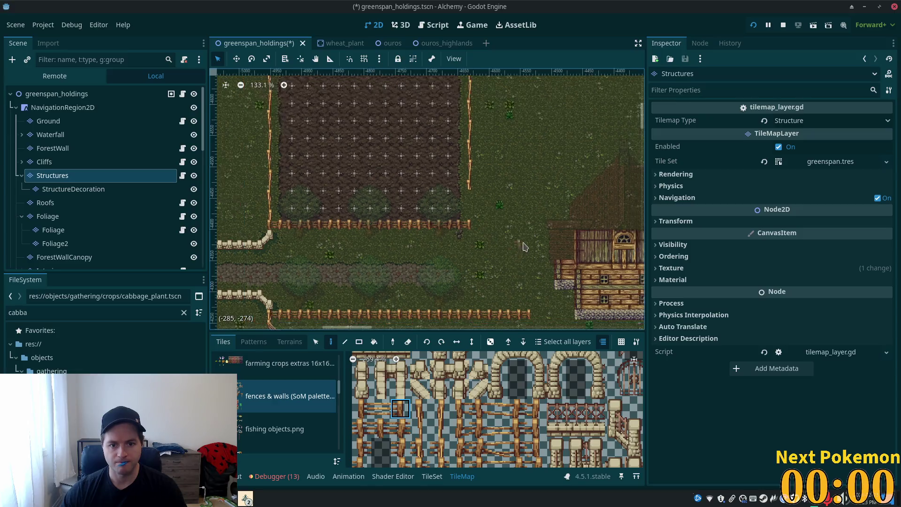
pyautogui.scroll(2, 518, 254)
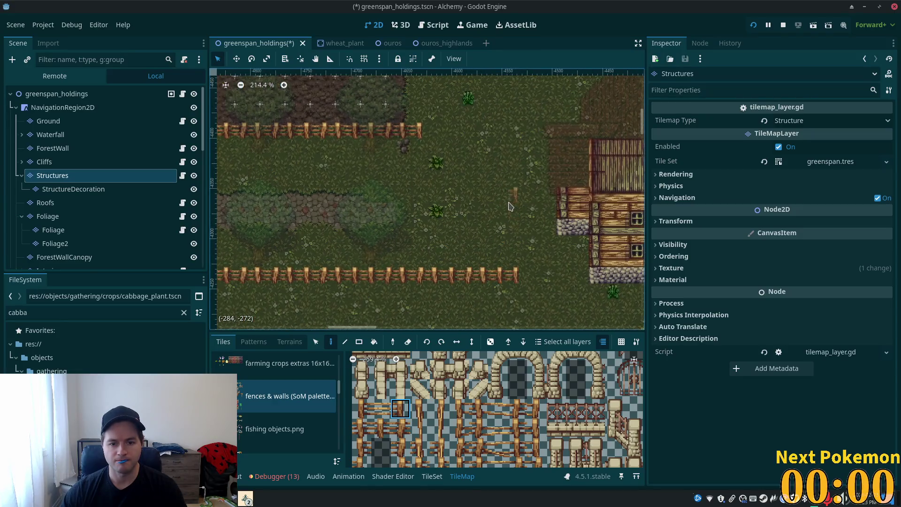
pyautogui.scroll(1, 501, 219)
pyautogui.scroll(-2, 512, 215)
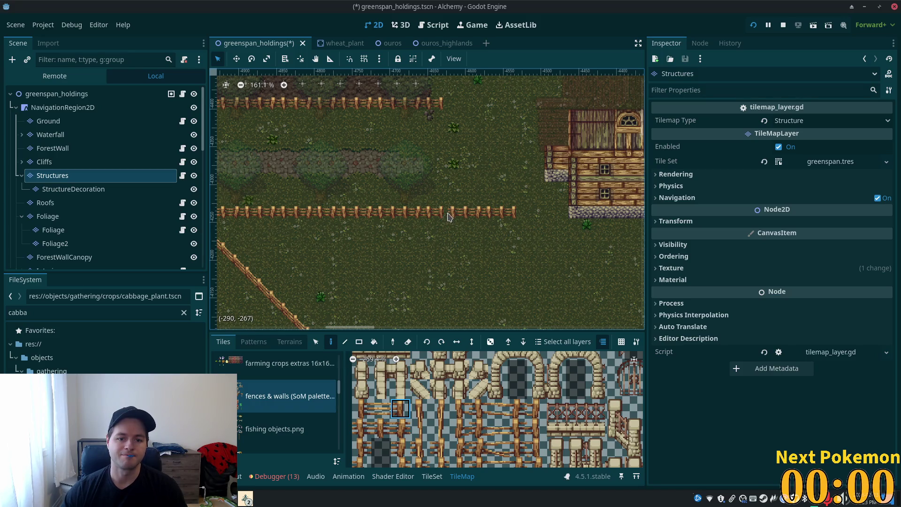
pyautogui.scroll(-3, 462, 276)
pyautogui.hscroll(3, 463, 276)
pyautogui.scroll(1, 461, 279)
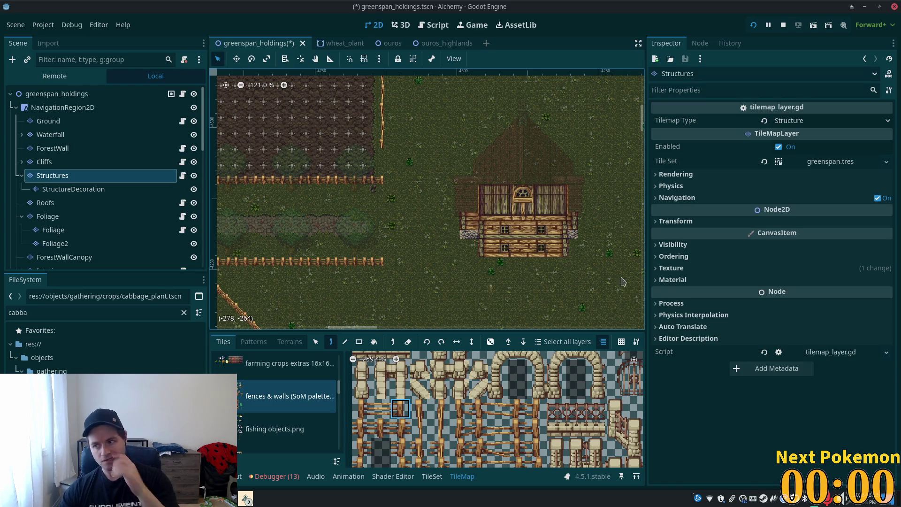
pyautogui.scroll(-2, 429, 150)
pyautogui.scroll(2, 423, 189)
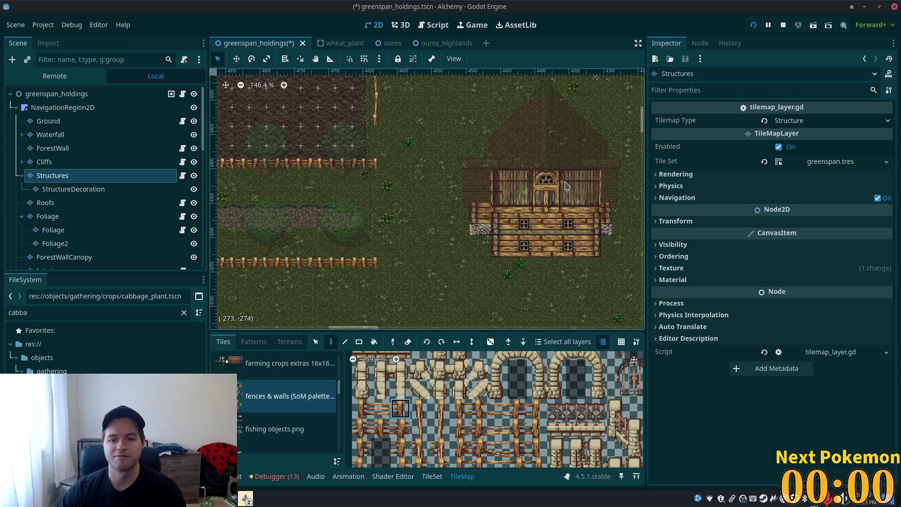
pyautogui.scroll(-3, 567, 223)
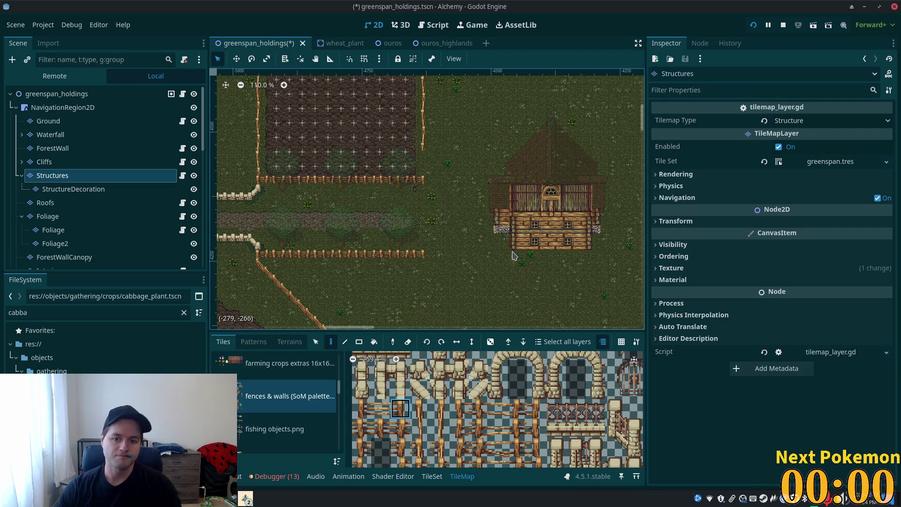
pyautogui.click(56, 93)
pyautogui.scroll(5, 449, 232)
pyautogui.moveTo(448, 232)
pyautogui.mouseDown()
pyautogui.moveTo(230, 244)
pyautogui.moveTo(276, 246)
pyautogui.moveTo(403, 284)
pyautogui.mouseUp()
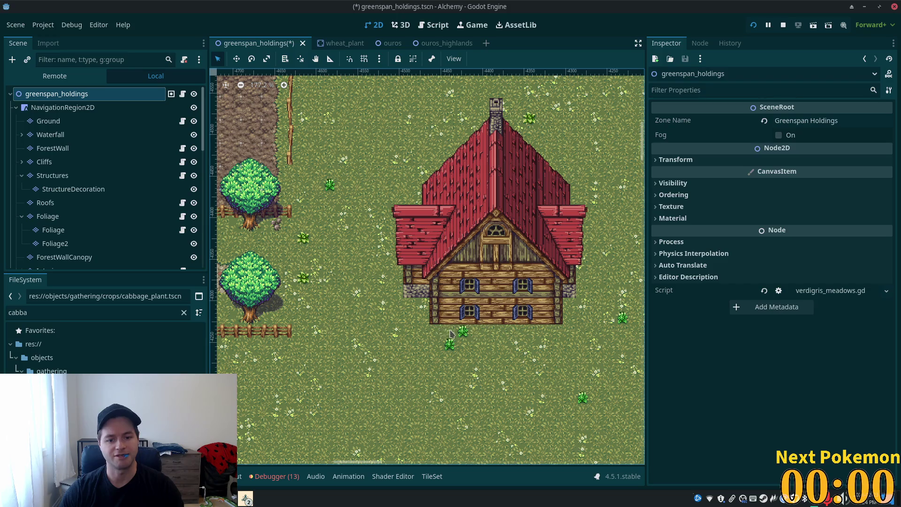
# Step: Erase the fence stretch left of the farmhouse on the Structures layer
pyautogui.scroll(3, 449, 333)
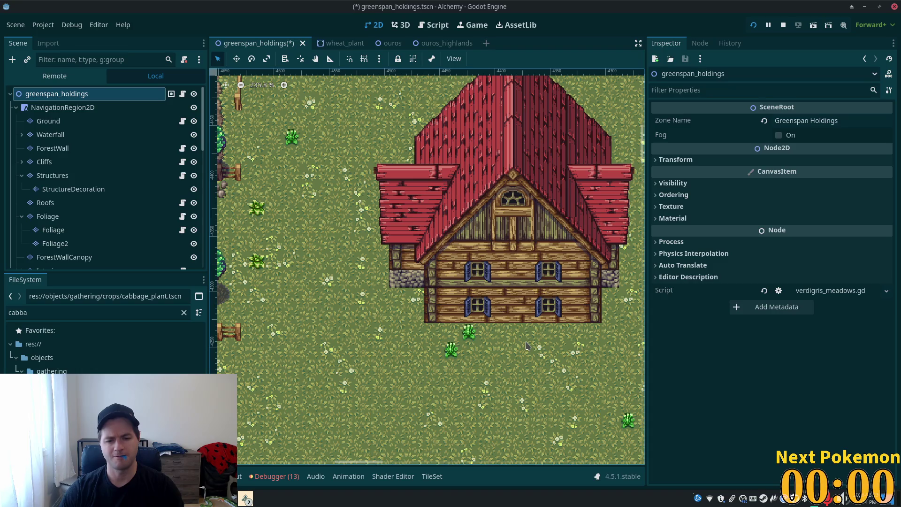
pyautogui.scroll(-3, 525, 344)
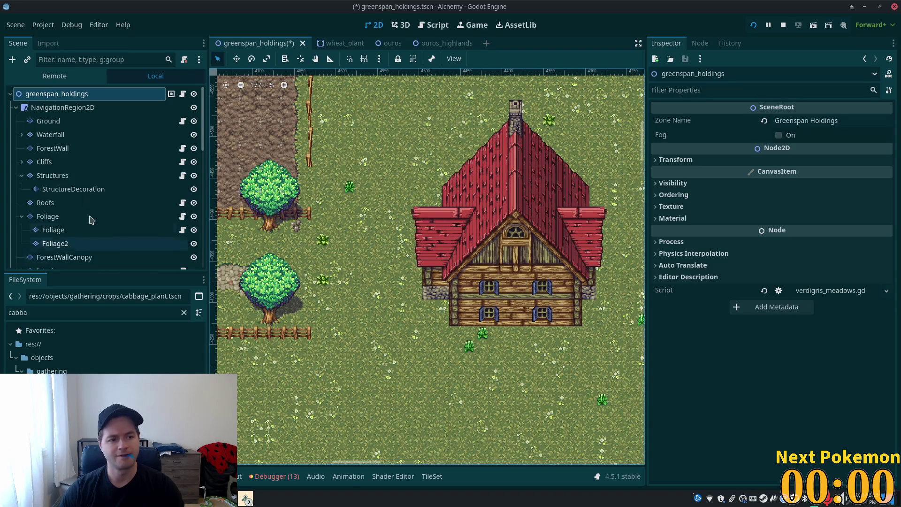
pyautogui.click(71, 176)
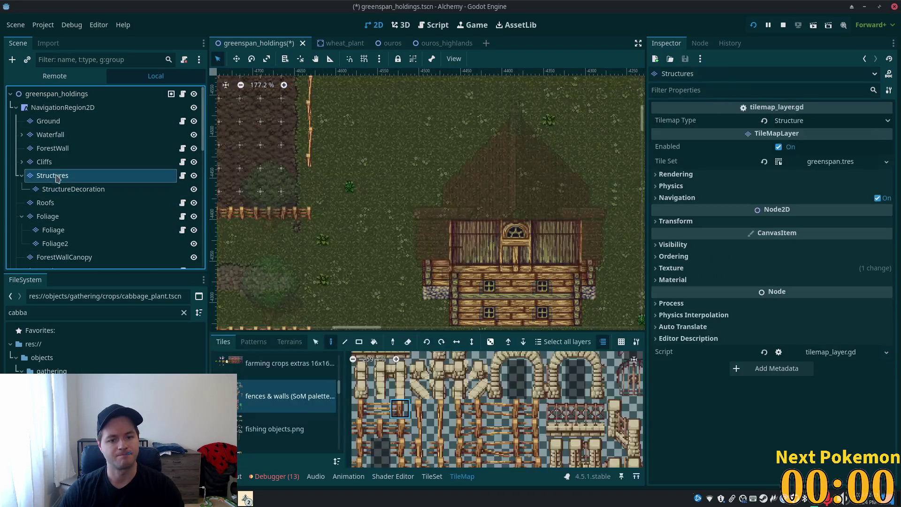
pyautogui.moveTo(393, 270); pyautogui.dragTo(340, 145)
pyautogui.moveTo(360, 207)
pyautogui.mouseDown()
pyautogui.moveTo(394, 202)
pyautogui.moveTo(405, 178)
pyautogui.mouseUp()
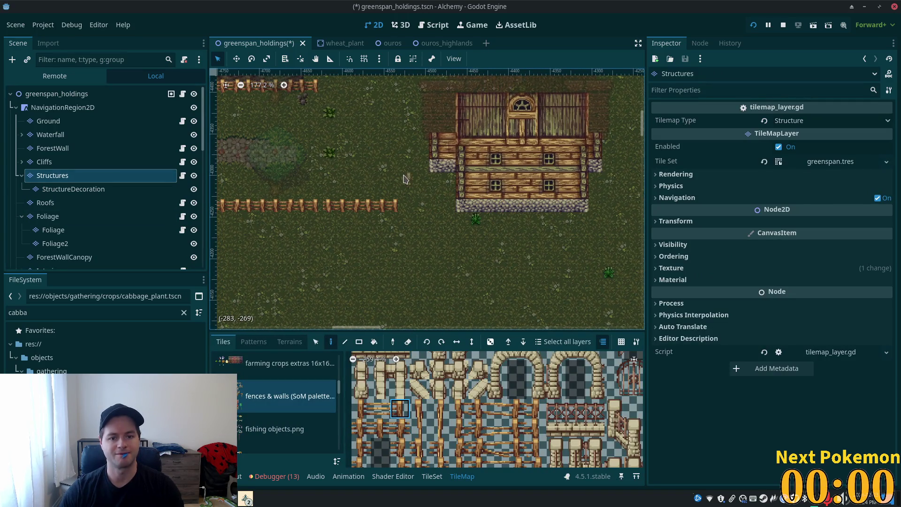
pyautogui.moveTo(401, 211); pyautogui.dragTo(339, 209)
pyautogui.moveTo(563, 252); pyautogui.dragTo(538, 260)
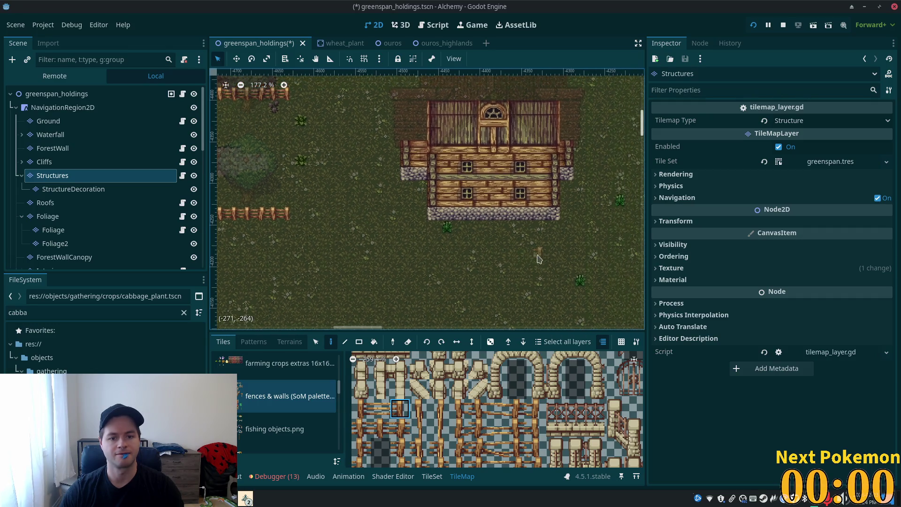
# Step: Return to the scene root, make the Interior layer visible and select it
pyautogui.click(56, 93)
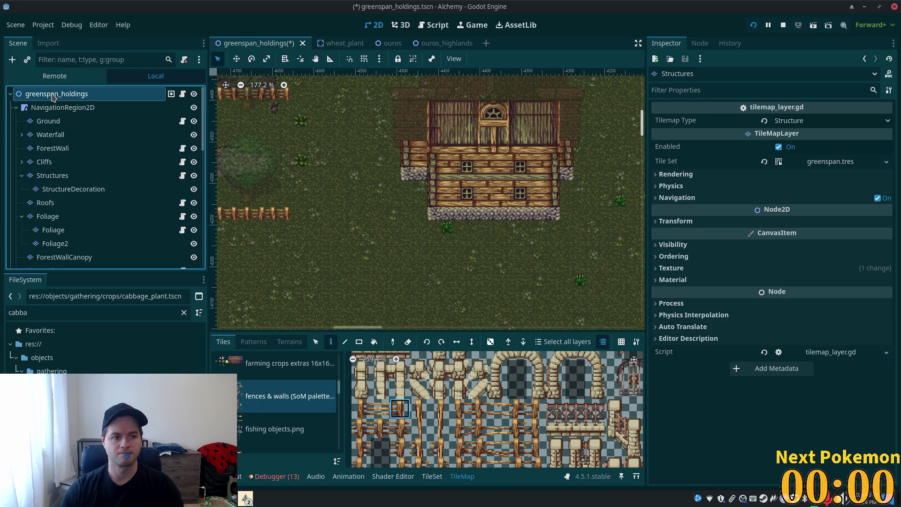
pyautogui.moveTo(389, 207)
pyautogui.mouseDown()
pyautogui.moveTo(376, 249)
pyautogui.moveTo(339, 188)
pyautogui.mouseUp()
pyautogui.scroll(10, 484, 209)
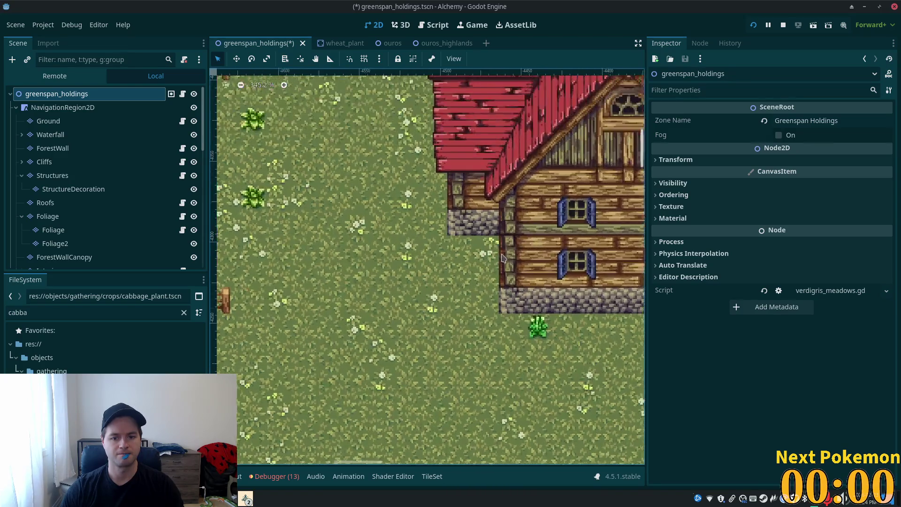
pyautogui.scroll(-10, 360, 277)
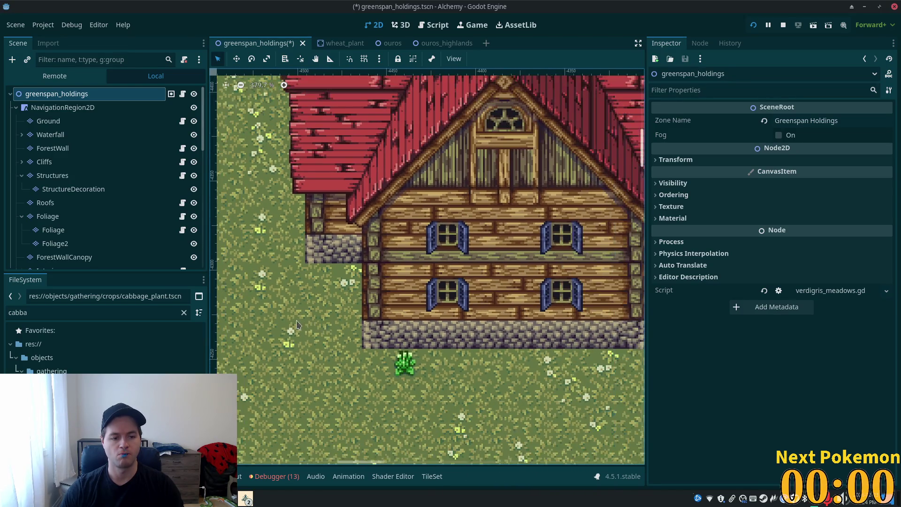
pyautogui.scroll(-3, 296, 323)
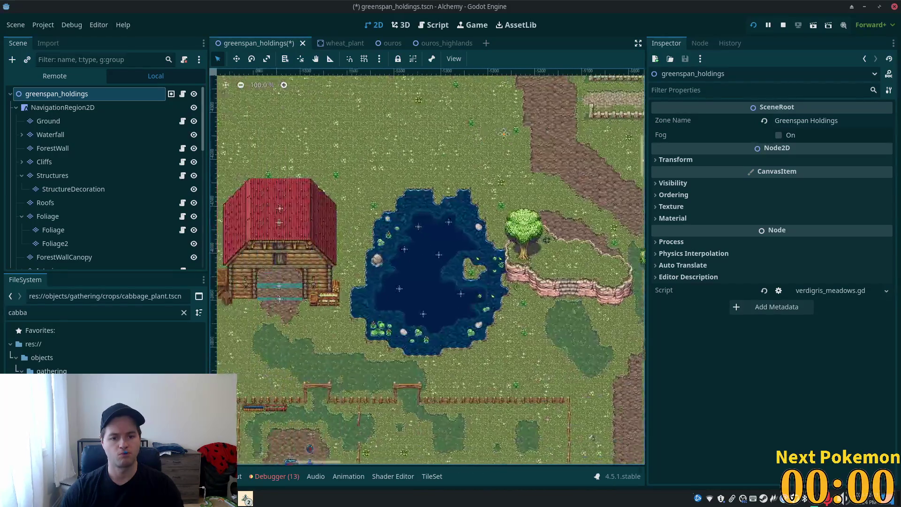
pyautogui.scroll(3, 304, 288)
pyautogui.scroll(-2, 124, 208)
pyautogui.click(193, 226)
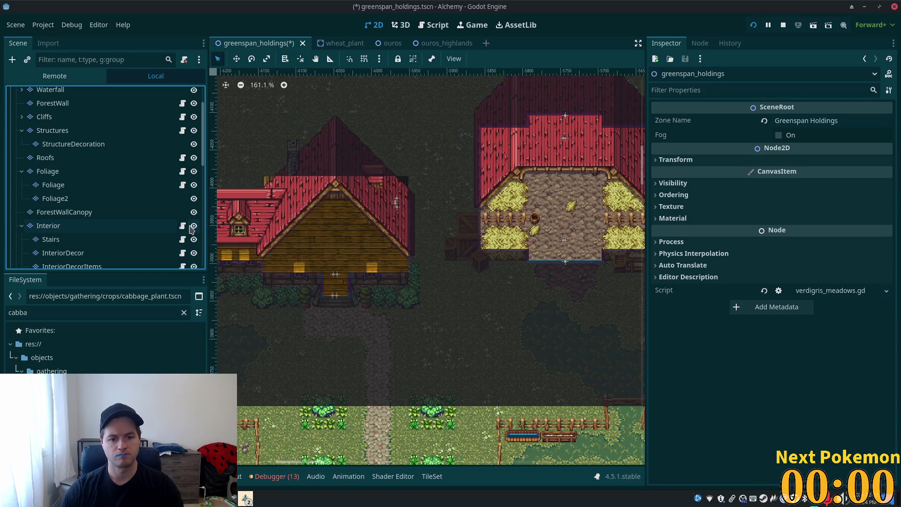
pyautogui.click(129, 225)
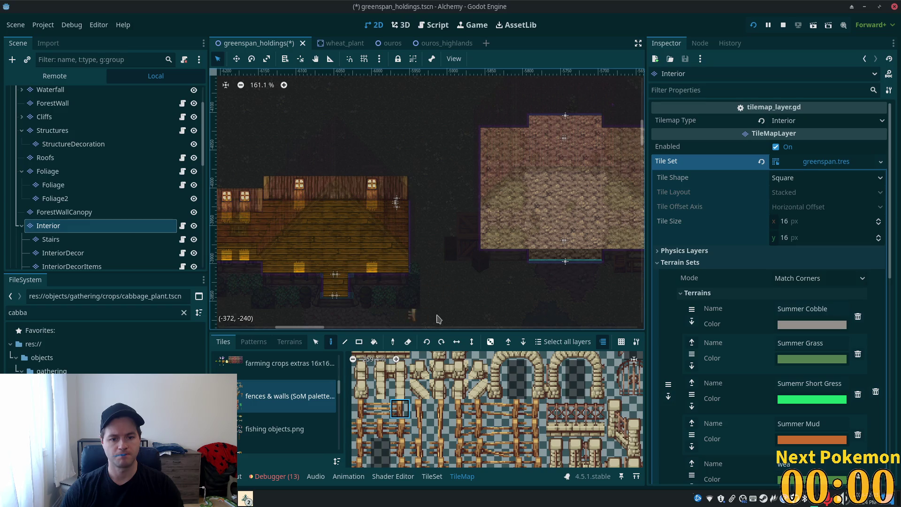
# Step: Toggle Interior visibility off and on, zoom to the house, and choose home interiors, timber roof
pyautogui.click(194, 225)
pyautogui.hscroll(10, 508, 209)
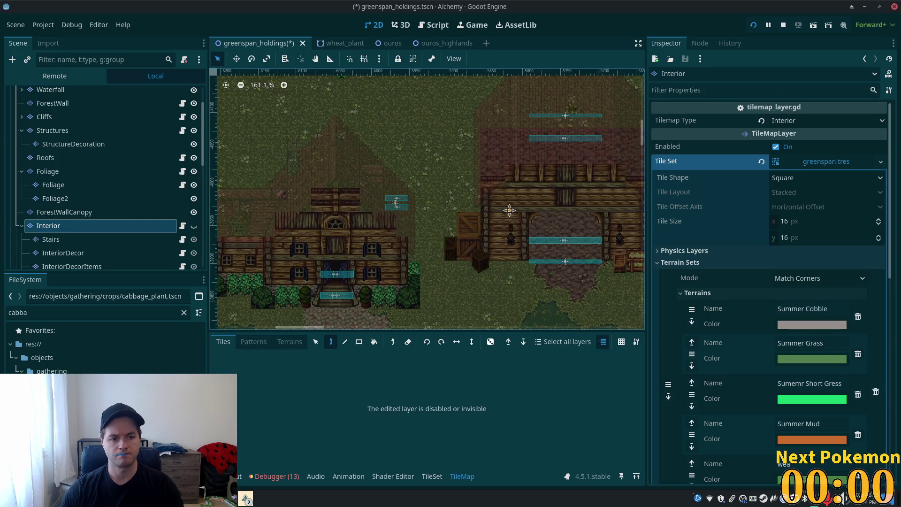
pyautogui.click(194, 226)
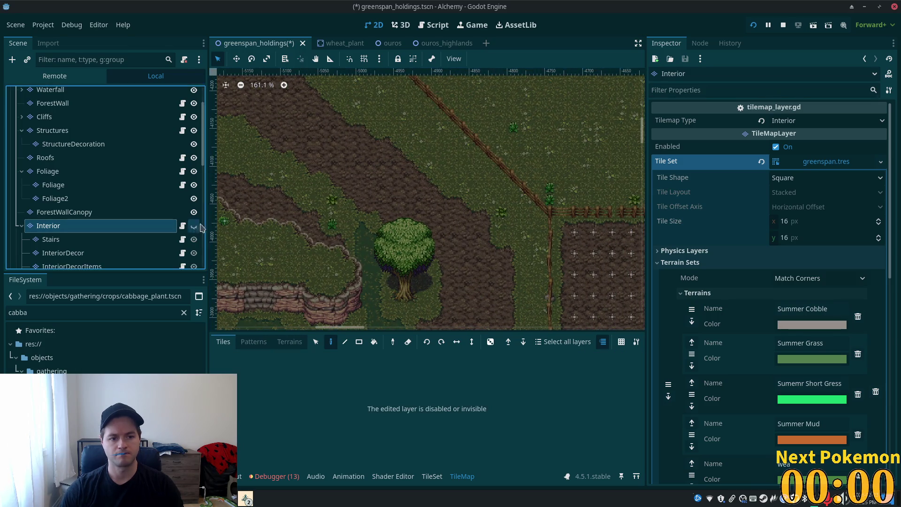
pyautogui.hscroll(10, 437, 138)
pyautogui.scroll(2, 436, 138)
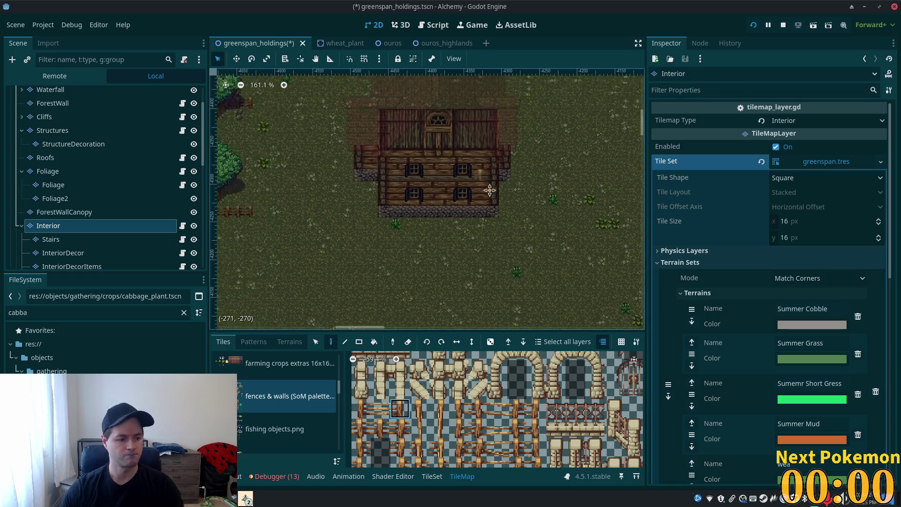
pyautogui.scroll(5, 420, 194)
pyautogui.scroll(1, 420, 194)
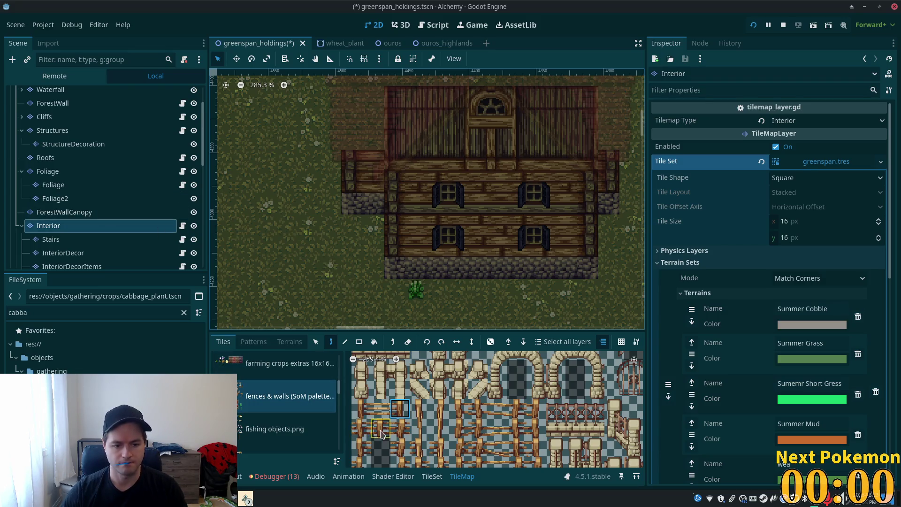
pyautogui.moveTo(339, 389); pyautogui.dragTo(341, 422)
pyautogui.scroll(10, 319, 414)
pyautogui.click(319, 413)
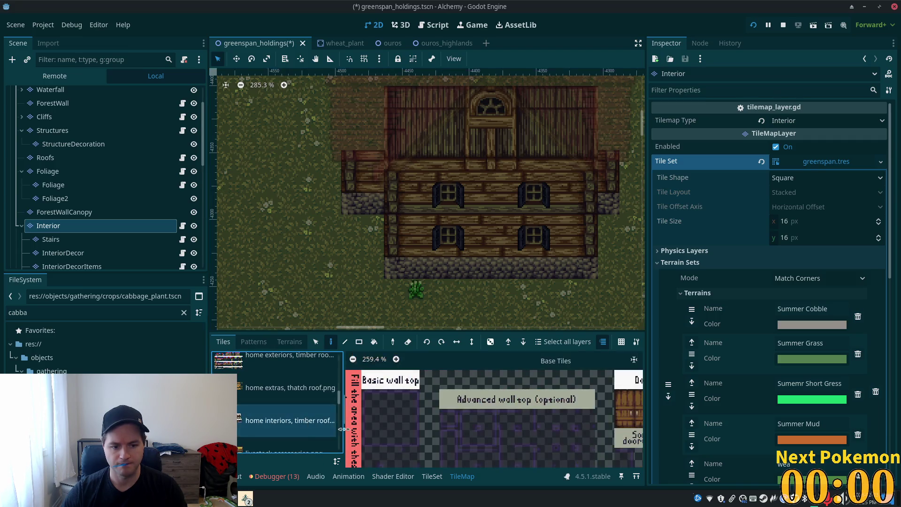
# Step: Paint a dark wall tile beside the house's lower-left wall
pyautogui.scroll(3, 453, 412)
pyautogui.scroll(-2, 452, 412)
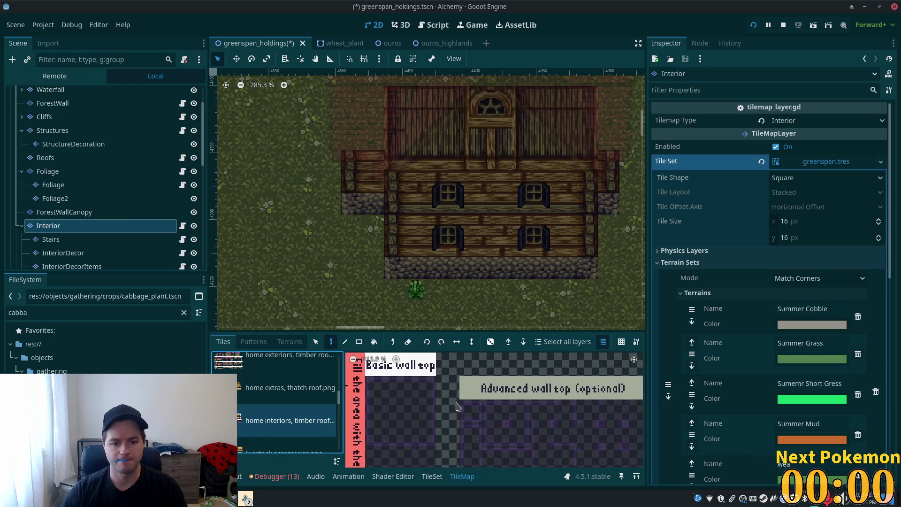
pyautogui.click(441, 393)
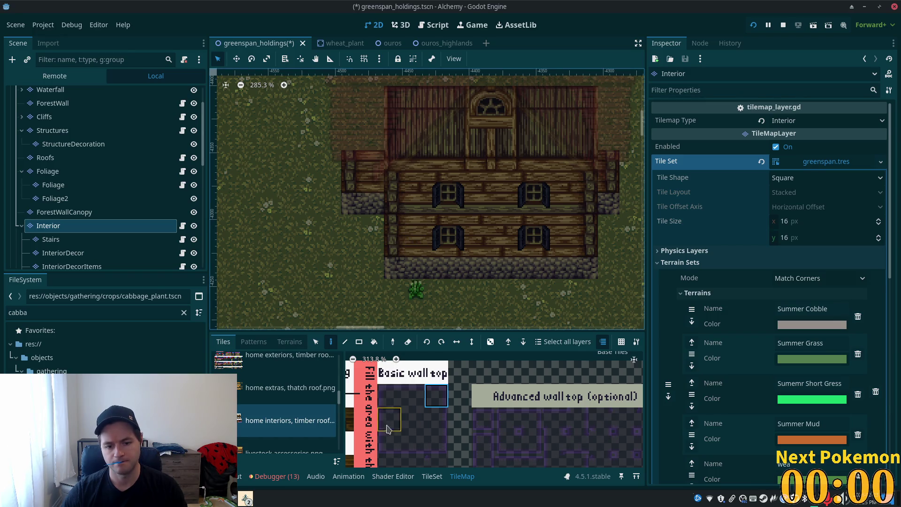
pyautogui.scroll(-3, 408, 391)
pyautogui.click(401, 418)
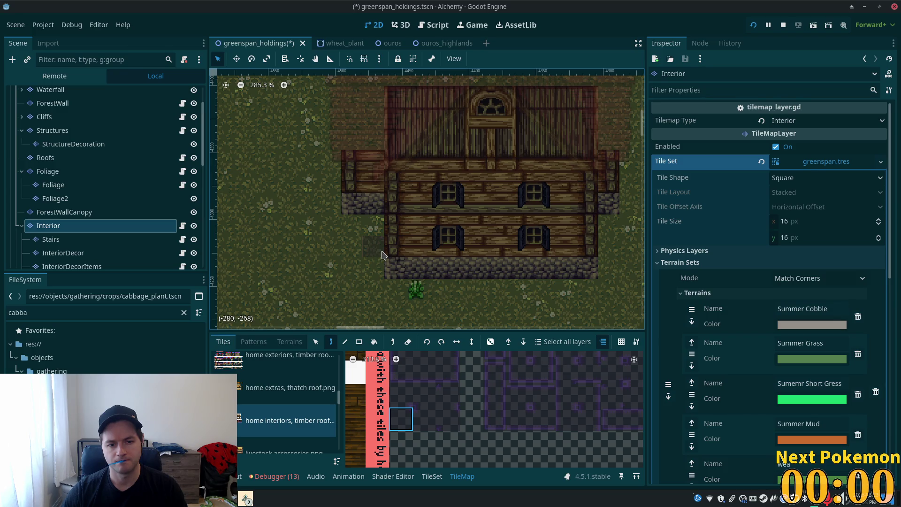
pyautogui.click(382, 254)
pyautogui.scroll(1, 410, 424)
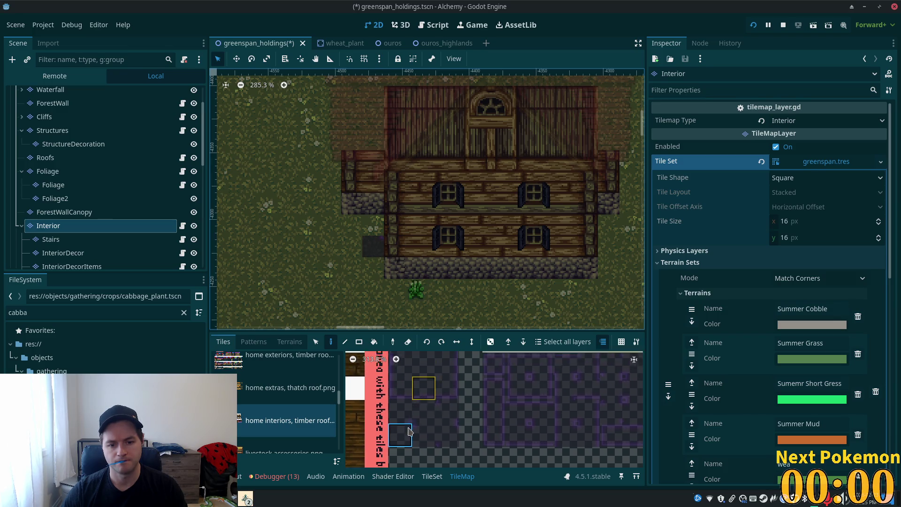
pyautogui.scroll(3, 410, 424)
# Step: Paint a row of Basic wall top tiles along the house front, replacing the corner cobblestone
pyautogui.click(414, 379)
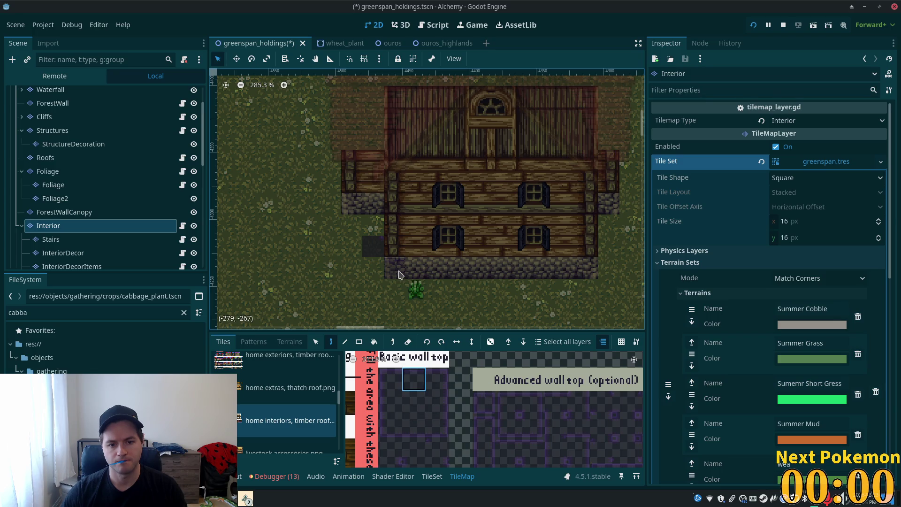
pyautogui.moveTo(398, 257); pyautogui.dragTo(586, 249)
pyautogui.hscroll(3, 587, 261)
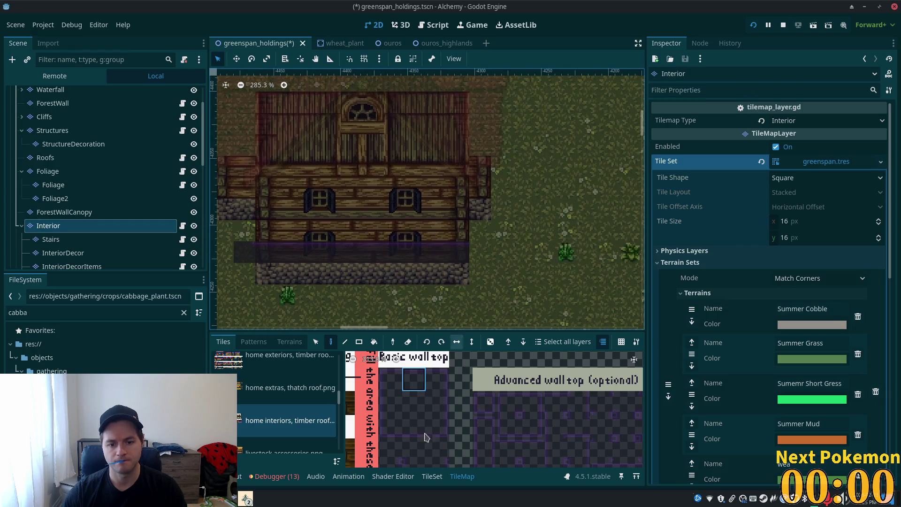
pyautogui.click(414, 468)
pyautogui.click(480, 252)
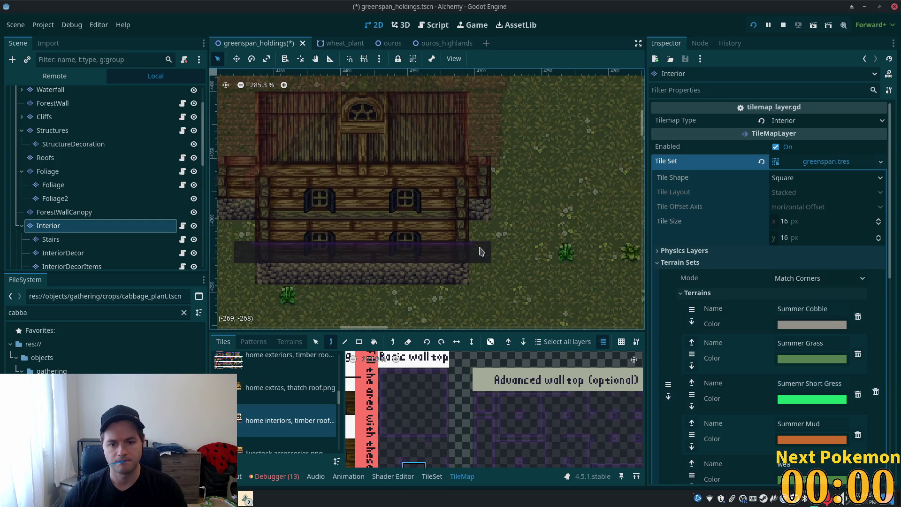
pyautogui.scroll(-2, 432, 401)
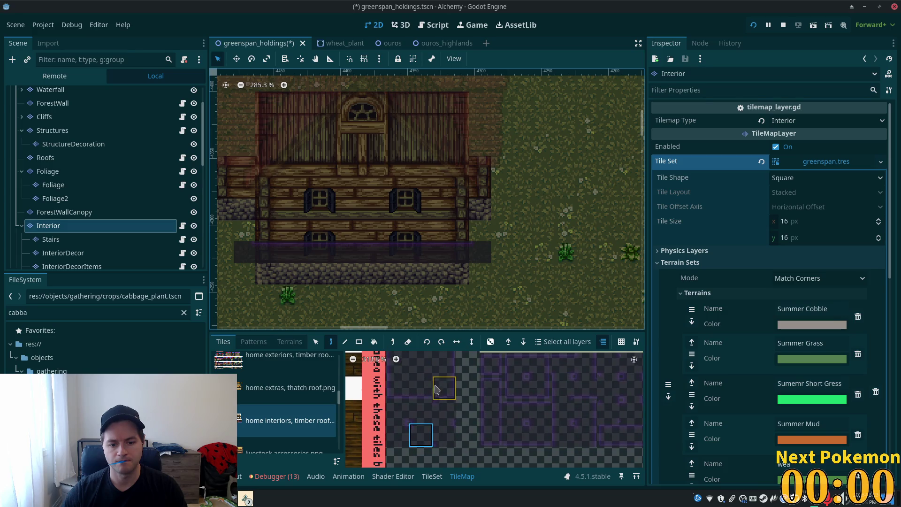
pyautogui.scroll(2, 501, 250)
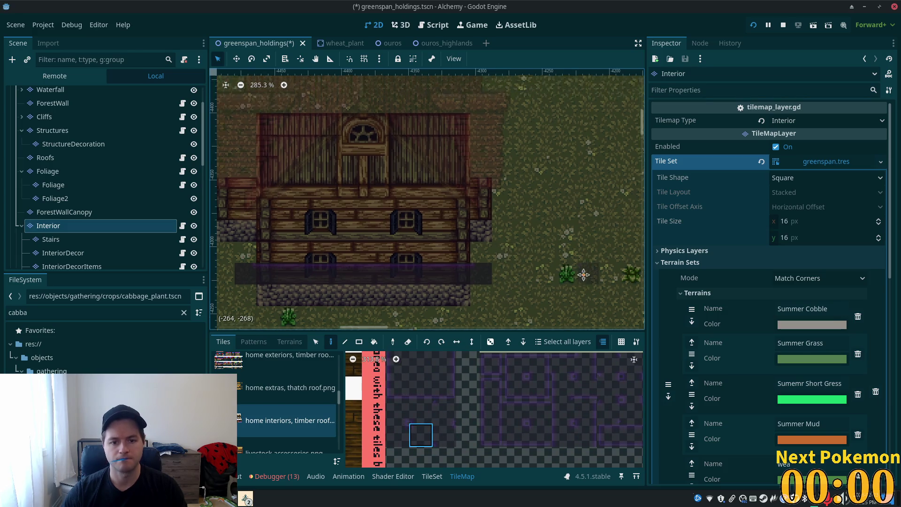
pyautogui.scroll(2, 399, 401)
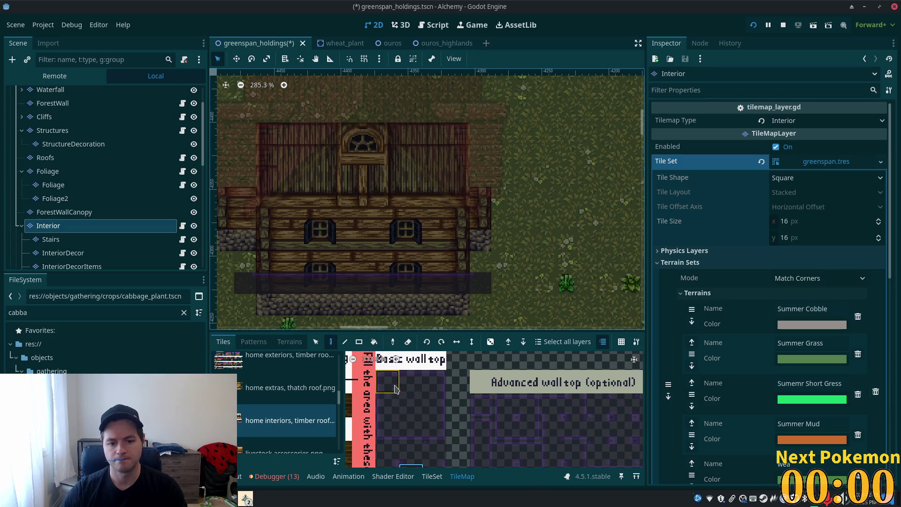
pyautogui.click(479, 244)
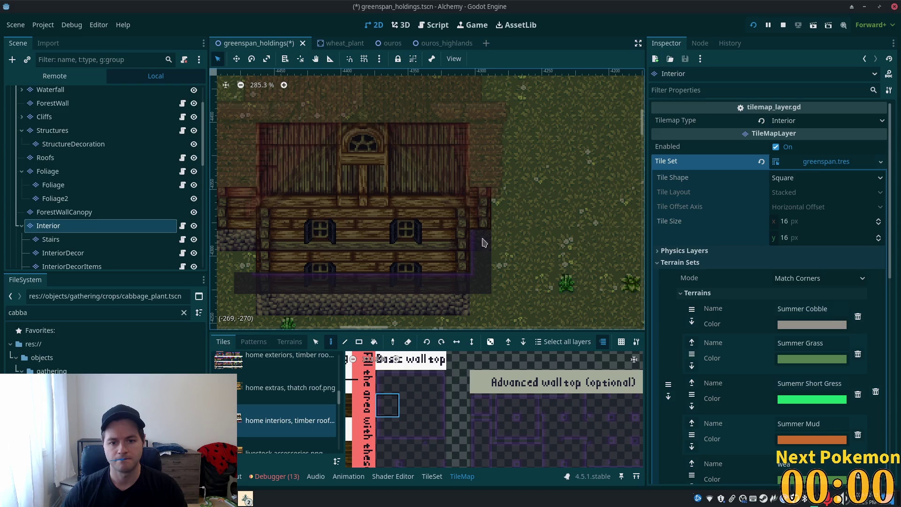
# Step: Continue the wall tiles up the house's right side and down its left side
pyautogui.click(387, 381)
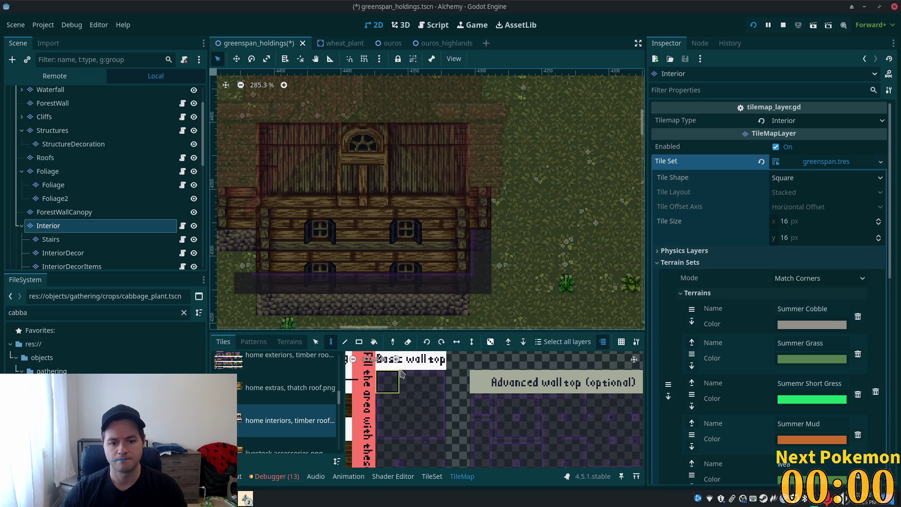
pyautogui.click(484, 221)
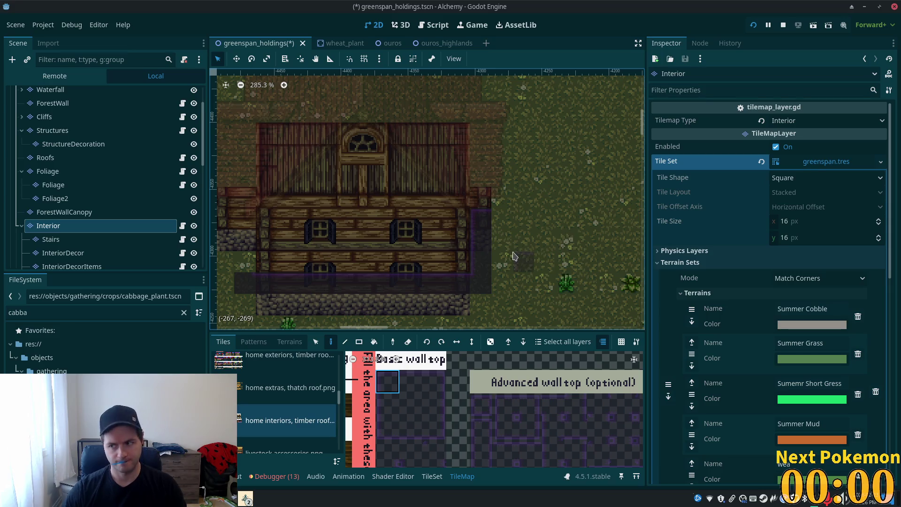
pyautogui.moveTo(398, 238); pyautogui.dragTo(504, 250)
pyautogui.click(433, 381)
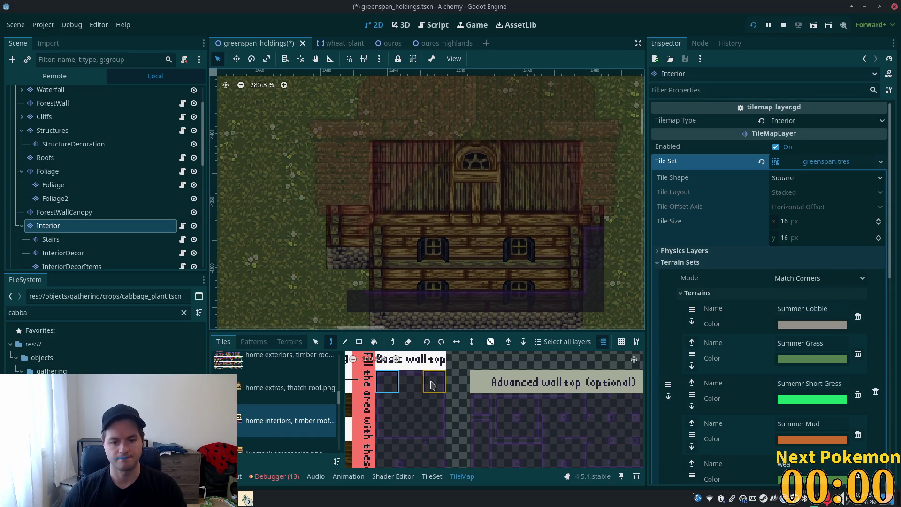
pyautogui.click(358, 235)
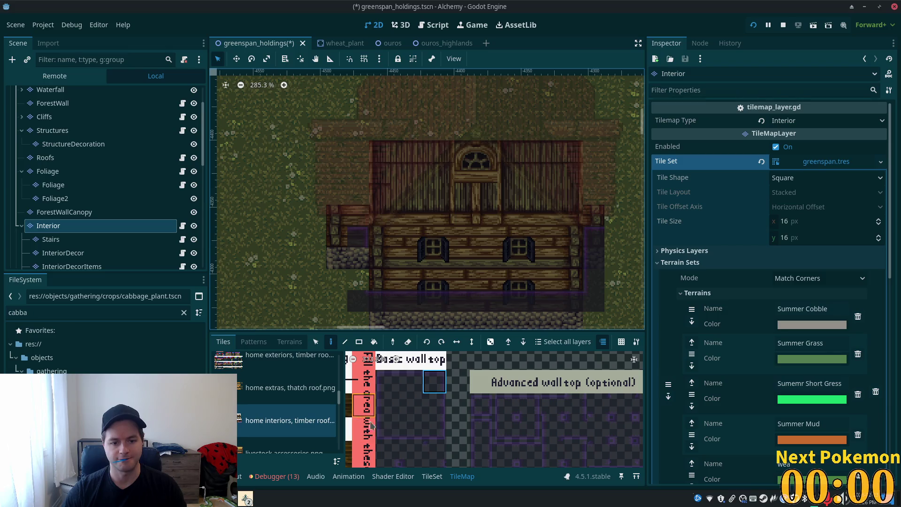
pyautogui.click(434, 404)
pyautogui.moveTo(358, 257); pyautogui.dragTo(358, 281)
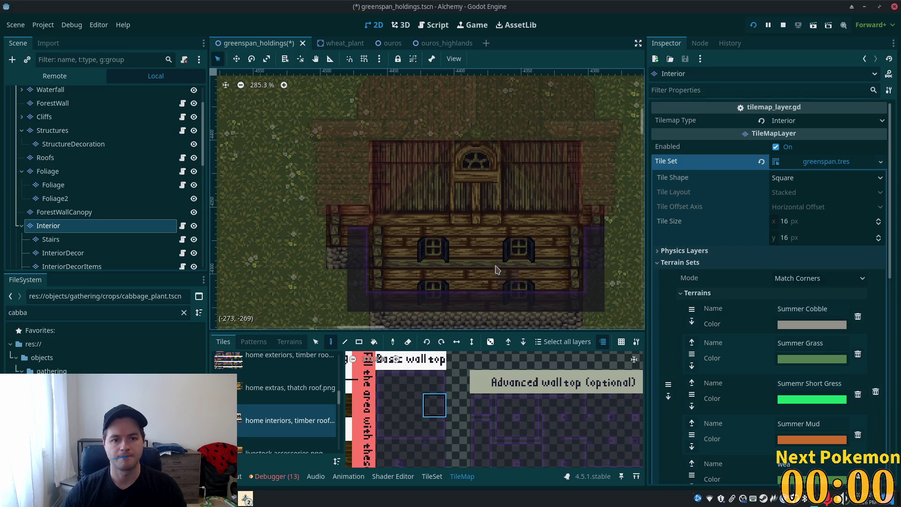
pyautogui.scroll(-1, 487, 219)
pyautogui.scroll(-1, 486, 219)
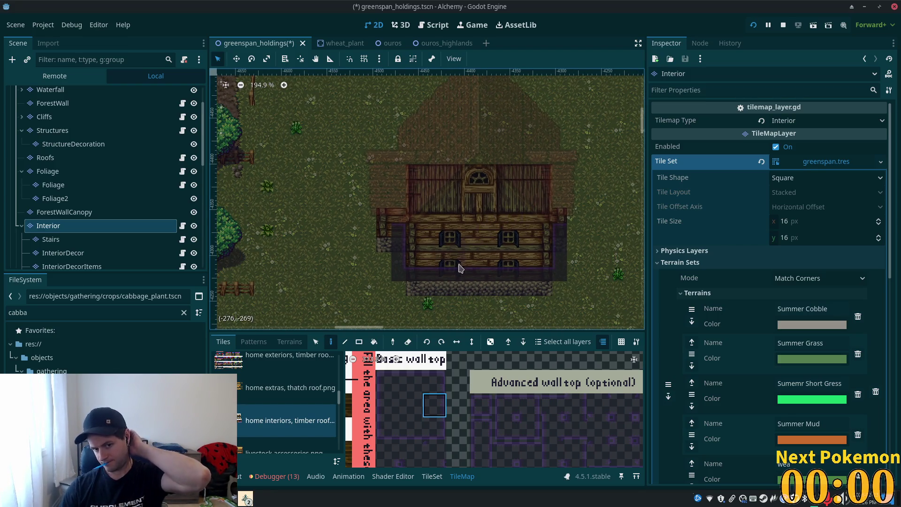
pyautogui.scroll(-1, 474, 275)
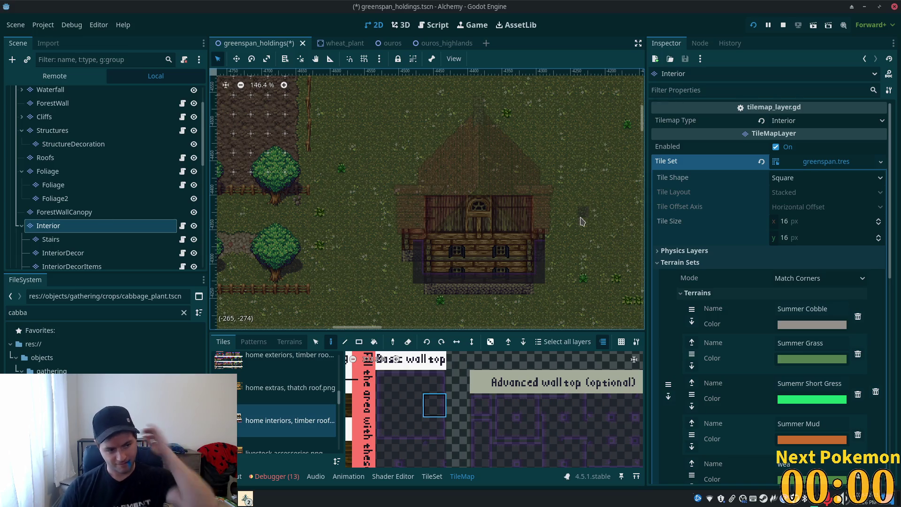
pyautogui.scroll(6, 575, 220)
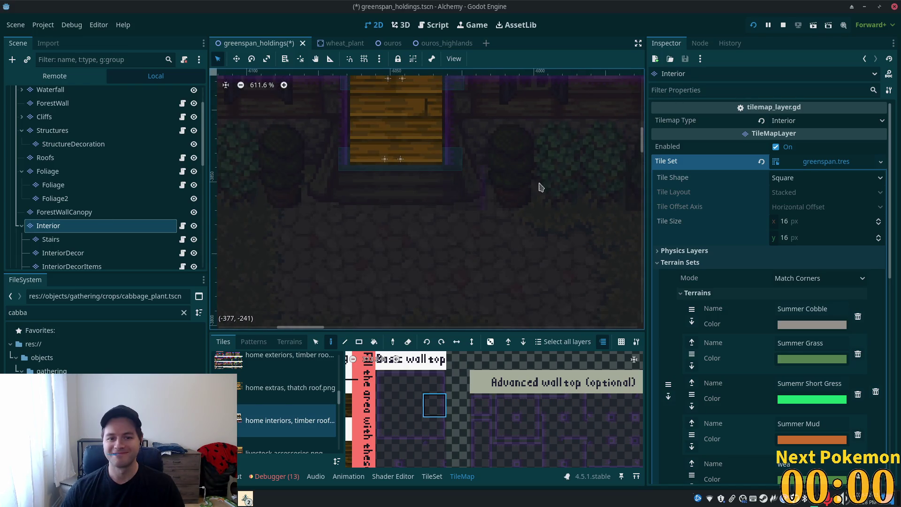
pyautogui.scroll(-5, 506, 174)
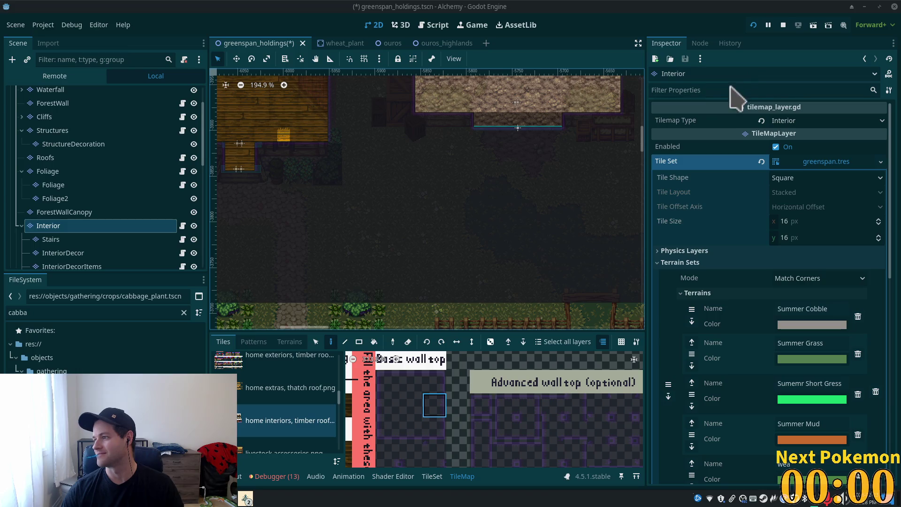
pyautogui.scroll(-2, 519, 201)
# Step: Paint a wall column above the house, capped with a corner tile and an edge tile
pyautogui.moveTo(516, 193)
pyautogui.mouseDown()
pyautogui.moveTo(323, 313)
pyautogui.moveTo(338, 137)
pyautogui.moveTo(446, 243)
pyautogui.mouseUp()
pyautogui.scroll(1, 444, 243)
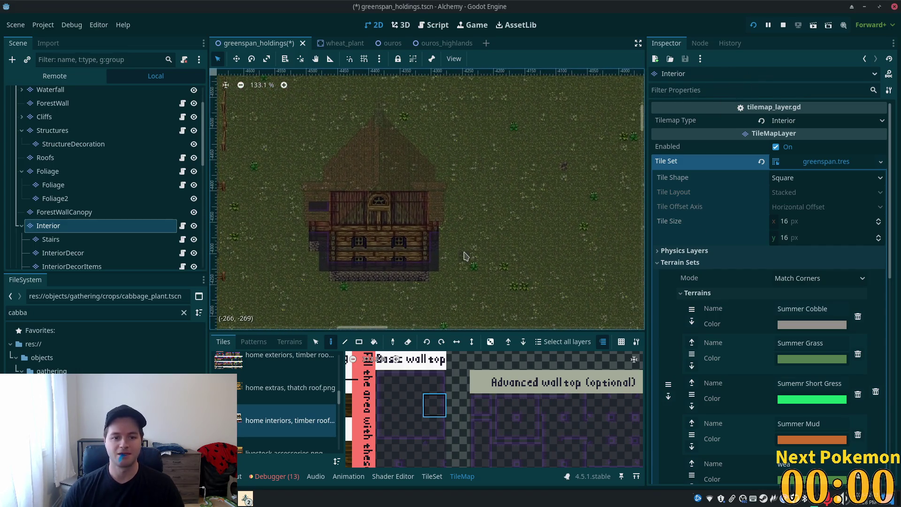
pyautogui.scroll(2, 350, 229)
pyautogui.scroll(1, 349, 229)
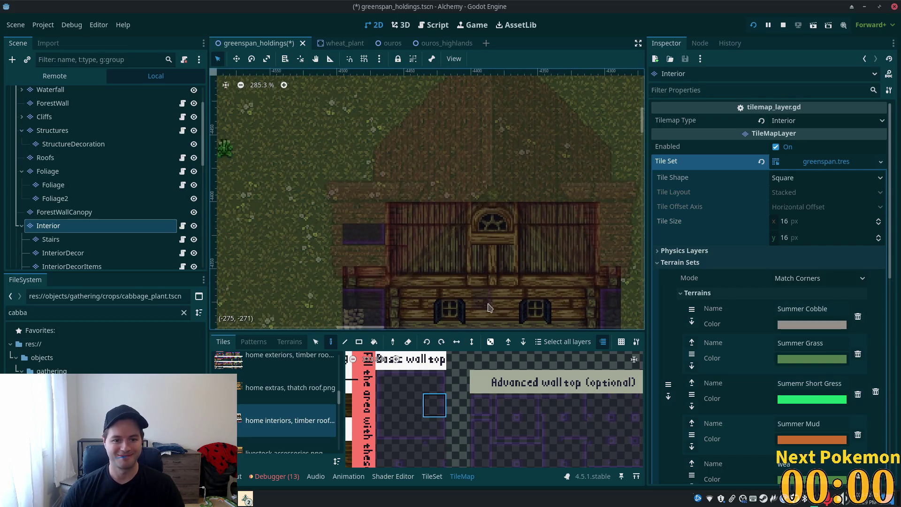
pyautogui.click(430, 401)
pyautogui.moveTo(374, 212); pyautogui.dragTo(374, 186)
pyautogui.moveTo(424, 225)
pyautogui.mouseDown()
pyautogui.moveTo(428, 137)
pyautogui.moveTo(378, 184)
pyautogui.moveTo(389, 225)
pyautogui.mouseUp()
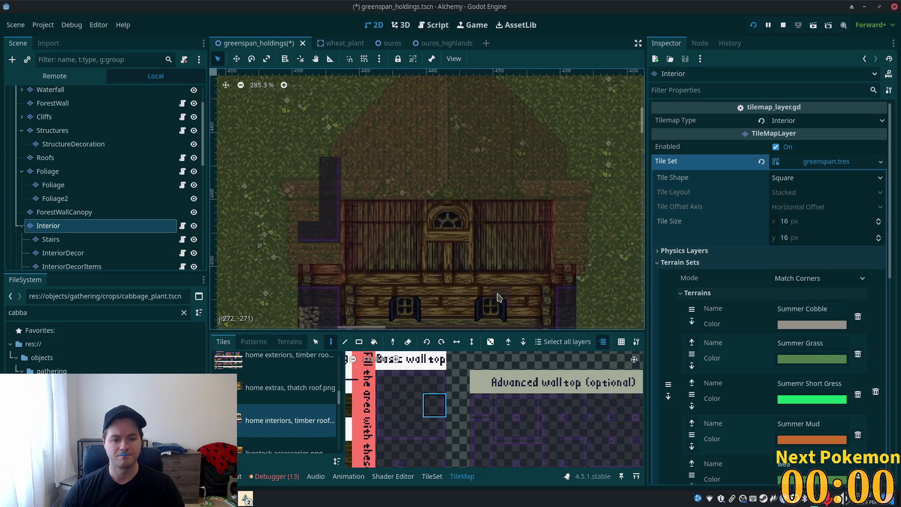
pyautogui.moveTo(486, 248)
pyautogui.mouseDown()
pyautogui.moveTo(488, 171)
pyautogui.moveTo(507, 188)
pyautogui.mouseUp()
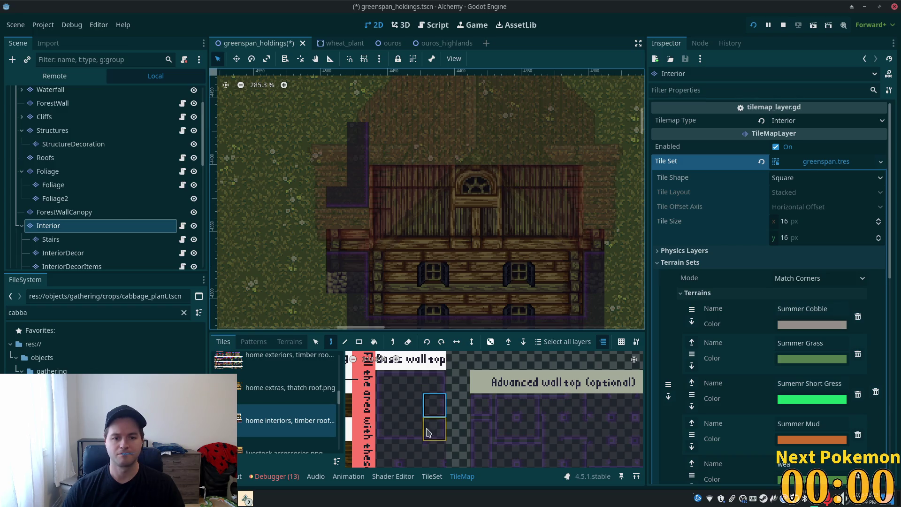
pyautogui.click(411, 428)
pyautogui.click(380, 111)
pyautogui.click(389, 453)
pyautogui.click(358, 111)
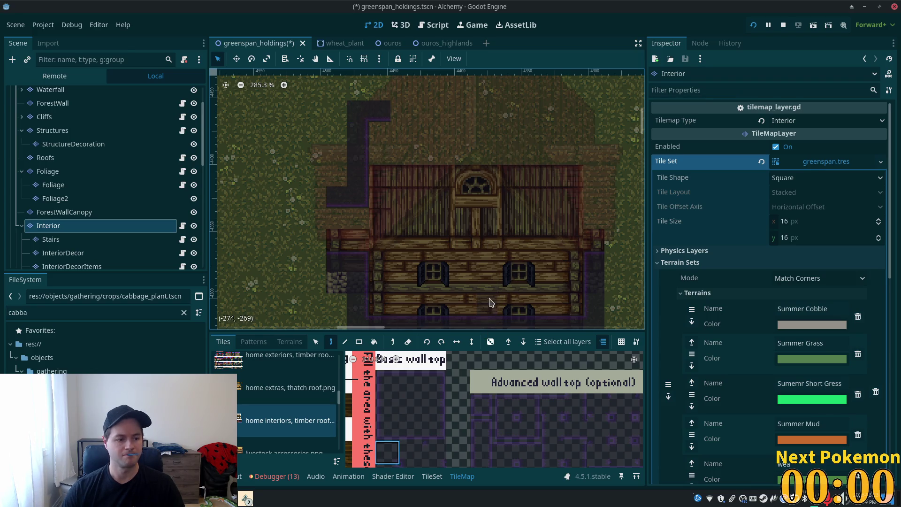
# Step: Paint the top wall row above the house, closed with a right corner tile
pyautogui.click(411, 428)
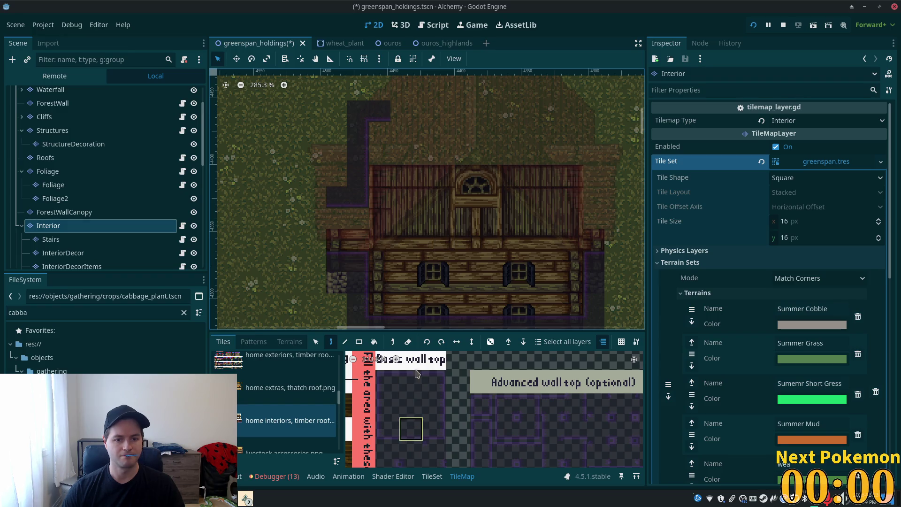
pyautogui.moveTo(402, 111); pyautogui.dragTo(563, 118)
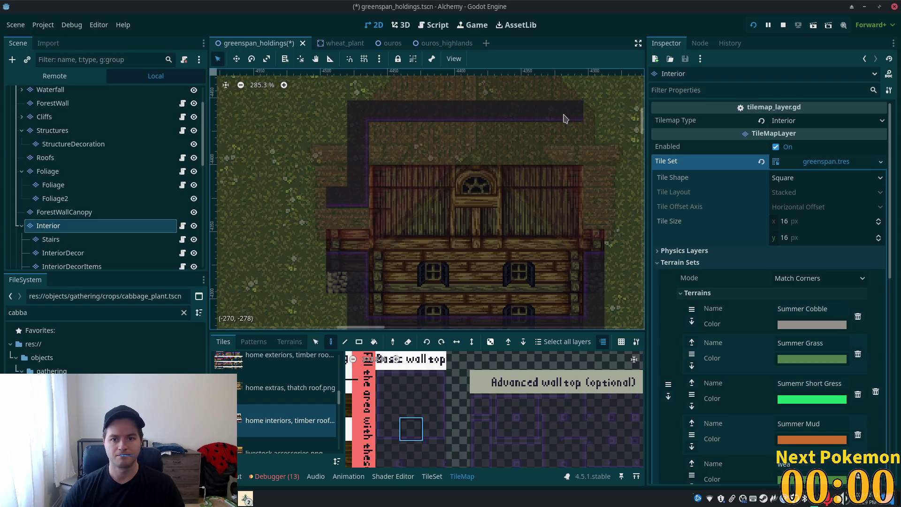
pyautogui.click(411, 453)
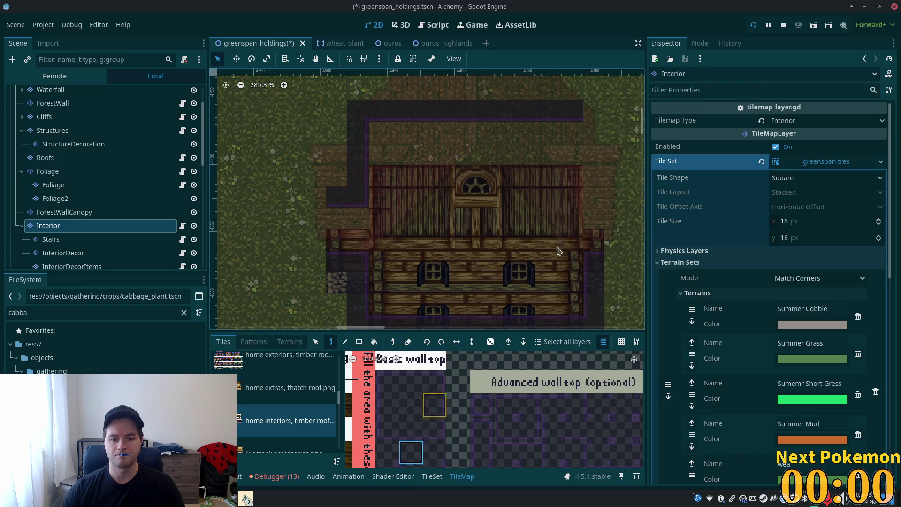
pyautogui.click(605, 118)
pyautogui.hscroll(5, 514, 149)
pyautogui.scroll(-2, 515, 149)
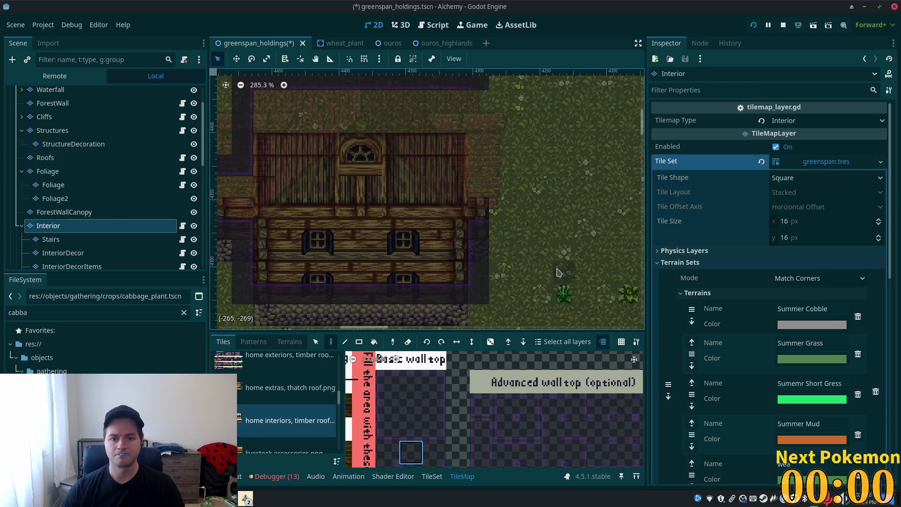
pyautogui.click(387, 428)
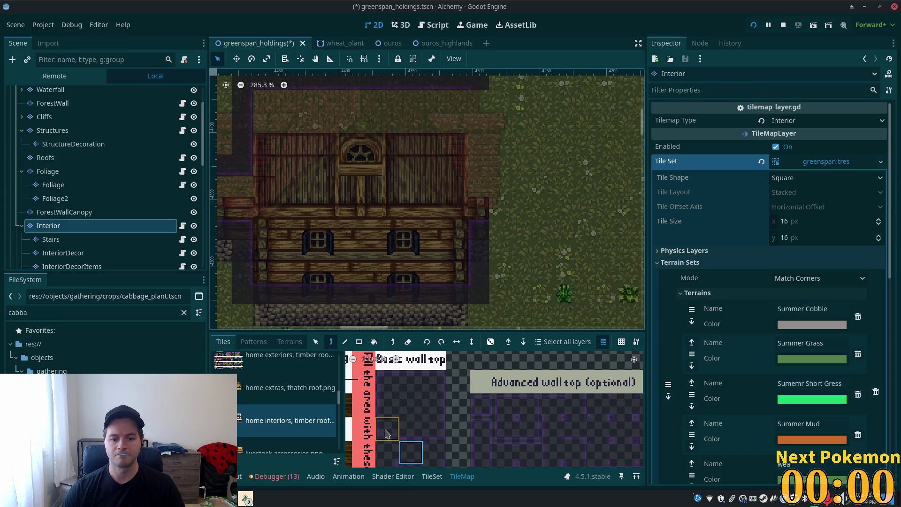
pyautogui.click(478, 168)
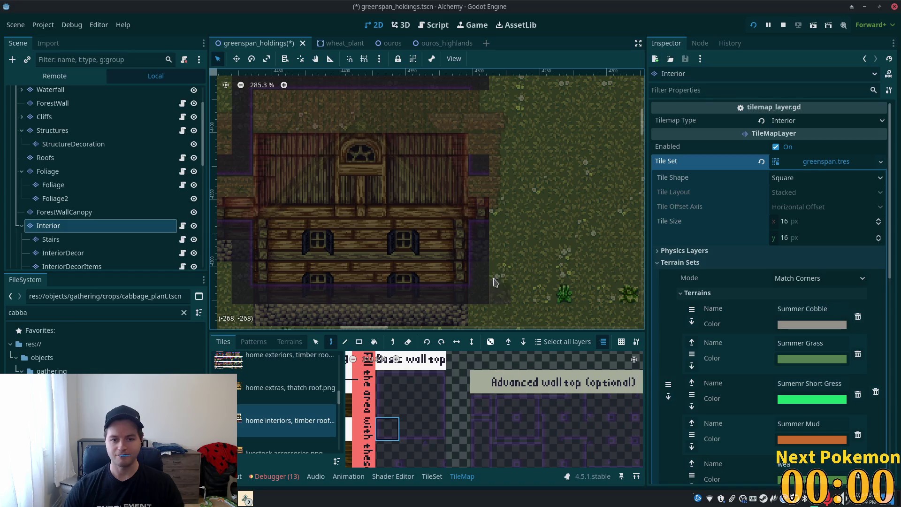
# Step: Extend the right-side wall column, then select the plain dark interior fill tile
pyautogui.scroll(4, 514, 253)
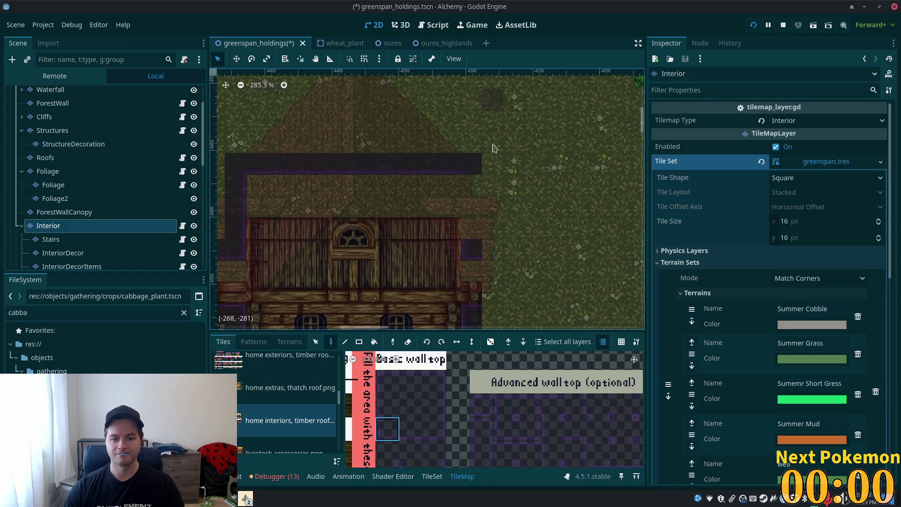
pyautogui.click(381, 409)
pyautogui.moveTo(471, 207)
pyautogui.mouseDown()
pyautogui.moveTo(467, 225)
pyautogui.moveTo(476, 200)
pyautogui.mouseUp()
pyautogui.hscroll(-5, 476, 199)
pyautogui.scroll(-2, 476, 200)
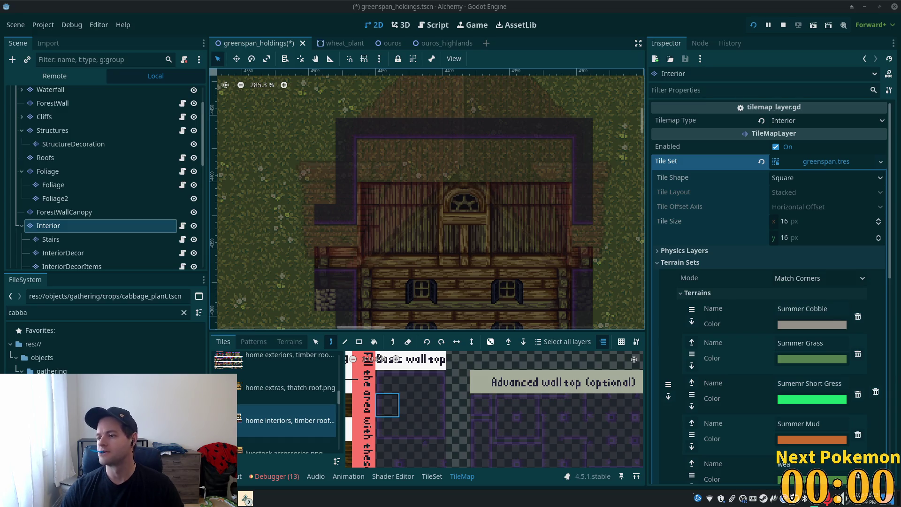
pyautogui.scroll(-3, 488, 228)
pyautogui.click(415, 415)
pyautogui.click(359, 342)
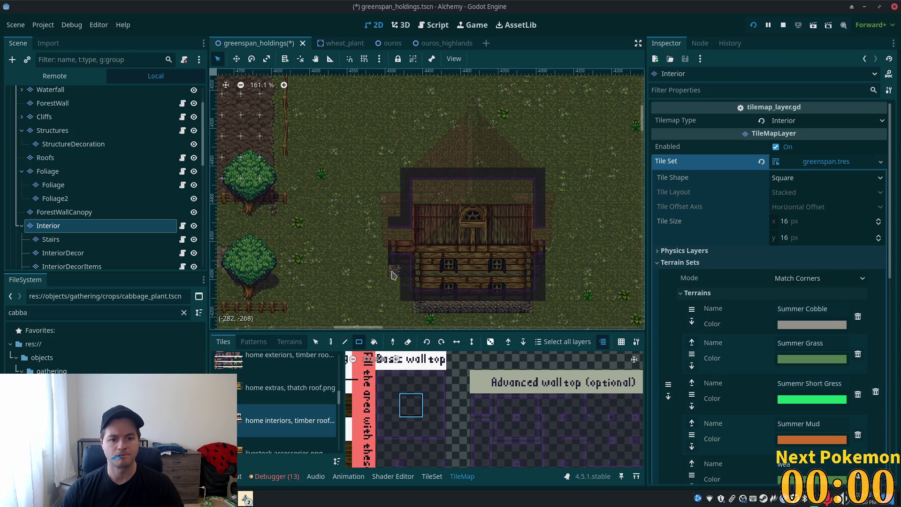
# Step: Drag dark tile rectangles beside the house, down the right column and across the grass to its right
pyautogui.moveTo(395, 219)
pyautogui.mouseDown()
pyautogui.moveTo(390, 182)
pyautogui.moveTo(327, 70)
pyautogui.moveTo(265, 72)
pyautogui.moveTo(262, 85)
pyautogui.mouseUp()
pyautogui.scroll(-5, 382, 197)
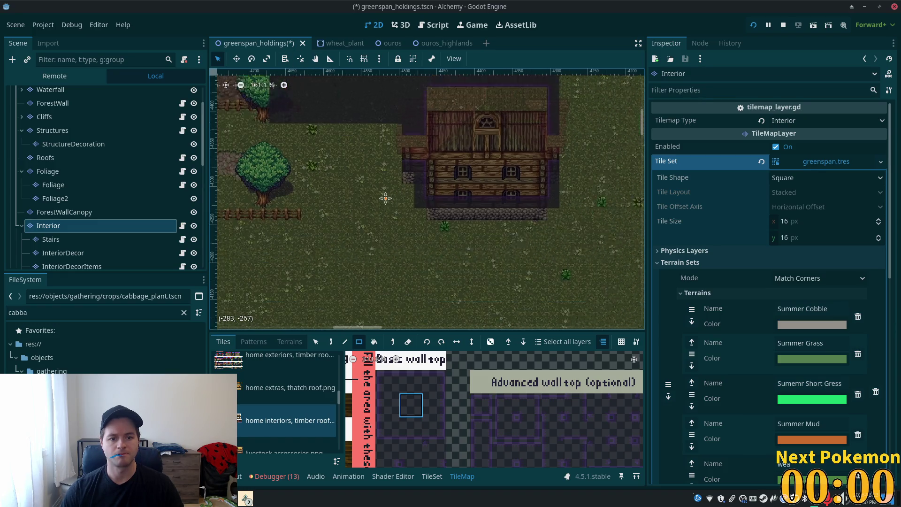
pyautogui.moveTo(401, 117)
pyautogui.mouseDown()
pyautogui.moveTo(312, 300)
pyautogui.moveTo(279, 283)
pyautogui.mouseUp()
pyautogui.moveTo(418, 170); pyautogui.dragTo(414, 281)
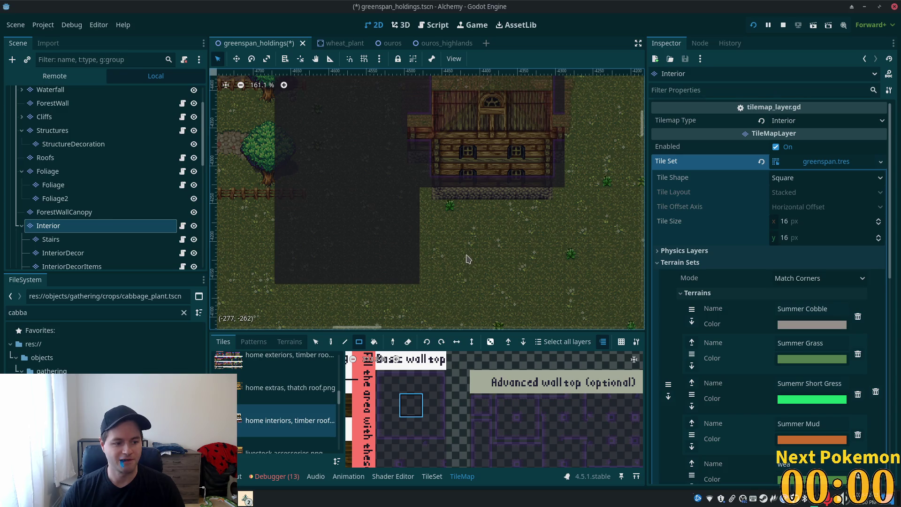
pyautogui.moveTo(424, 196)
pyautogui.mouseDown()
pyautogui.moveTo(610, 256)
pyautogui.moveTo(639, 281)
pyautogui.mouseUp()
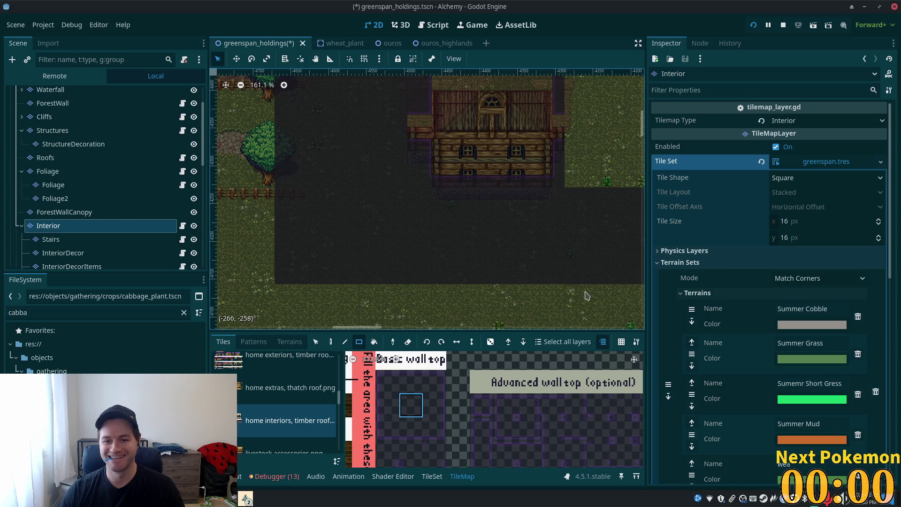
# Step: Fill the remaining grass with dark rectangles, including a 38x4 strip and the gap above the house
pyautogui.hscroll(-5, 588, 296)
pyautogui.moveTo(429, 177)
pyautogui.mouseDown()
pyautogui.moveTo(436, 193)
pyautogui.moveTo(517, 225)
pyautogui.moveTo(507, 223)
pyautogui.mouseUp()
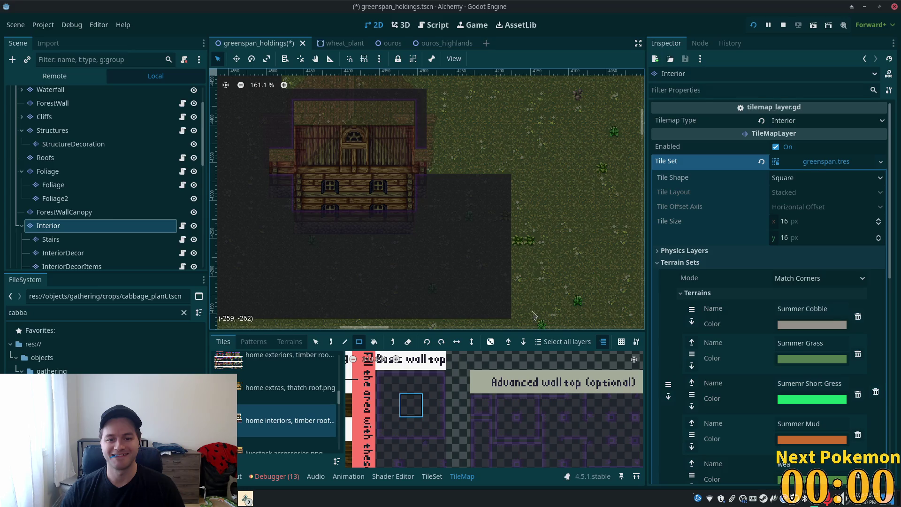
pyautogui.scroll(-3, 432, 92)
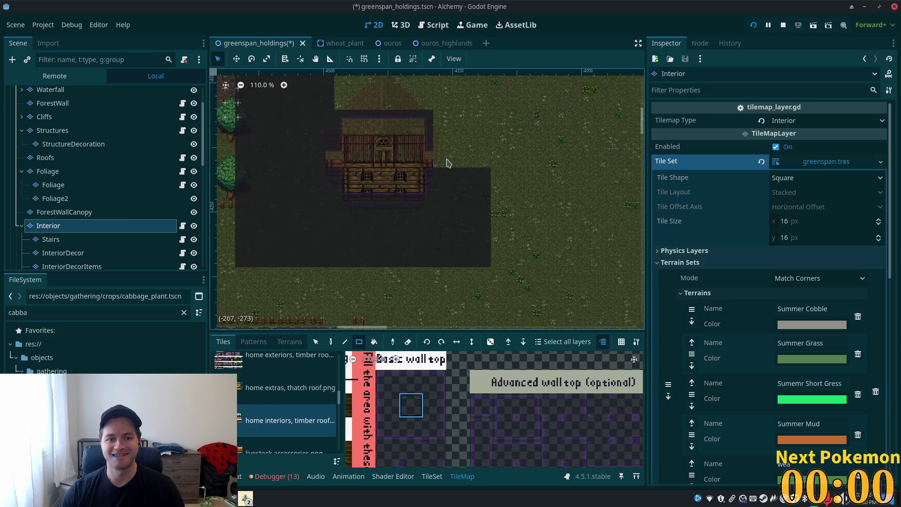
pyautogui.moveTo(427, 103)
pyautogui.mouseDown()
pyautogui.moveTo(472, 297)
pyautogui.moveTo(507, 322)
pyautogui.moveTo(526, 318)
pyautogui.mouseUp()
pyautogui.scroll(-5, 502, 185)
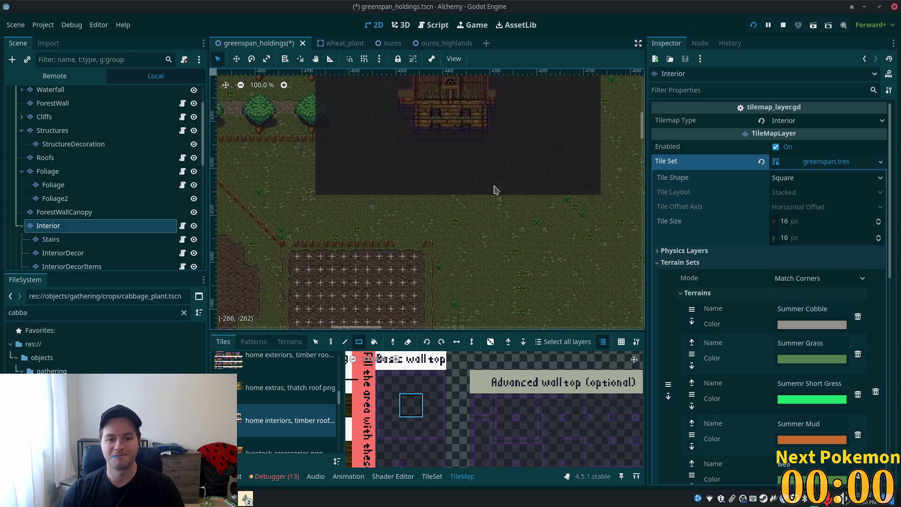
pyautogui.moveTo(316, 194); pyautogui.dragTo(599, 224)
pyautogui.scroll(3, 572, 296)
pyautogui.moveTo(397, 183); pyautogui.dragTo(482, 110)
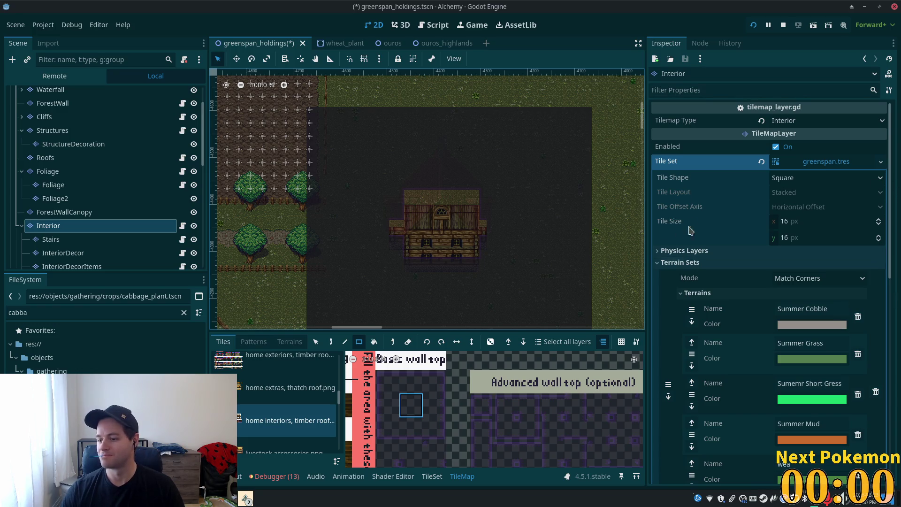
pyautogui.scroll(-2, 594, 210)
pyautogui.scroll(6, 517, 228)
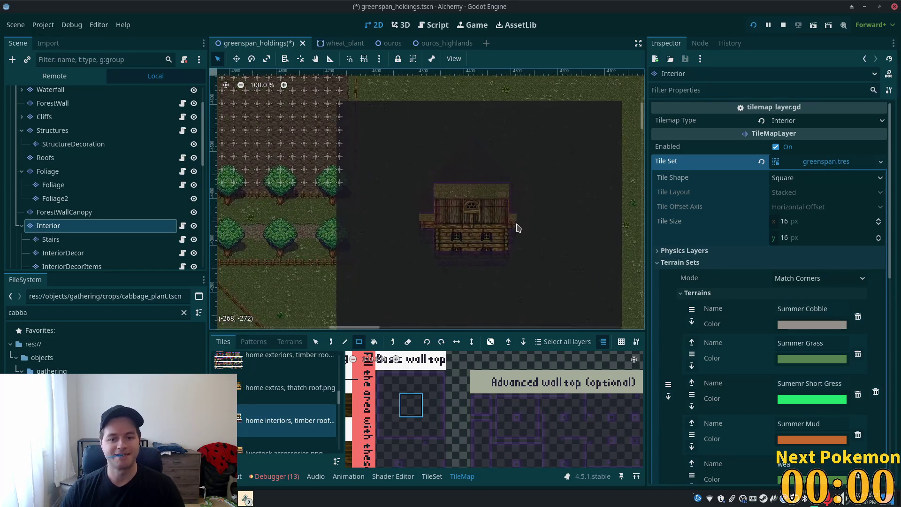
pyautogui.scroll(2, 517, 228)
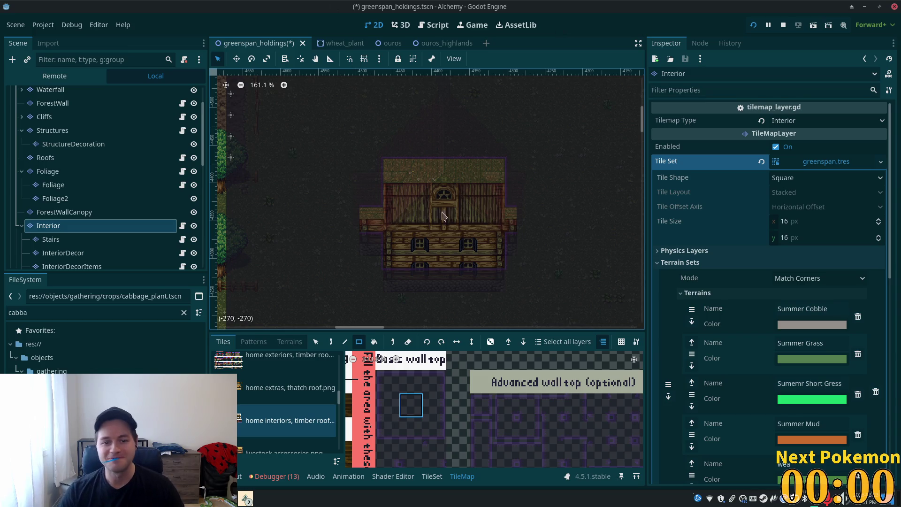
pyautogui.scroll(-1, 141, 253)
pyautogui.scroll(-4, 282, 253)
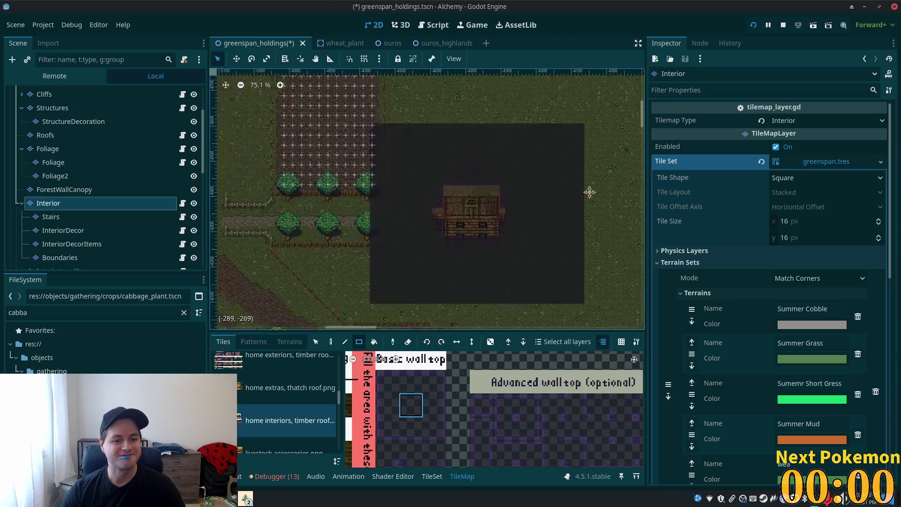
pyautogui.scroll(4, 467, 190)
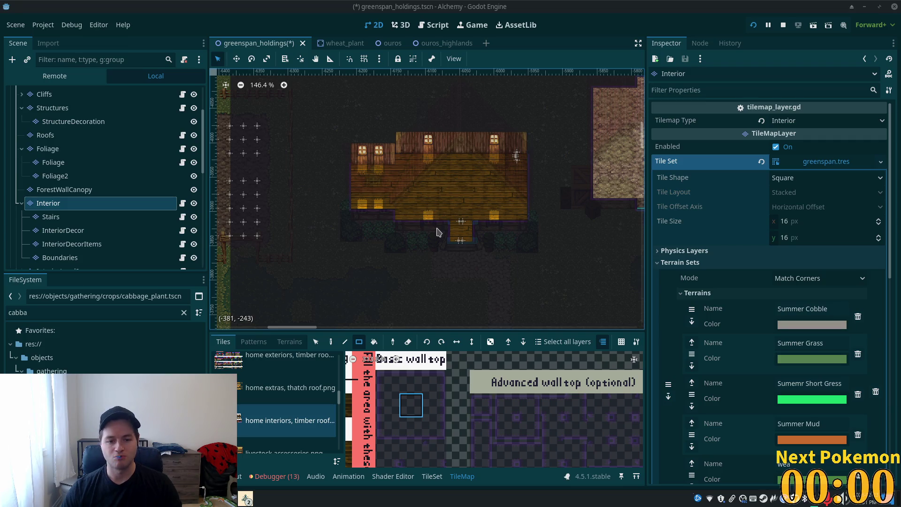
pyautogui.scroll(-3, 437, 231)
pyautogui.scroll(11, 477, 224)
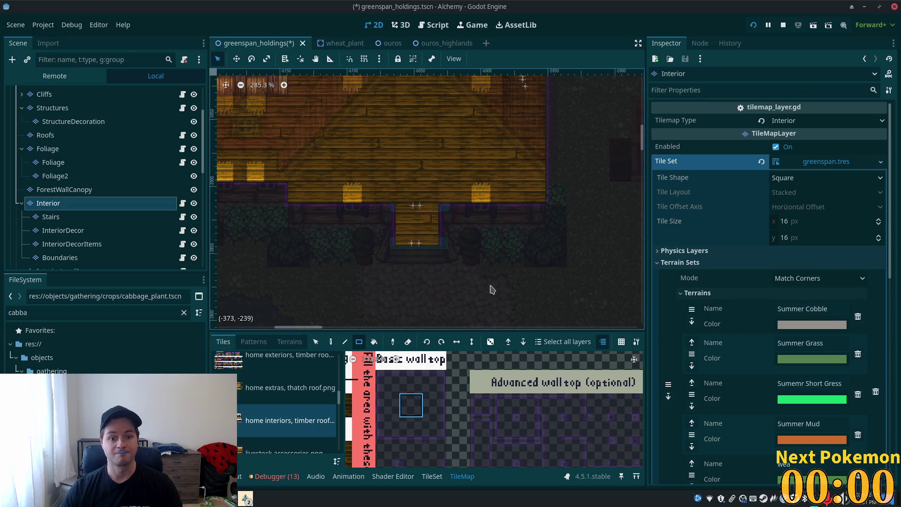
pyautogui.scroll(3, 82, 148)
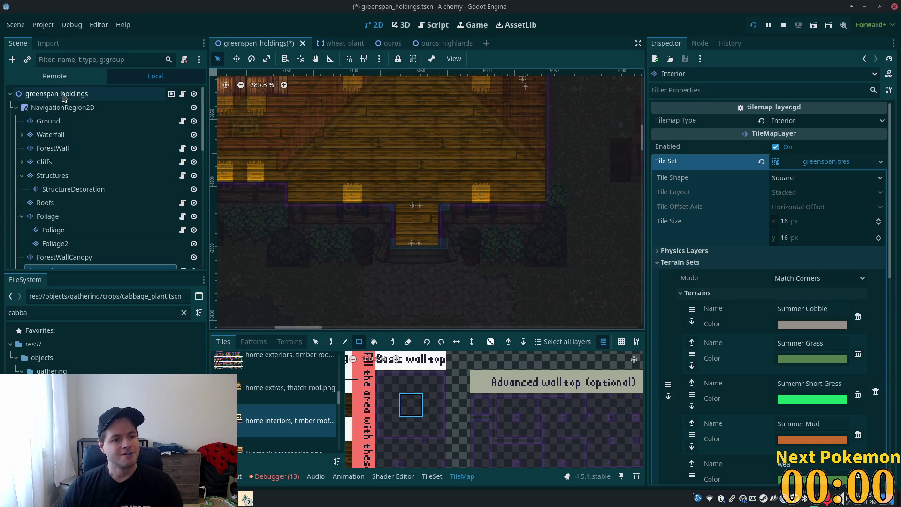
# Step: Select 2StoryHouseEntry and 2StoryHouseExit together and duplicate them with Ctrl+D
pyautogui.click(70, 94)
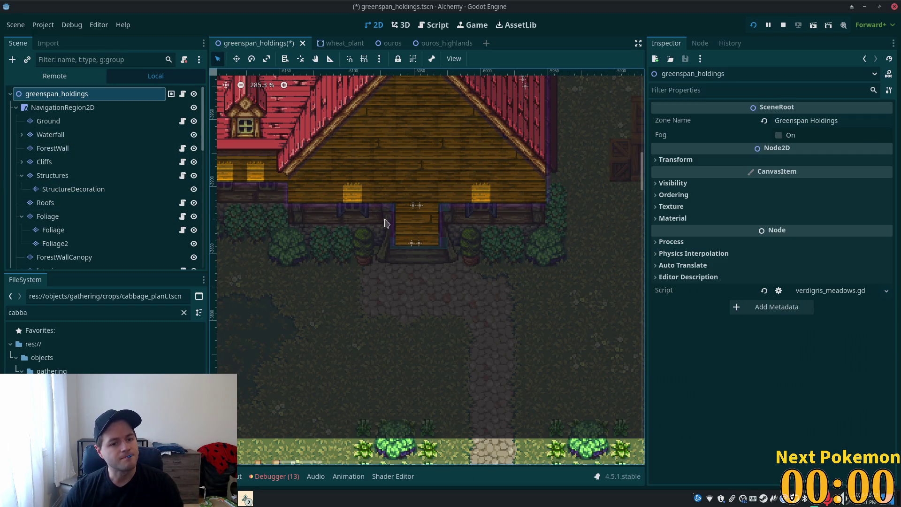
pyautogui.click(417, 209)
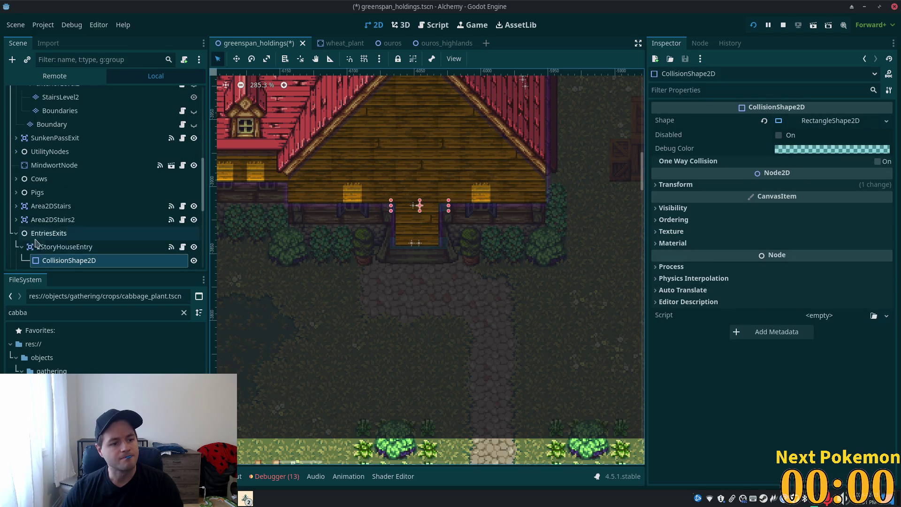
pyautogui.click(65, 246)
pyautogui.scroll(-3, 84, 202)
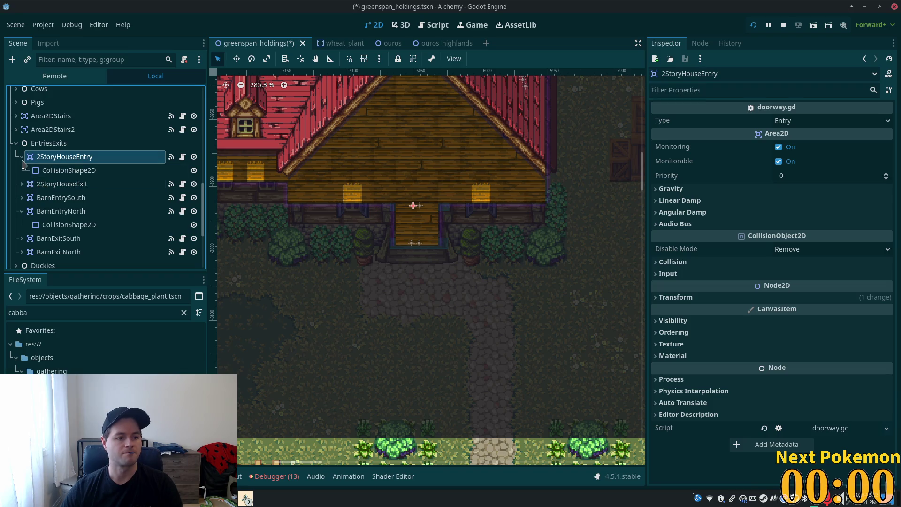
pyautogui.click(21, 156)
pyautogui.keyDown('shift'); pyautogui.click(60, 172); pyautogui.keyUp('shift')
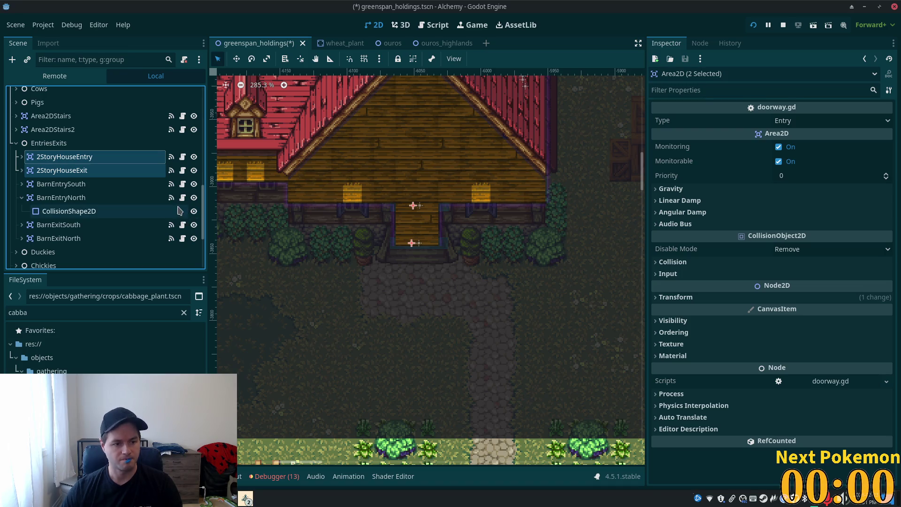
pyautogui.scroll(-6, 457, 275)
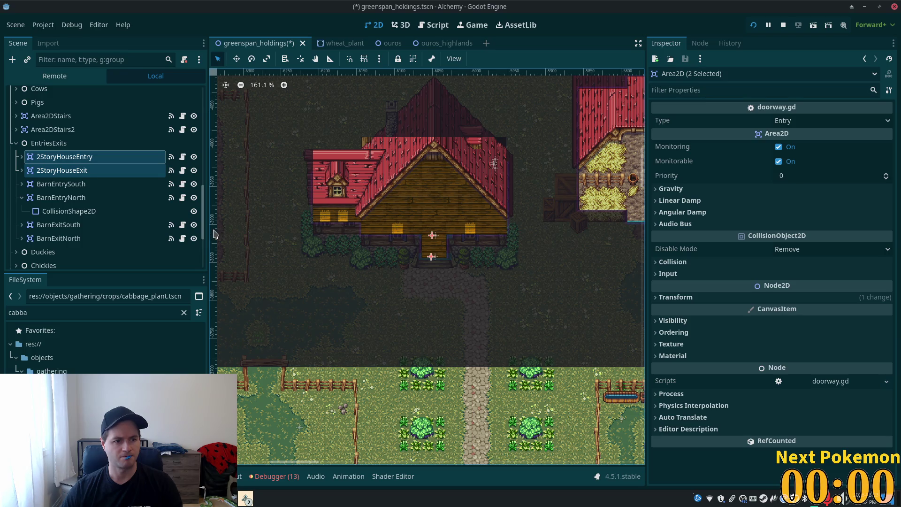
pyautogui.hotkey('ctrl', 'd')
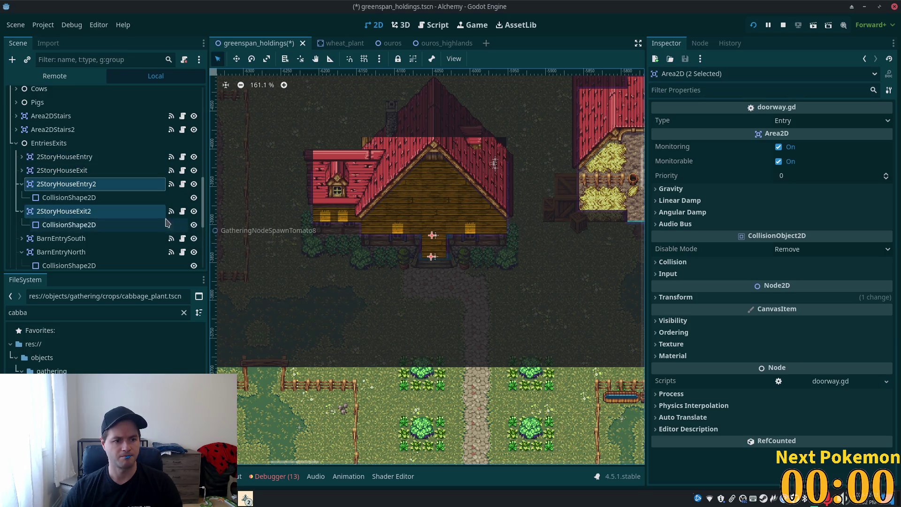
# Step: Move the duplicated triggers into the yard and reset their rotation to 0
pyautogui.click(22, 184)
pyautogui.scroll(-3, 235, 248)
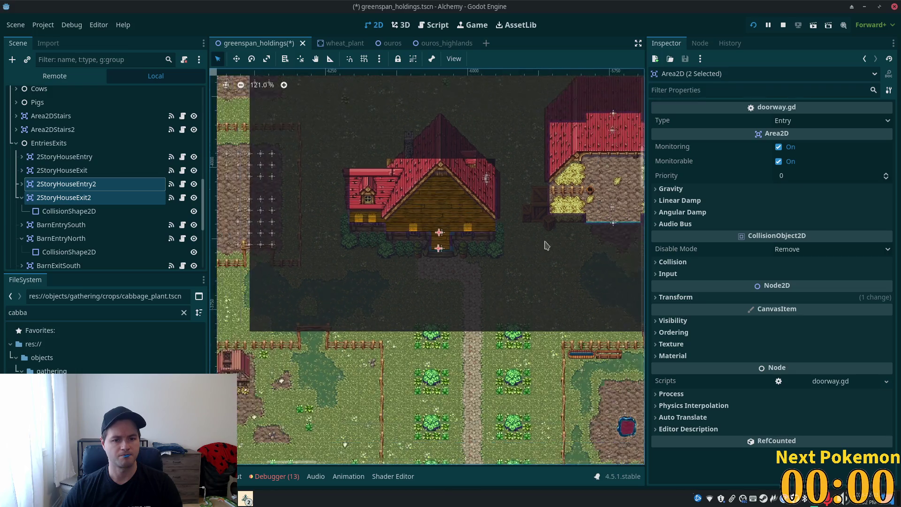
pyautogui.click(236, 58)
pyautogui.moveTo(438, 217)
pyautogui.mouseDown()
pyautogui.moveTo(760, 172)
pyautogui.moveTo(785, 213)
pyautogui.mouseUp()
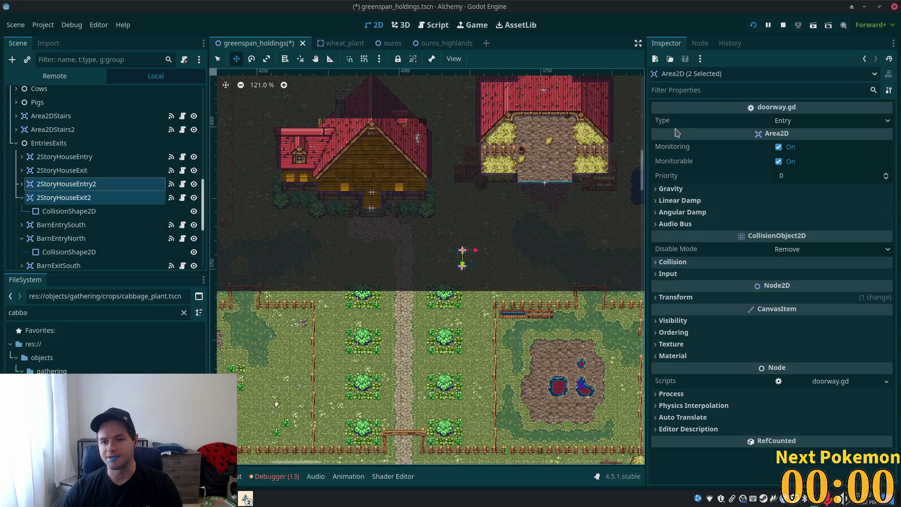
pyautogui.click(670, 298)
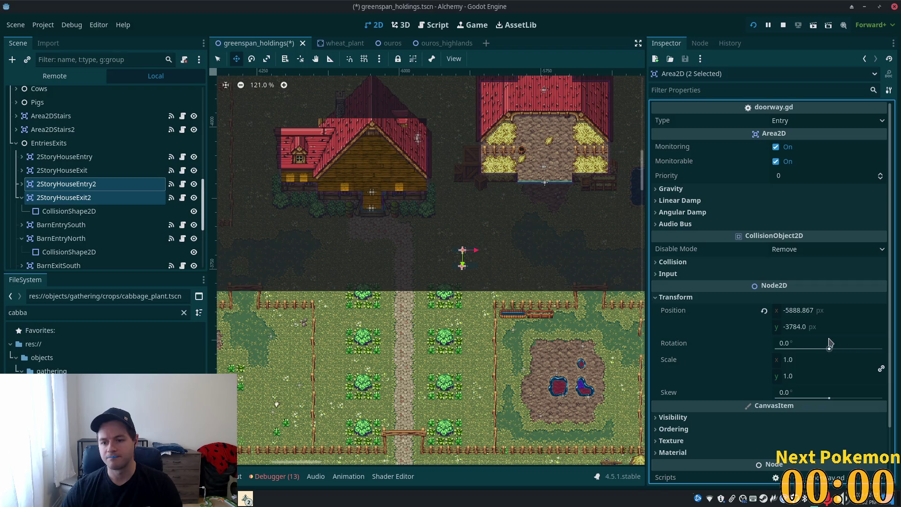
pyautogui.moveTo(810, 351); pyautogui.dragTo(785, 351)
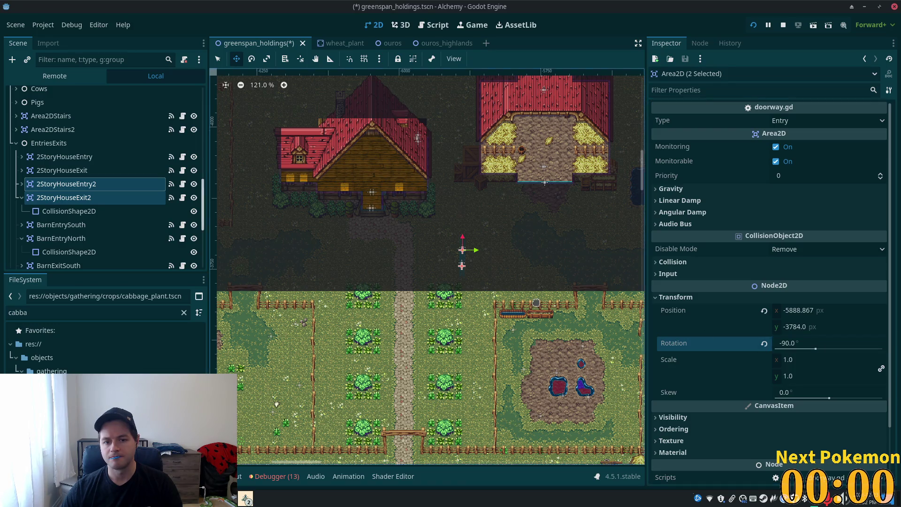
pyautogui.scroll(-5, 542, 296)
pyautogui.moveTo(542, 296); pyautogui.dragTo(463, 316)
pyautogui.scroll(11, 461, 308)
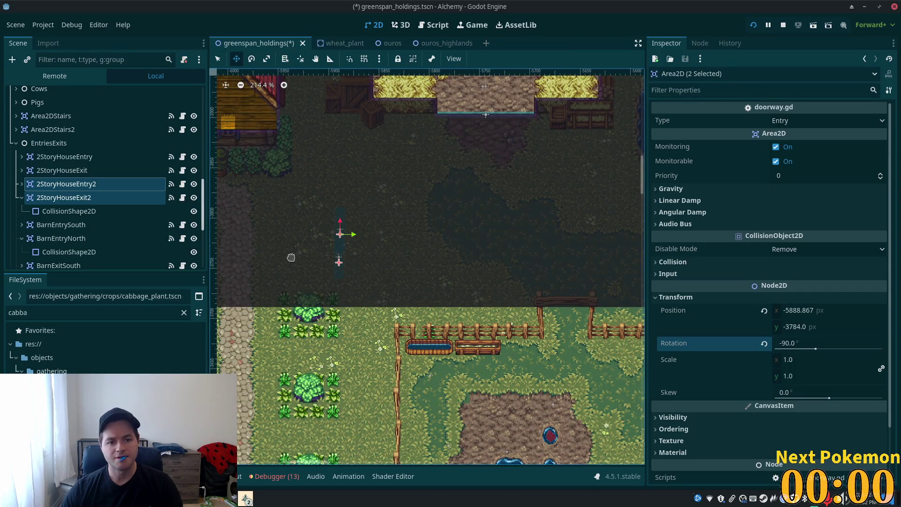
pyautogui.moveTo(330, 261); pyautogui.dragTo(429, 283)
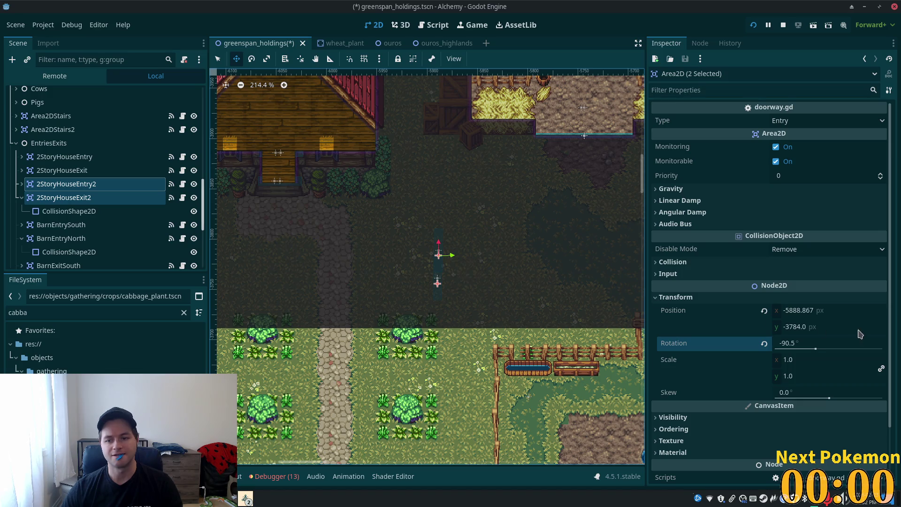
pyautogui.click(678, 349)
pyautogui.hotkey('ctrl', 'v')
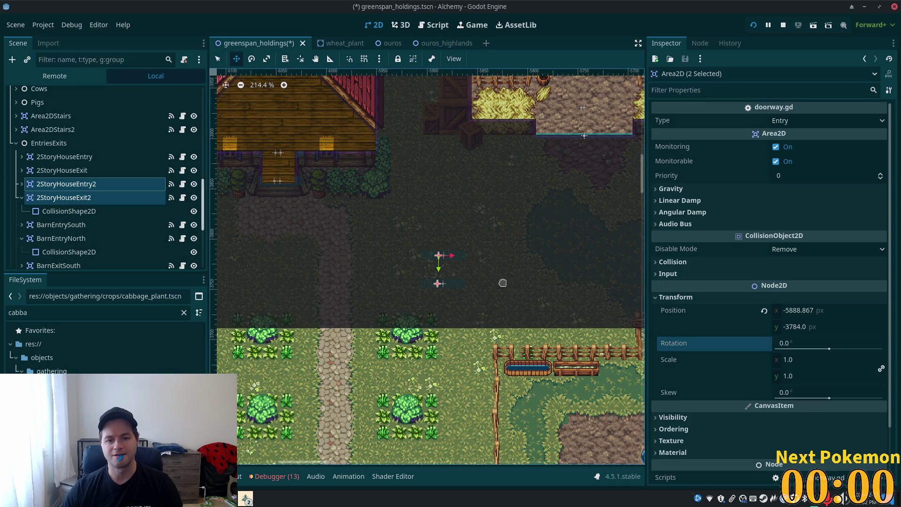
# Step: Move the duplicates against the house's left wall, shifting 2StoryHouseExit2 up beside the roof
pyautogui.scroll(-3, 549, 242)
pyautogui.moveTo(557, 250)
pyautogui.mouseDown()
pyautogui.moveTo(539, 227)
pyautogui.moveTo(490, 249)
pyautogui.moveTo(719, 64)
pyautogui.moveTo(376, 323)
pyautogui.moveTo(610, 270)
pyautogui.moveTo(534, 329)
pyautogui.moveTo(546, 326)
pyautogui.mouseUp()
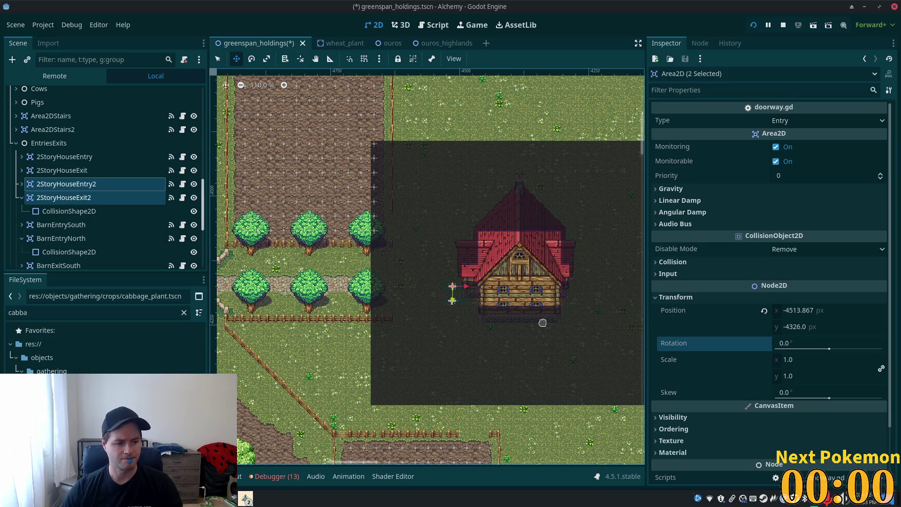
pyautogui.scroll(5, 543, 323)
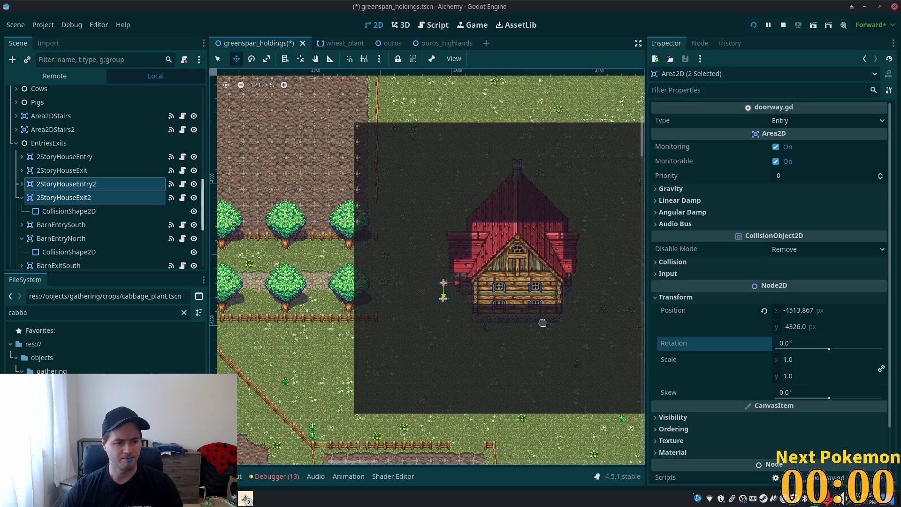
pyautogui.scroll(8, 542, 323)
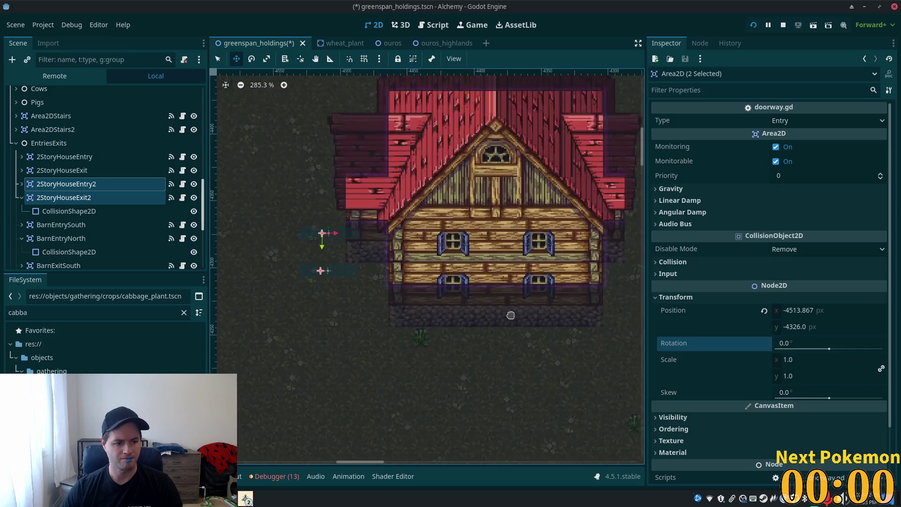
pyautogui.moveTo(517, 304)
pyautogui.mouseDown()
pyautogui.moveTo(572, 319)
pyautogui.moveTo(580, 246)
pyautogui.mouseUp()
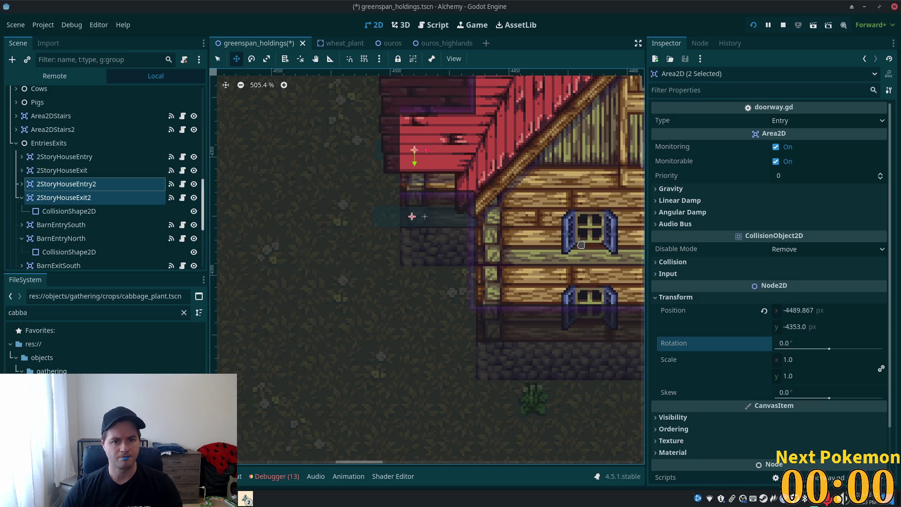
pyautogui.click(66, 199)
pyautogui.click(22, 198)
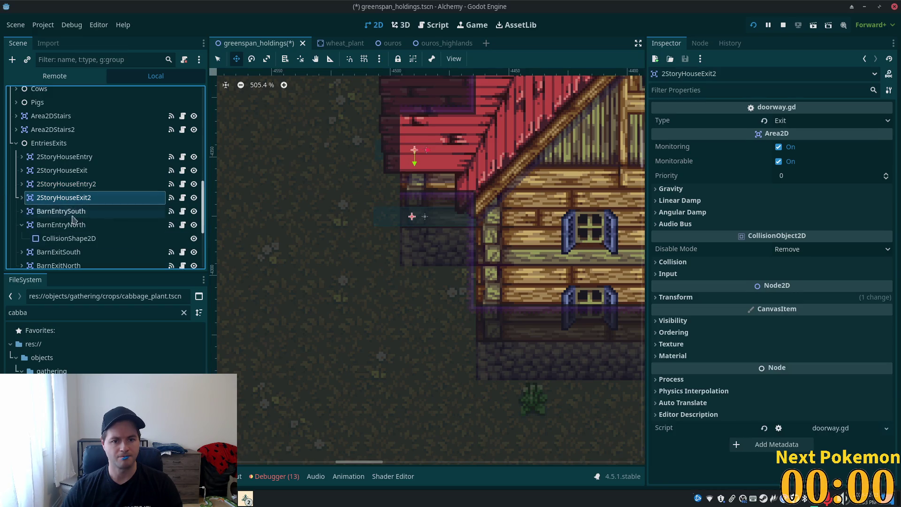
pyautogui.moveTo(391, 293)
pyautogui.mouseDown()
pyautogui.moveTo(432, 262)
pyautogui.moveTo(445, 246)
pyautogui.moveTo(438, 240)
pyautogui.mouseUp()
pyautogui.click(47, 186)
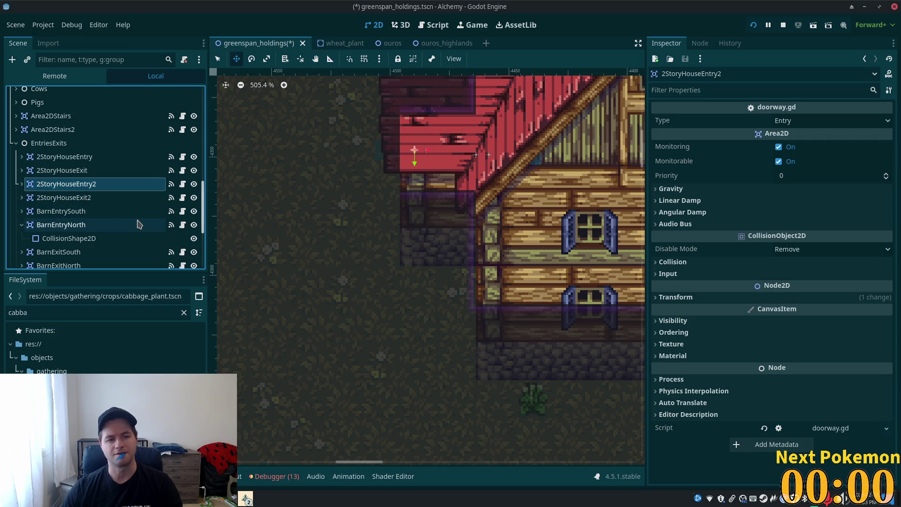
pyautogui.scroll(-3, 624, 156)
pyautogui.hscroll(-15, 625, 156)
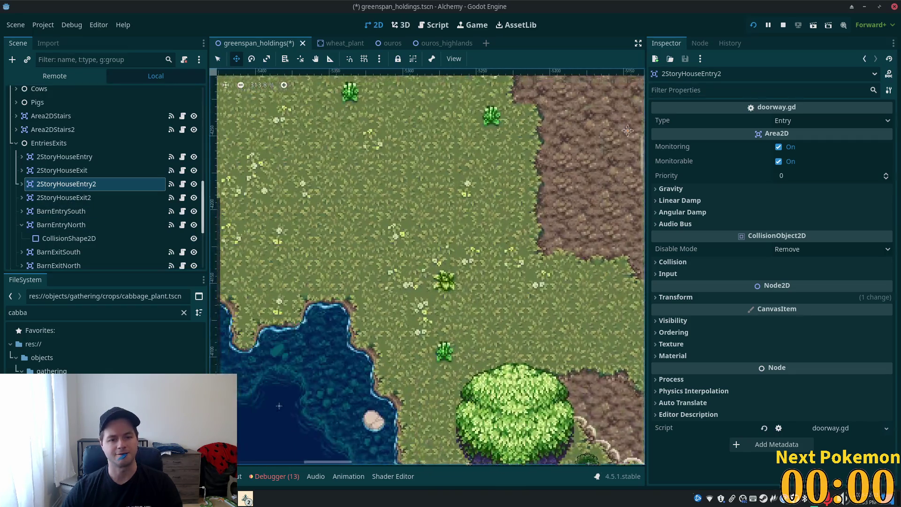
pyautogui.hscroll(-10, 625, 155)
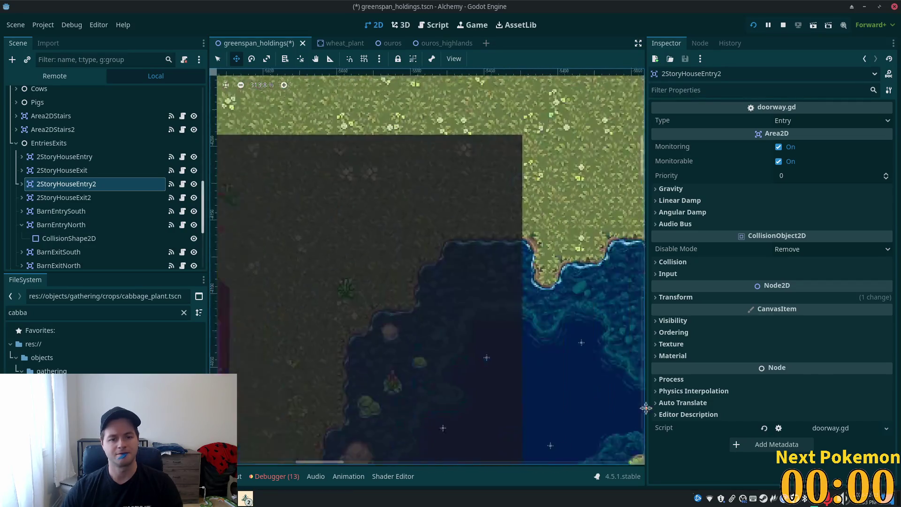
pyautogui.scroll(-5, 292, 286)
pyautogui.moveTo(291, 286); pyautogui.dragTo(292, 339)
pyautogui.scroll(-1, 291, 339)
pyautogui.hscroll(-10, 292, 340)
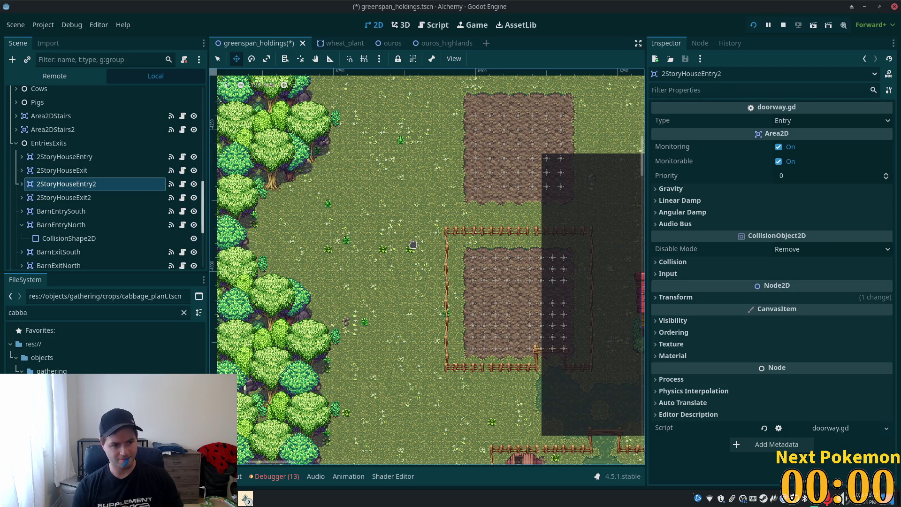
pyautogui.scroll(2, 467, 170)
pyautogui.scroll(-3, 467, 170)
pyautogui.scroll(4, 450, 255)
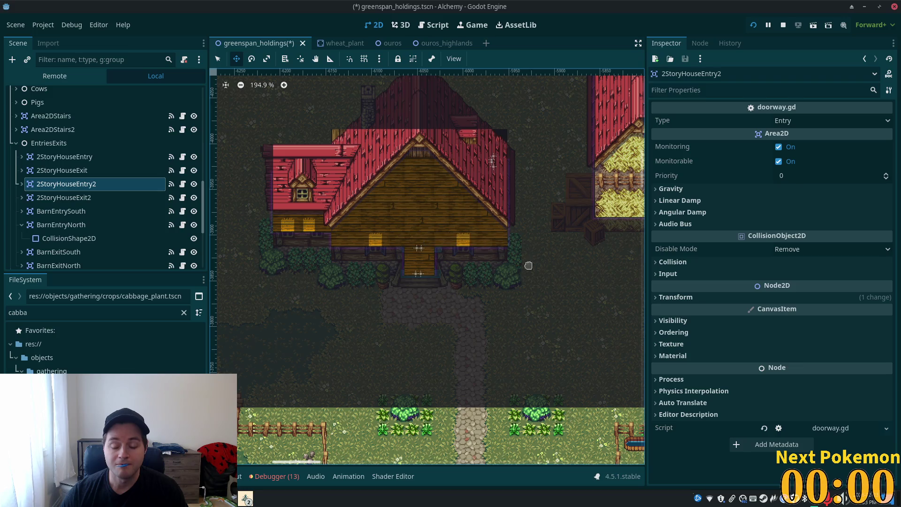
pyautogui.scroll(-6, 567, 285)
pyautogui.scroll(-2, 567, 285)
pyautogui.hscroll(5, 567, 285)
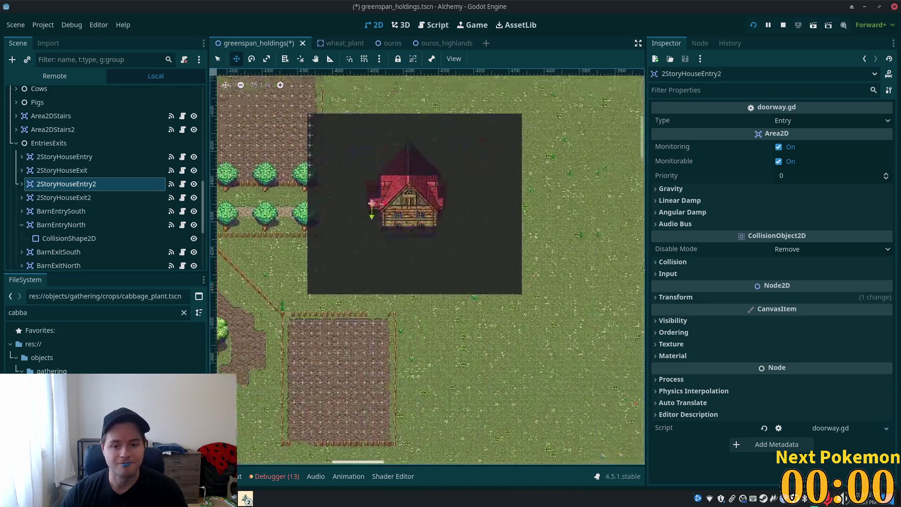
pyautogui.scroll(6, 460, 230)
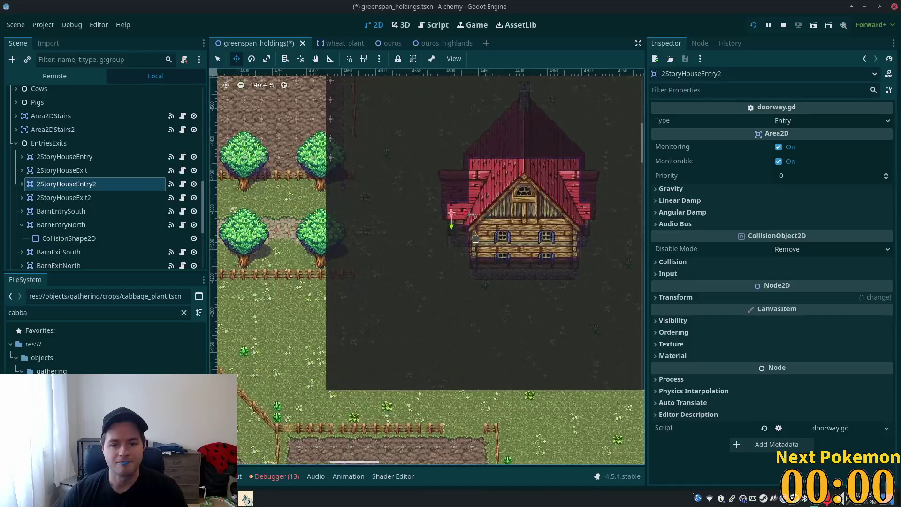
pyautogui.scroll(3, 460, 231)
# Step: Position 2StoryHouseEntry2 and 2StoryHouseExit2 on the left roof edge, then show 2StoryHouseExit's transform
pyautogui.click(91, 187)
pyautogui.moveTo(359, 197); pyautogui.dragTo(485, 217)
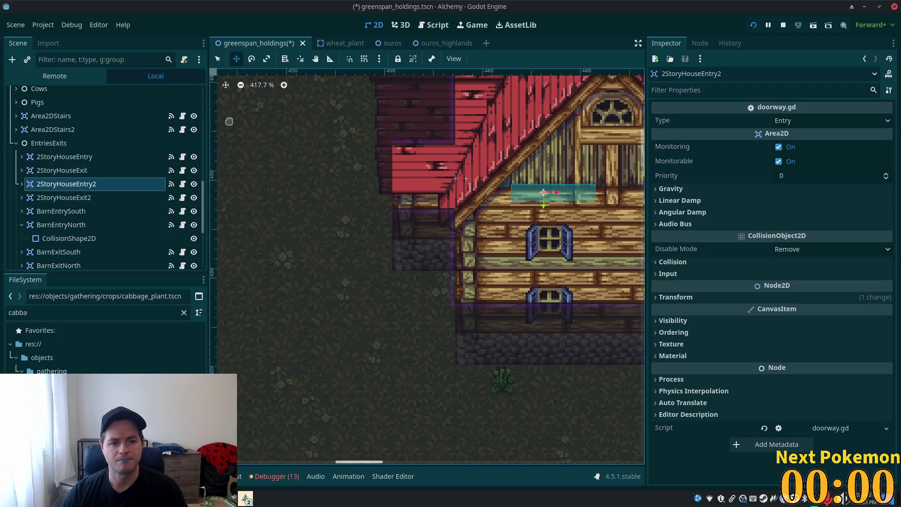
pyautogui.click(64, 198)
pyautogui.moveTo(357, 194)
pyautogui.mouseDown()
pyautogui.moveTo(378, 187)
pyautogui.moveTo(299, 206)
pyautogui.moveTo(298, 186)
pyautogui.mouseUp()
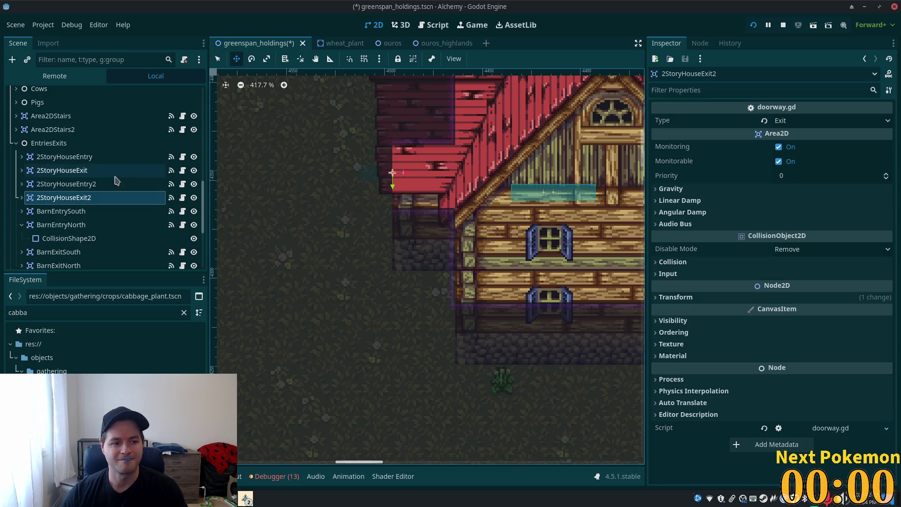
pyautogui.click(66, 183)
pyautogui.moveTo(307, 126)
pyautogui.mouseDown()
pyautogui.moveTo(212, 119)
pyautogui.moveTo(208, 107)
pyautogui.mouseUp()
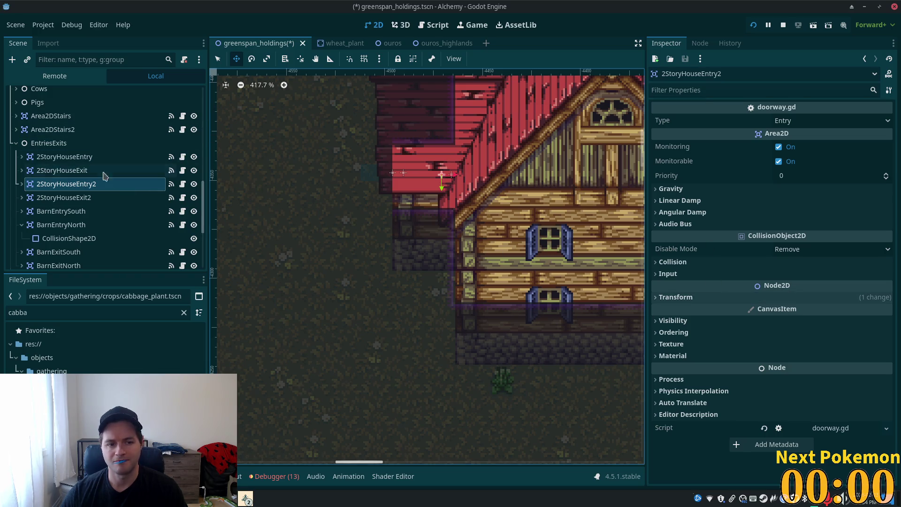
pyautogui.click(81, 173)
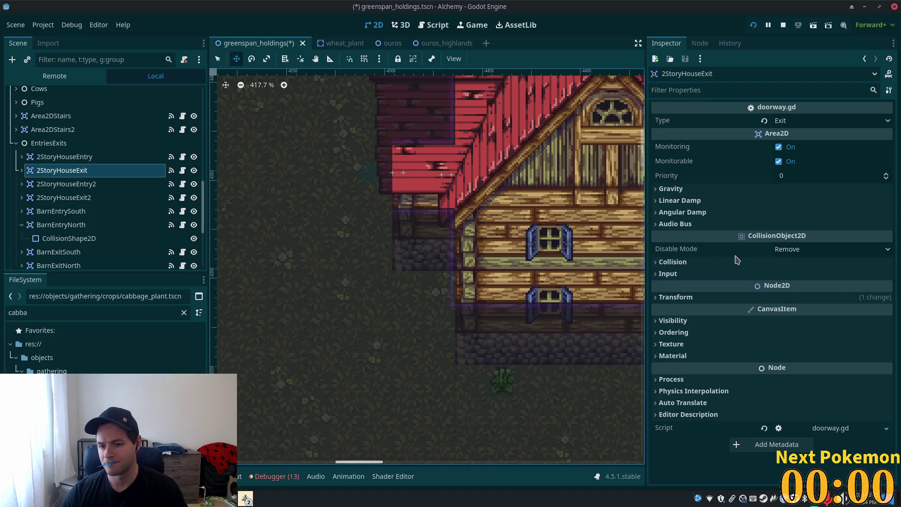
pyautogui.click(674, 297)
# Step: Set the rotation of 2StoryHouseExit and 2StoryHouseExit2 to -90
pyautogui.click(831, 343)
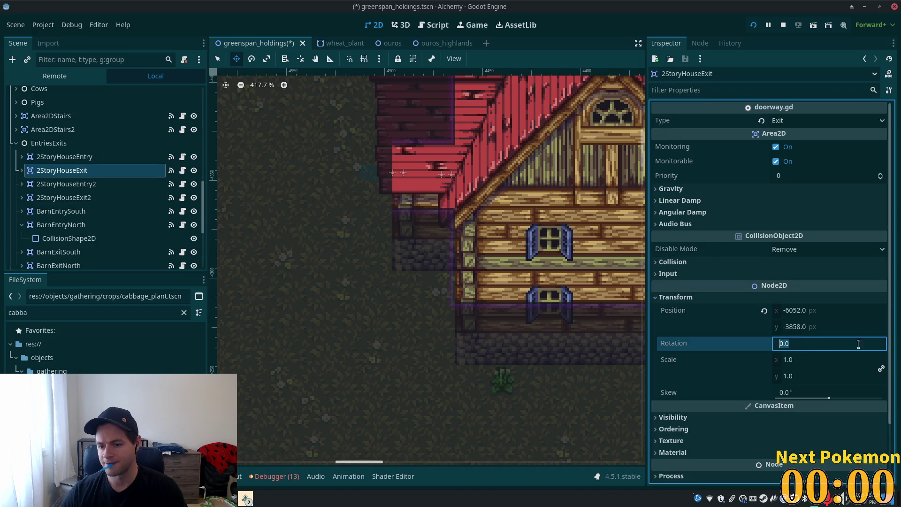
pyautogui.write('-90')
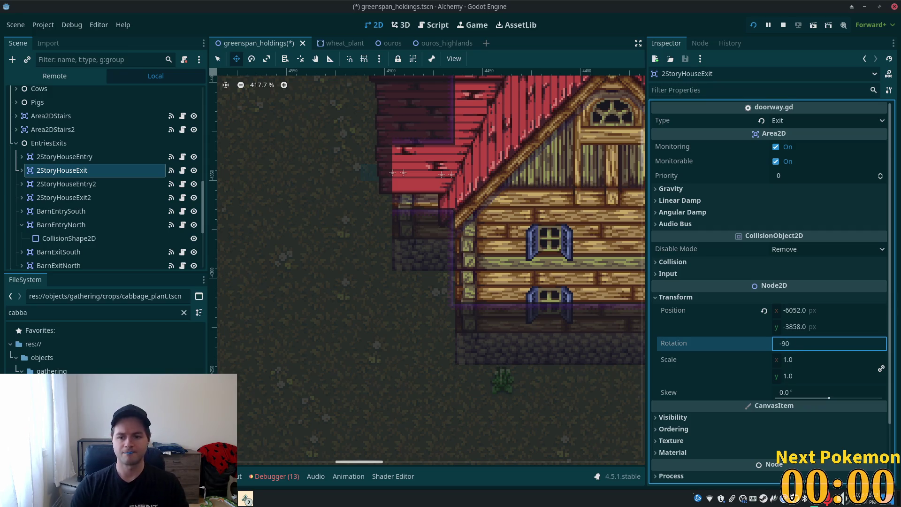
pyautogui.press('Tab')
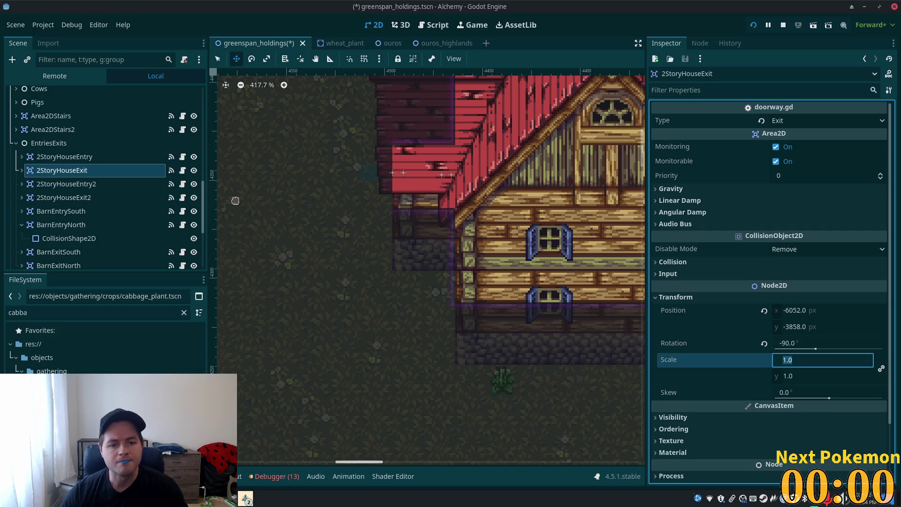
pyautogui.press('BackSpace')
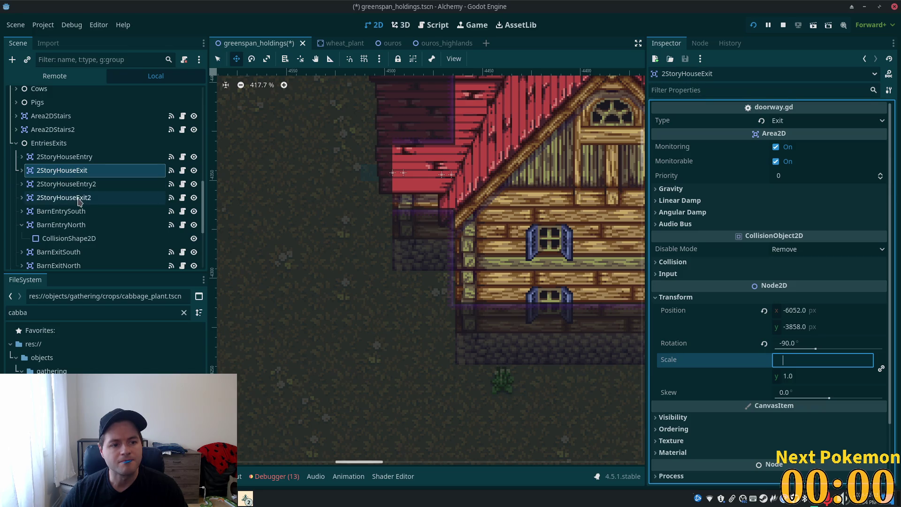
pyautogui.click(72, 187)
pyautogui.click(70, 198)
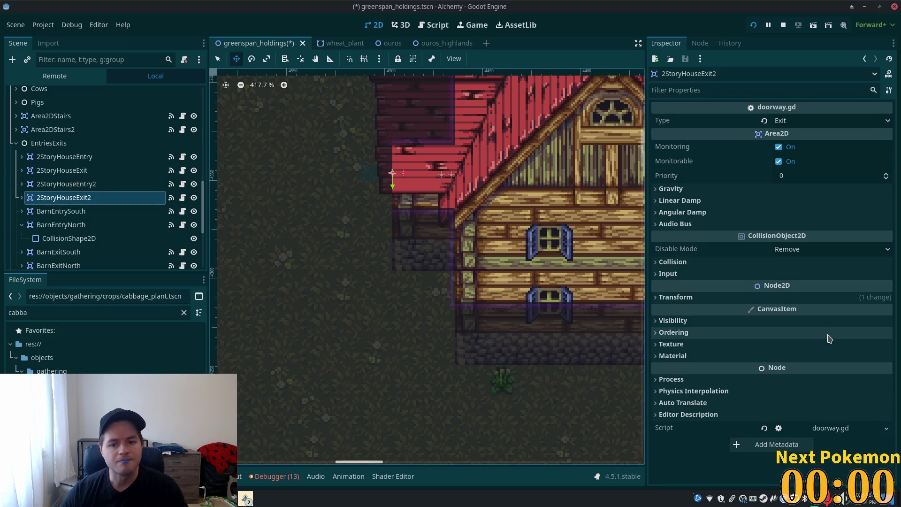
pyautogui.click(661, 297)
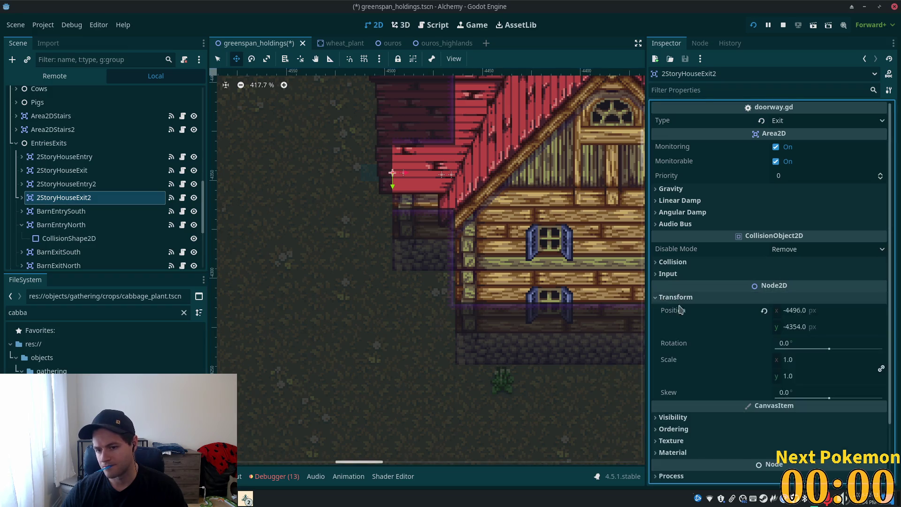
pyautogui.click(828, 337)
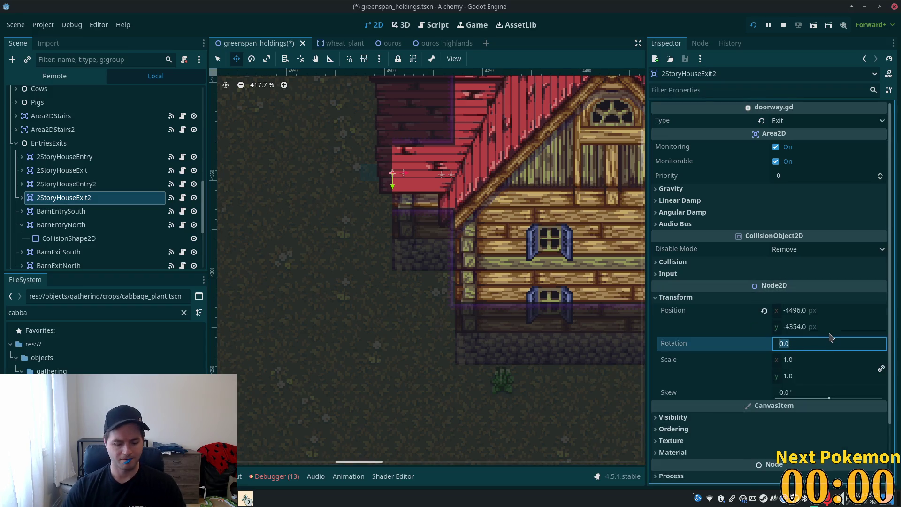
pyautogui.write('-90')
pyautogui.press('Tab')
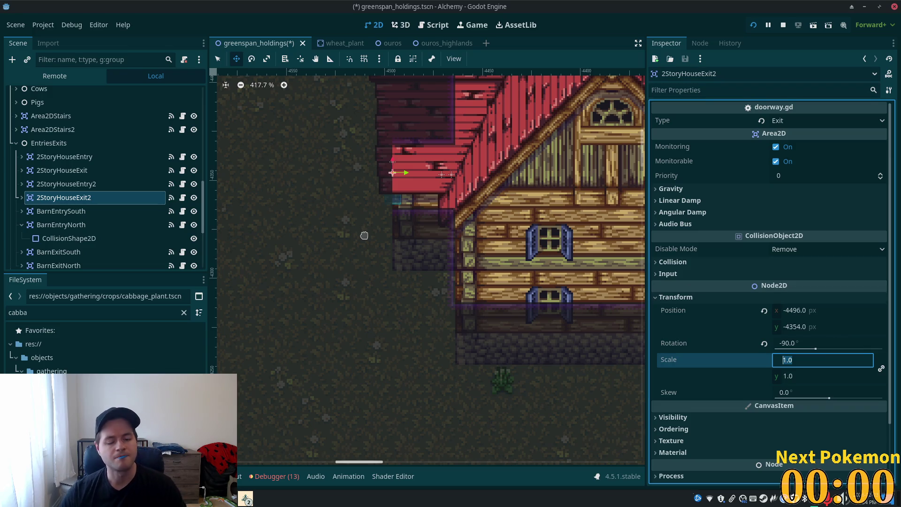
# Step: Set 2StoryHouseEntry2's rotation to -90 and save the scene
pyautogui.click(61, 211)
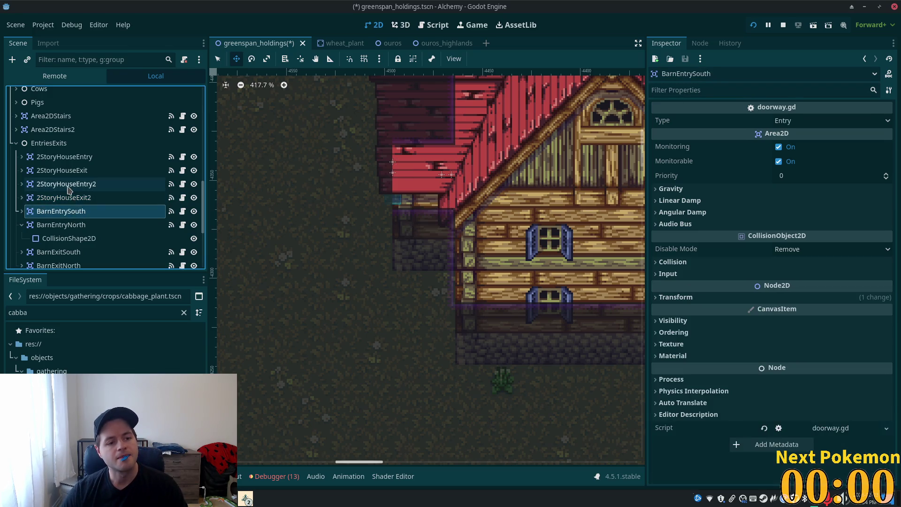
pyautogui.click(66, 183)
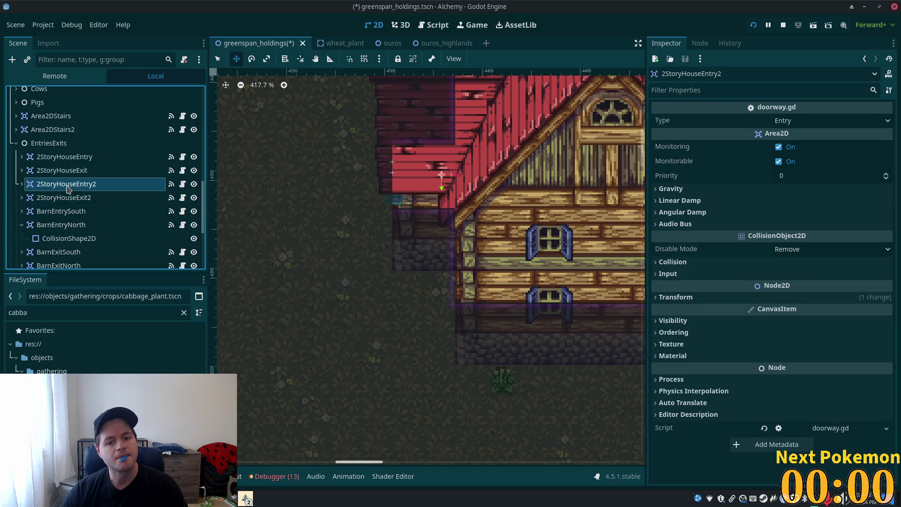
pyautogui.click(676, 296)
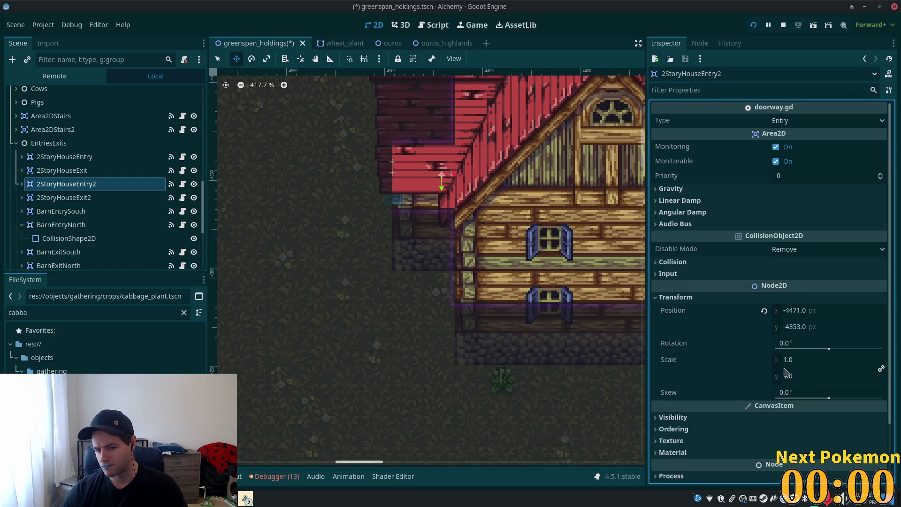
pyautogui.click(796, 348)
pyautogui.write('-90')
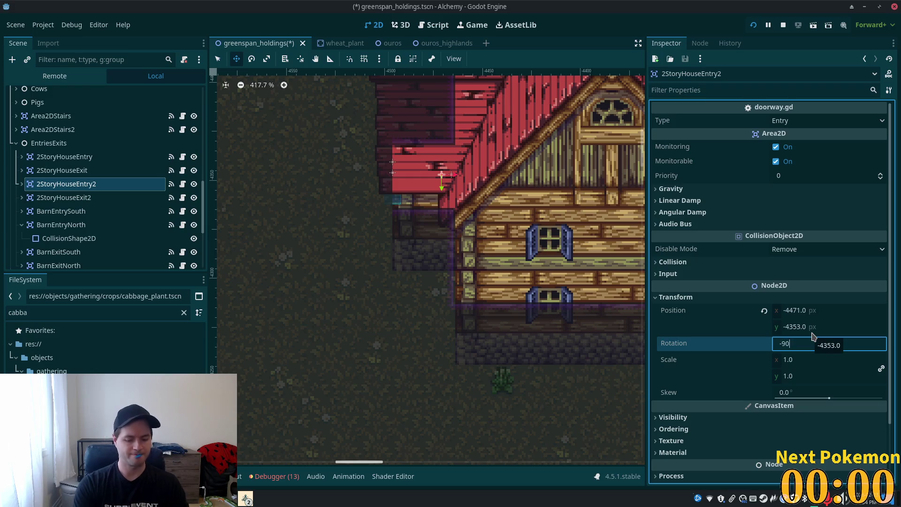
pyautogui.press('Tab')
pyautogui.hotkey('ctrl', 's')
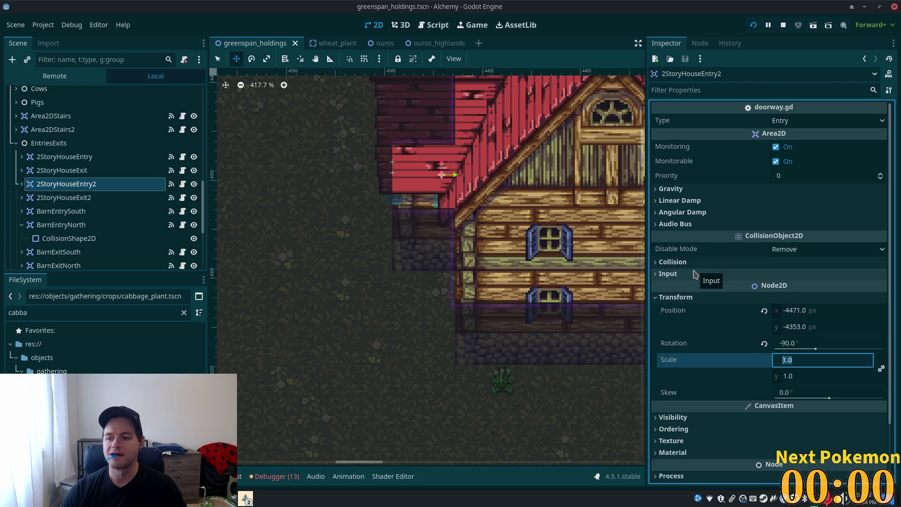
pyautogui.hotkey('ctrl', 's')
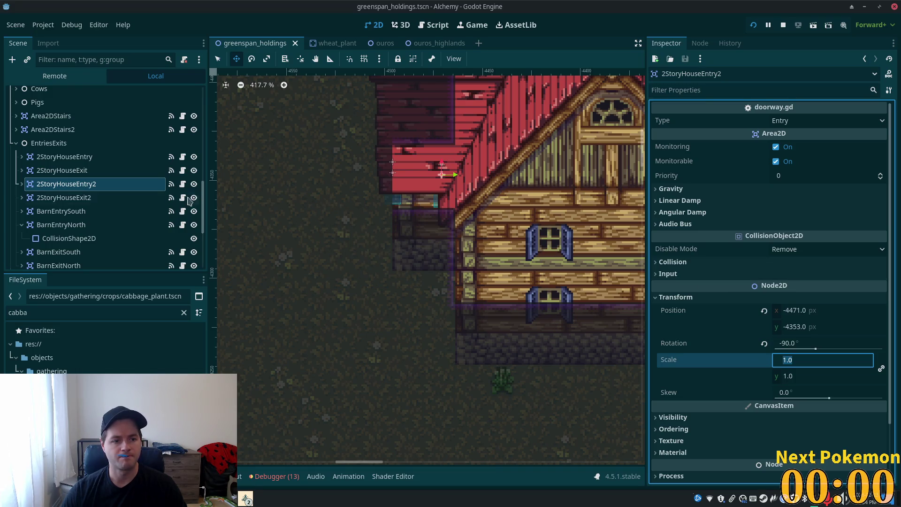
# Step: Nudge both side-door triggers down 3 px and launch the game
pyautogui.keyDown('ctrl'); pyautogui.click(89, 200); pyautogui.keyUp('ctrl')
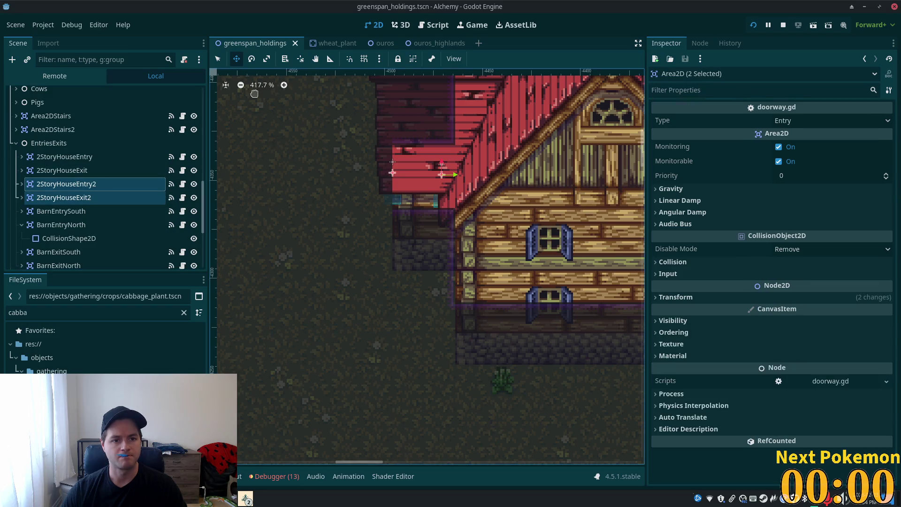
pyautogui.press('Down')
pyautogui.press('Down')
pyautogui.press('Down')
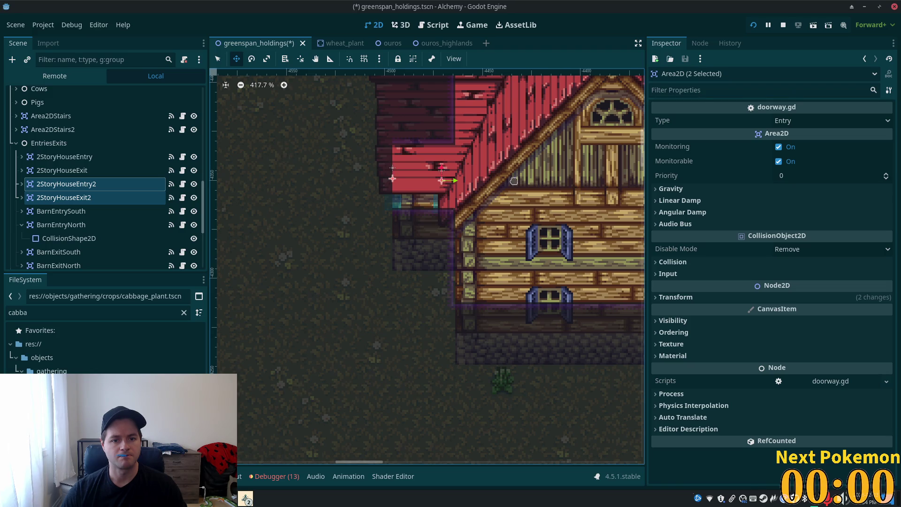
pyautogui.click(753, 25)
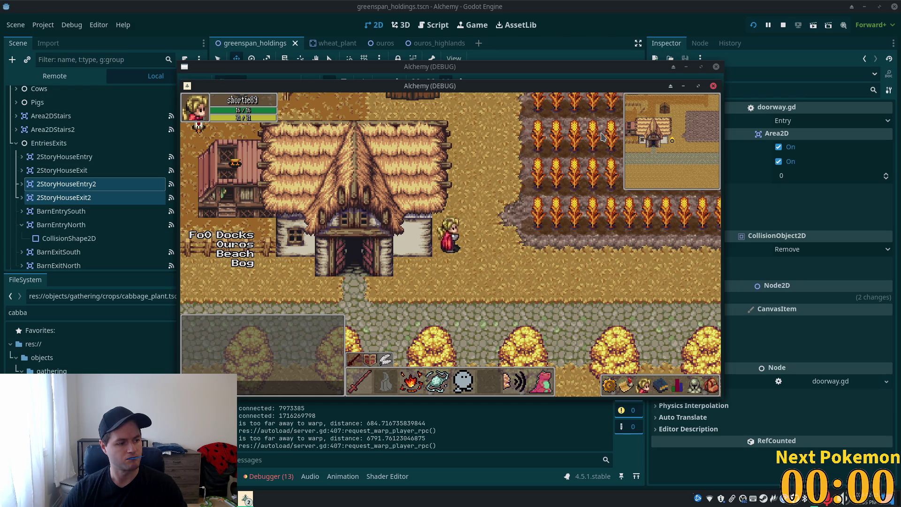
# Step: Bring the game window forward and walk from the pond north to the stone path
pyautogui.moveTo(450, 89); pyautogui.dragTo(624, 150)
pyautogui.click(429, 113)
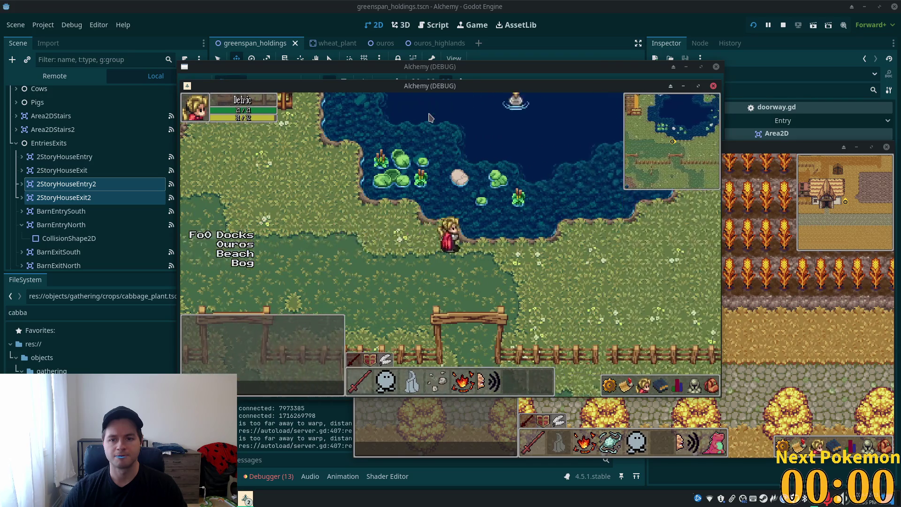
pyautogui.press('Right')
pyautogui.press('Right')
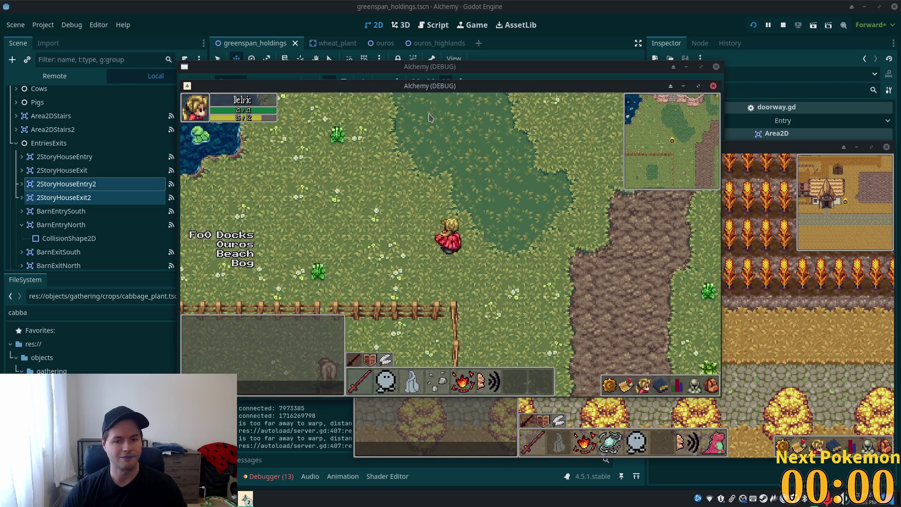
pyautogui.press('Up')
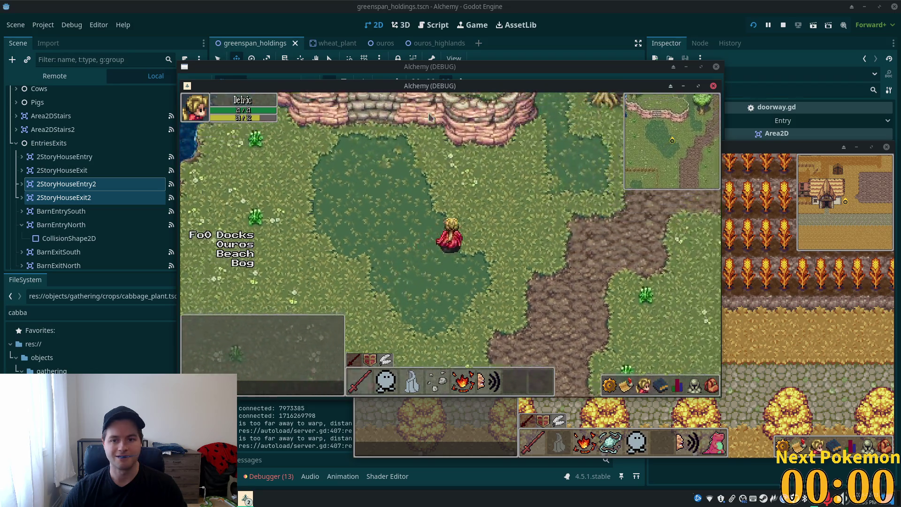
pyautogui.press('Up')
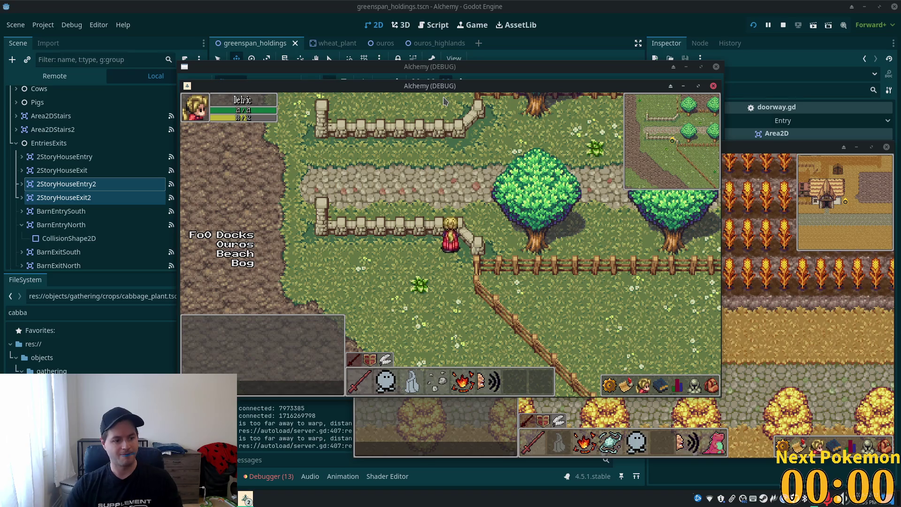
pyautogui.press('Left')
# Step: Walk past the stone fences to the red-roofed house and along its west wall
pyautogui.press('Up')
pyautogui.press('Right')
pyautogui.press('Up')
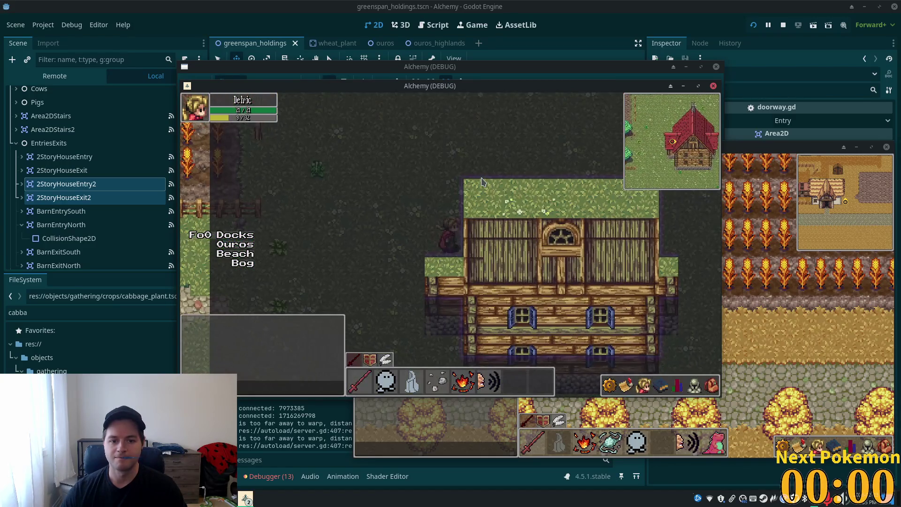
pyautogui.press('Up')
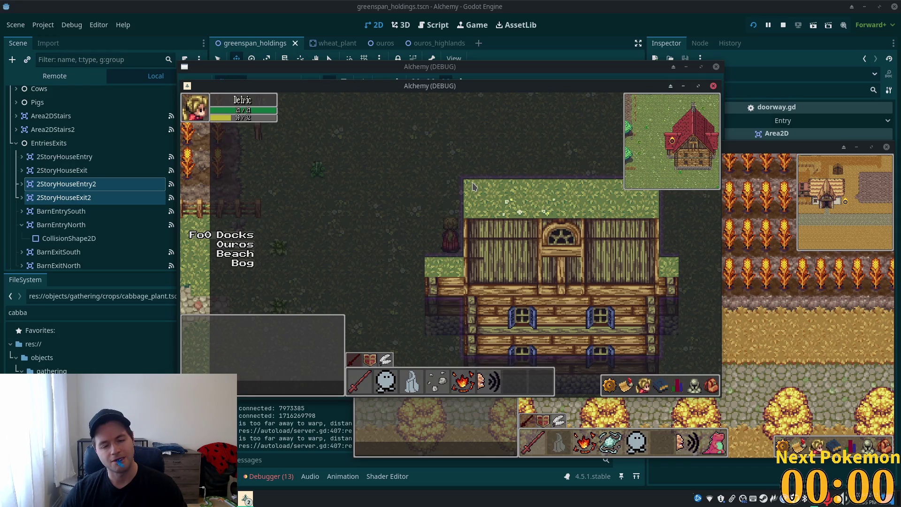
pyautogui.press('Left')
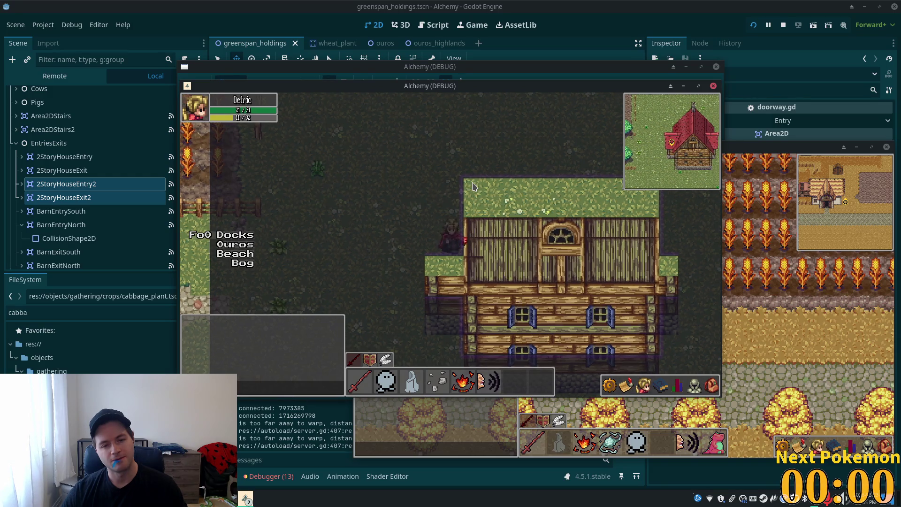
pyautogui.press('Right')
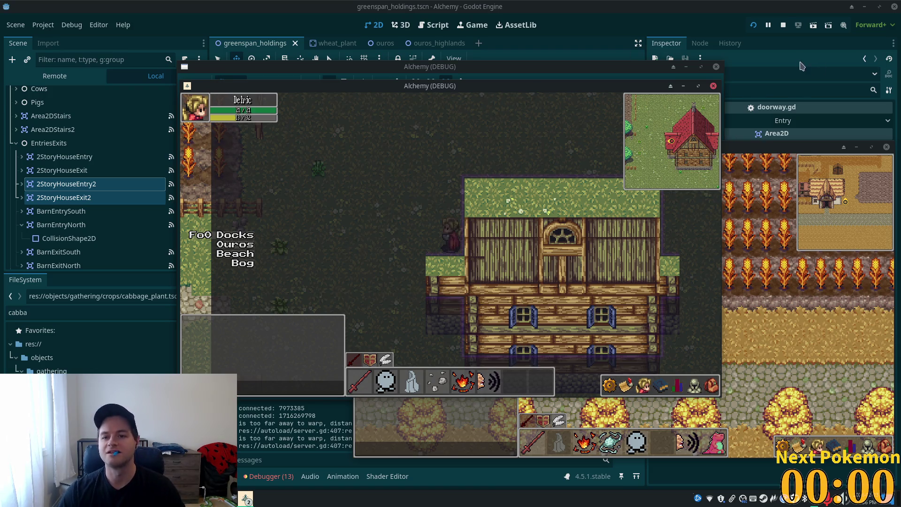
# Step: Stop the game, zoom to the farmhouse's west side, and select the Structures tile layer
pyautogui.click(783, 25)
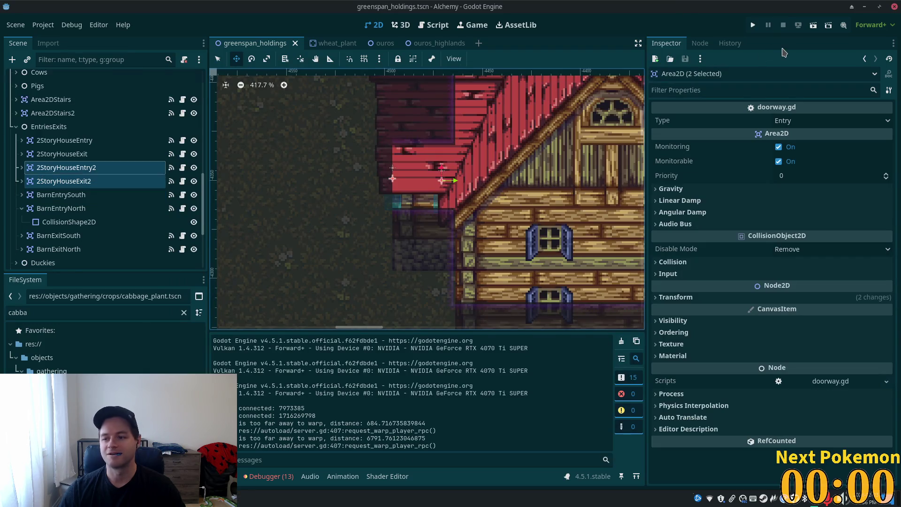
pyautogui.scroll(-4, 343, 202)
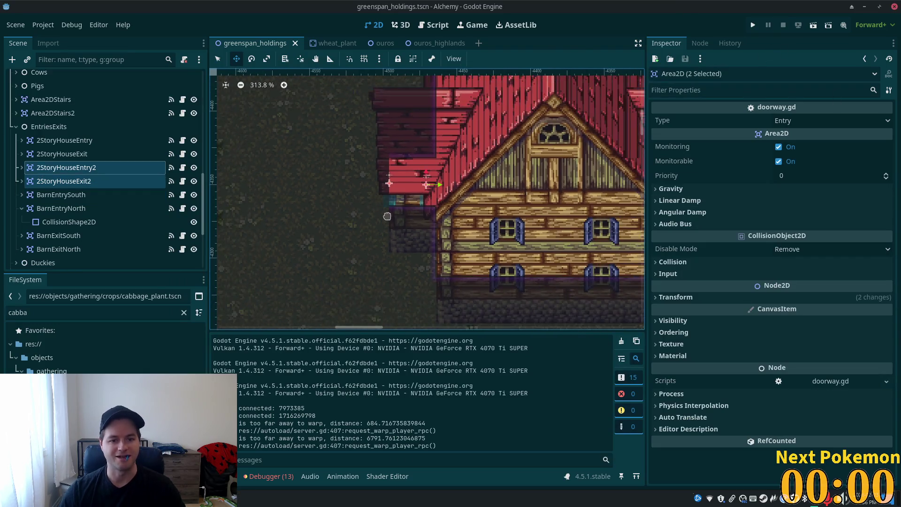
pyautogui.scroll(3, 448, 194)
pyautogui.scroll(1, 448, 194)
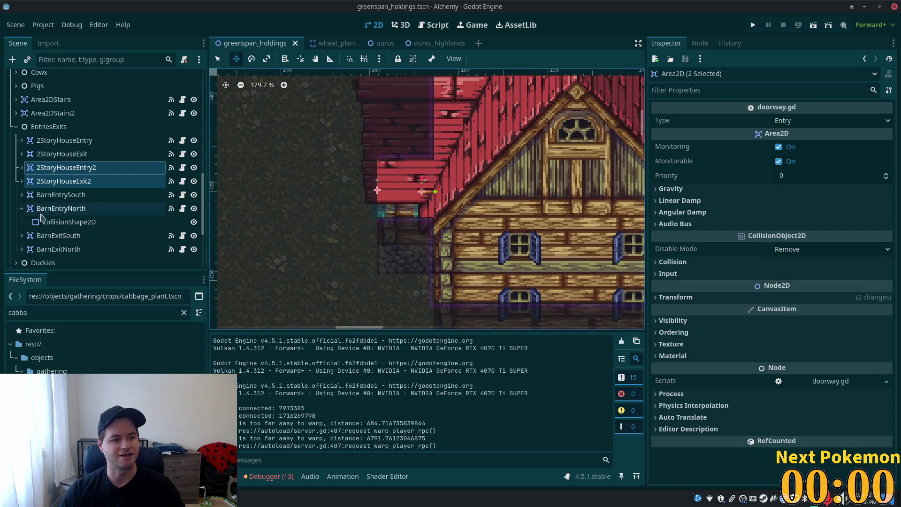
pyautogui.click(49, 126)
pyautogui.scroll(3, 112, 167)
pyautogui.scroll(5, 111, 167)
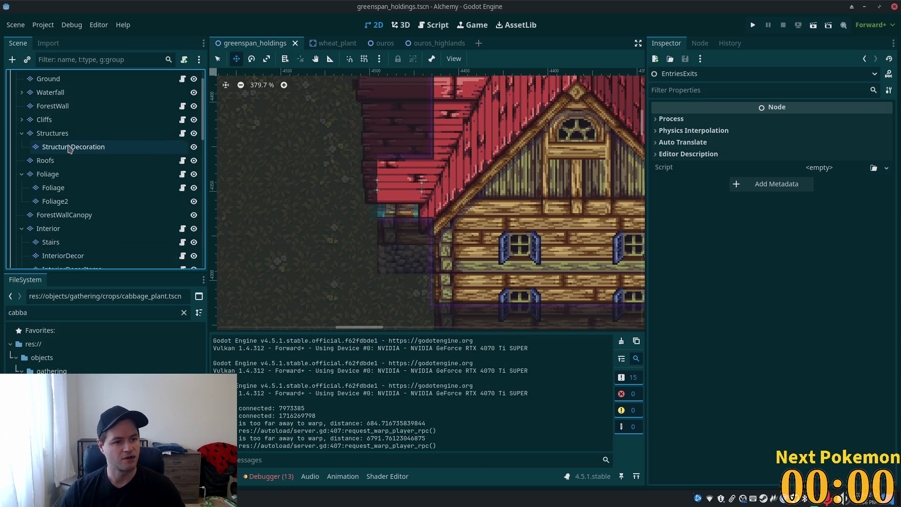
pyautogui.click(71, 133)
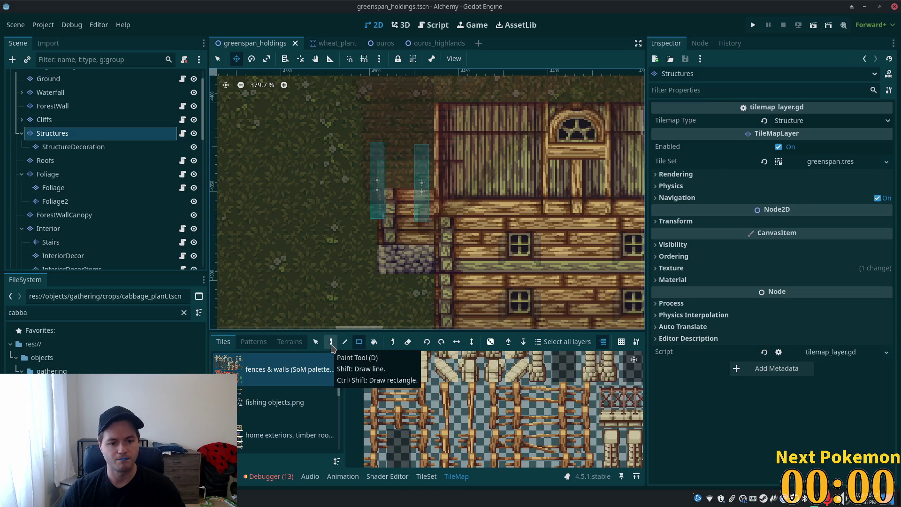
# Step: Erase the stray Structures tiles by the west wall and save greenspan_holdings
pyautogui.click(332, 345)
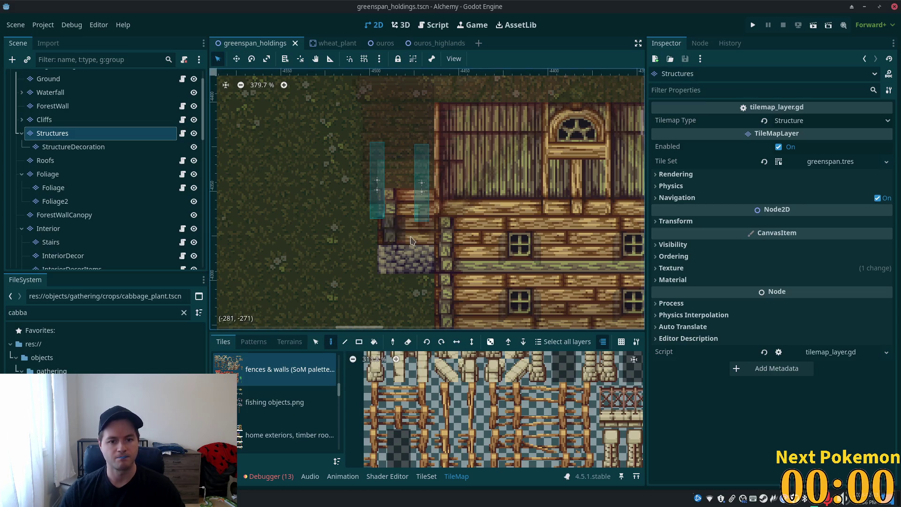
pyautogui.click(392, 201)
pyautogui.hotkey('ctrl', 's')
# Step: Select the greenspan_holdings root and relaunch the game to test the farmhouse
pyautogui.scroll(2, 50, 117)
pyautogui.click(41, 78)
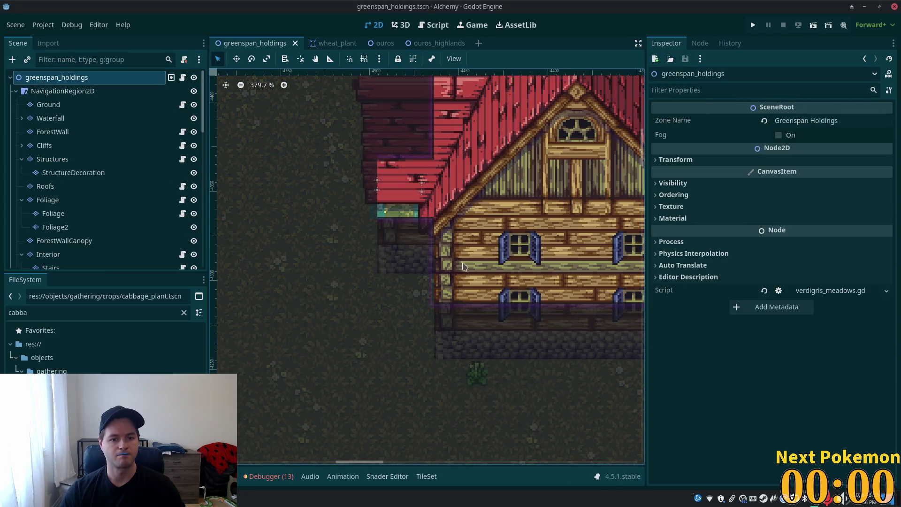
pyautogui.scroll(-3, 244, 255)
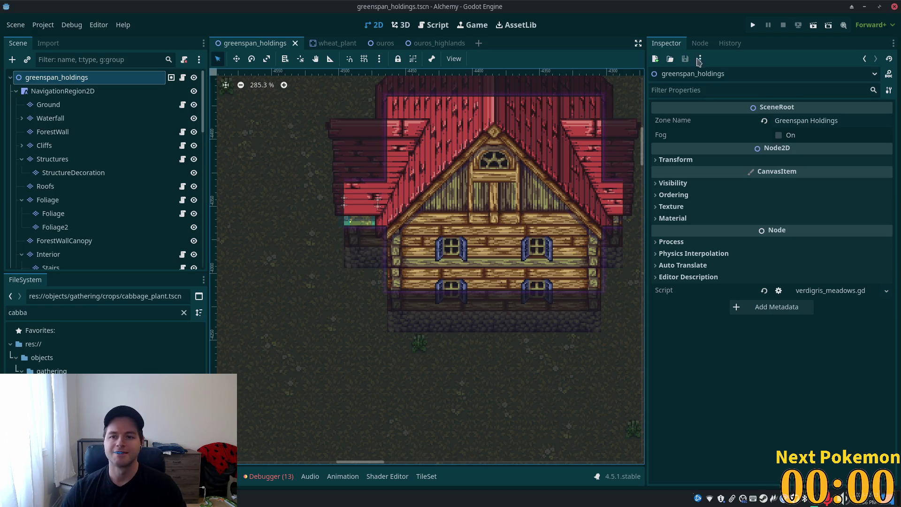
pyautogui.click(753, 25)
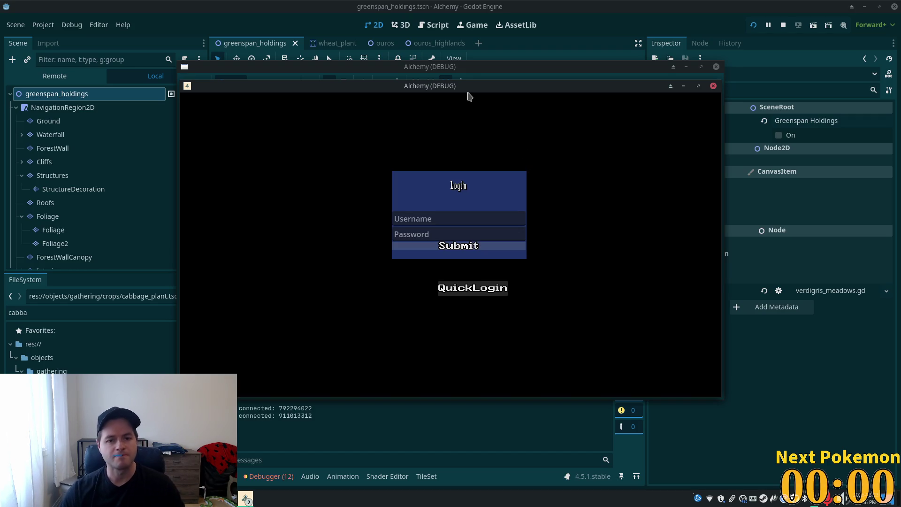
pyautogui.moveTo(465, 91); pyautogui.dragTo(343, 124)
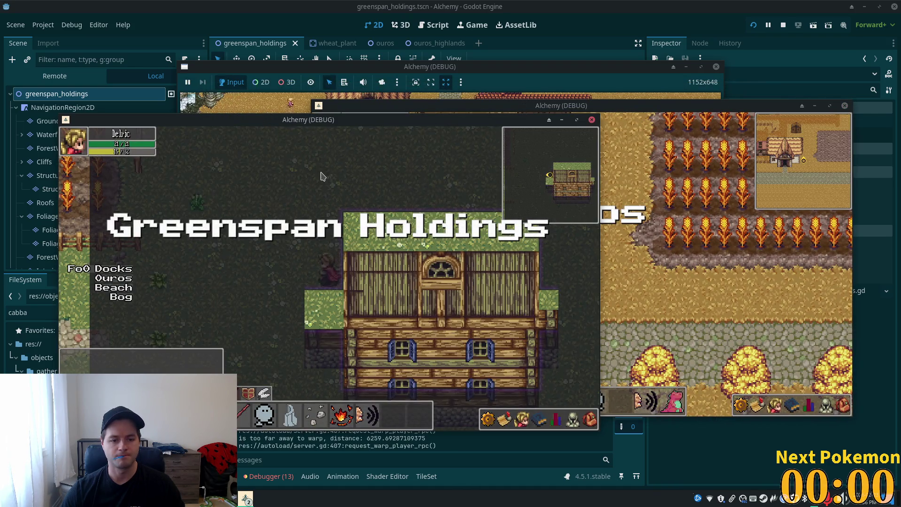
pyautogui.click(121, 297)
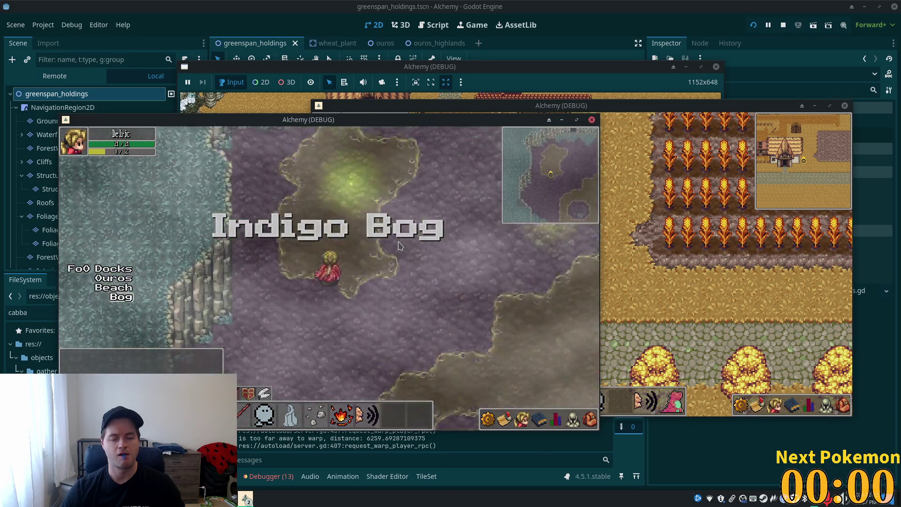
pyautogui.press('F8')
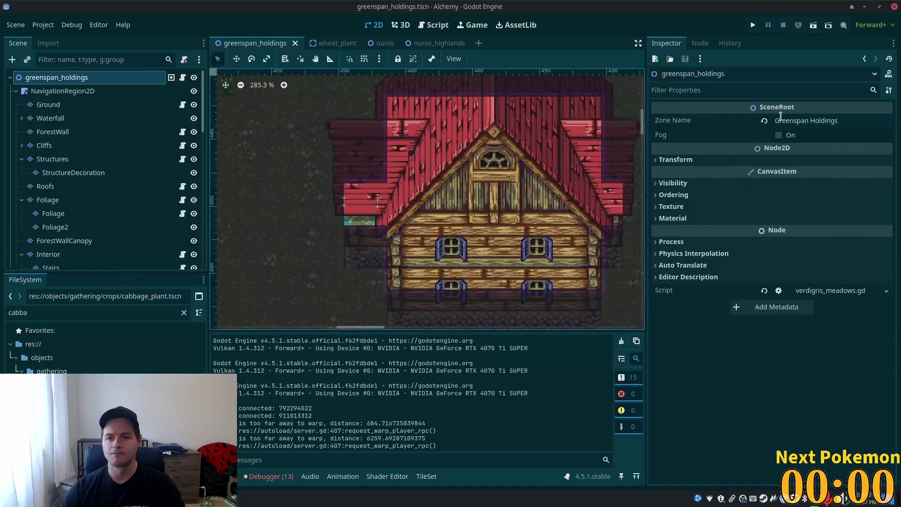
pyautogui.click(237, 489)
# Step: Log in to phpMyAdmin with the saved root credentials
pyautogui.click(264, 418)
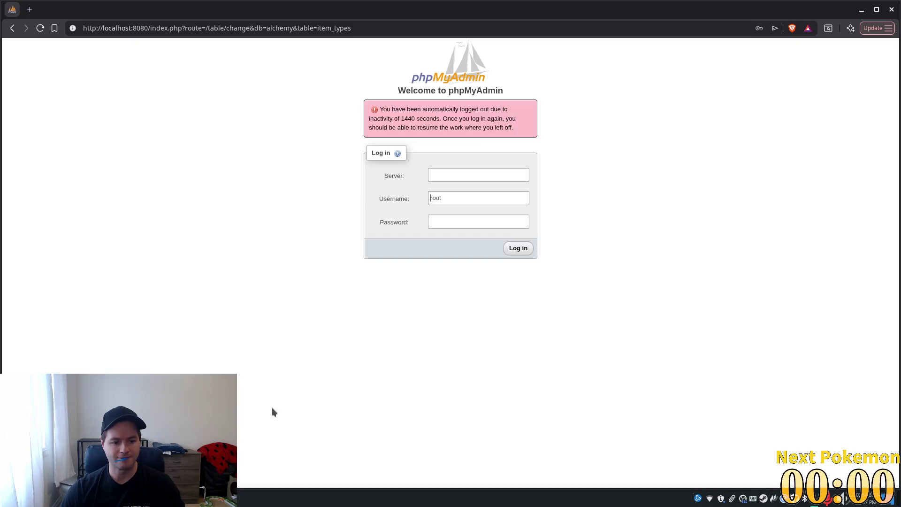
pyautogui.click(462, 177)
pyautogui.click(477, 195)
pyautogui.click(476, 198)
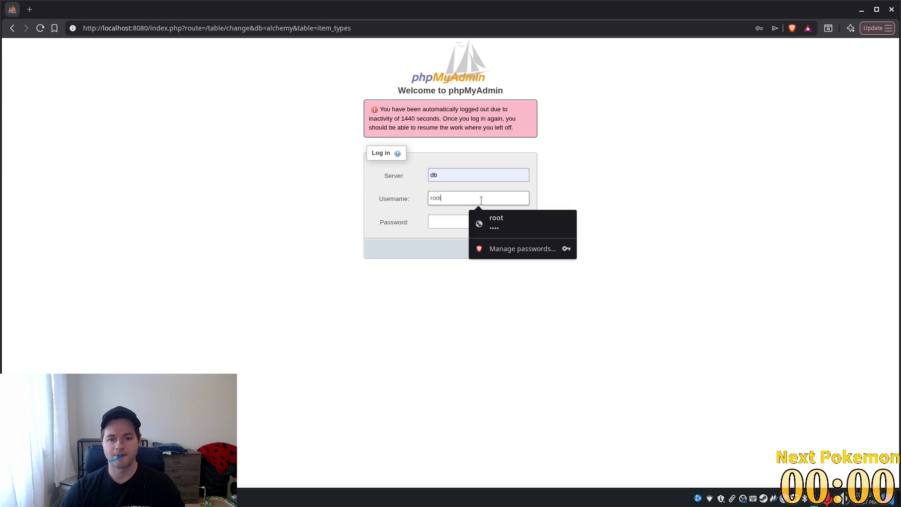
pyautogui.click(492, 221)
pyautogui.click(518, 246)
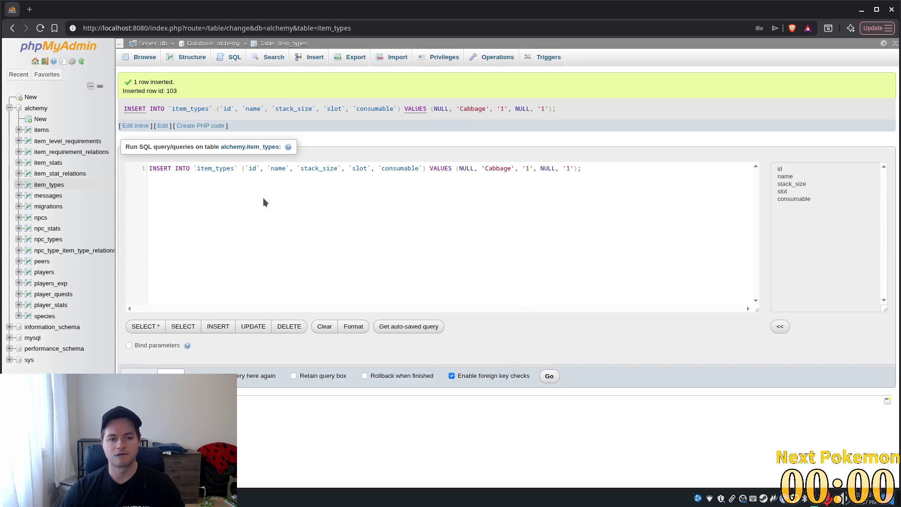
pyautogui.hotkey('ctrl', 's')
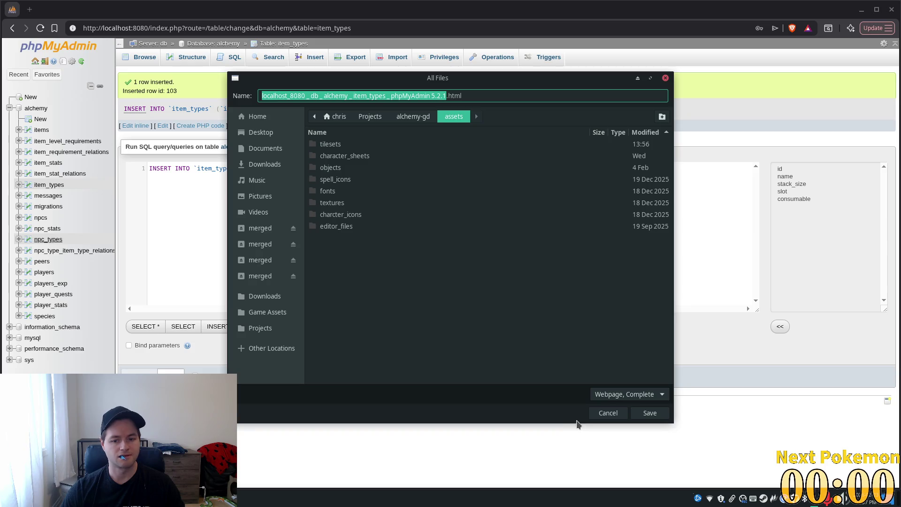
pyautogui.click(608, 413)
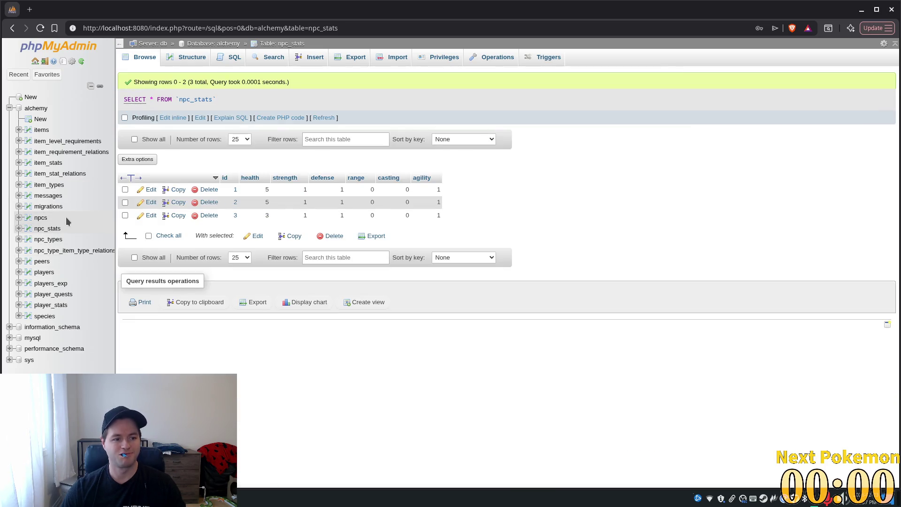
# Step: Change row 3's tilemap_level to 0 in the players table
pyautogui.click(44, 272)
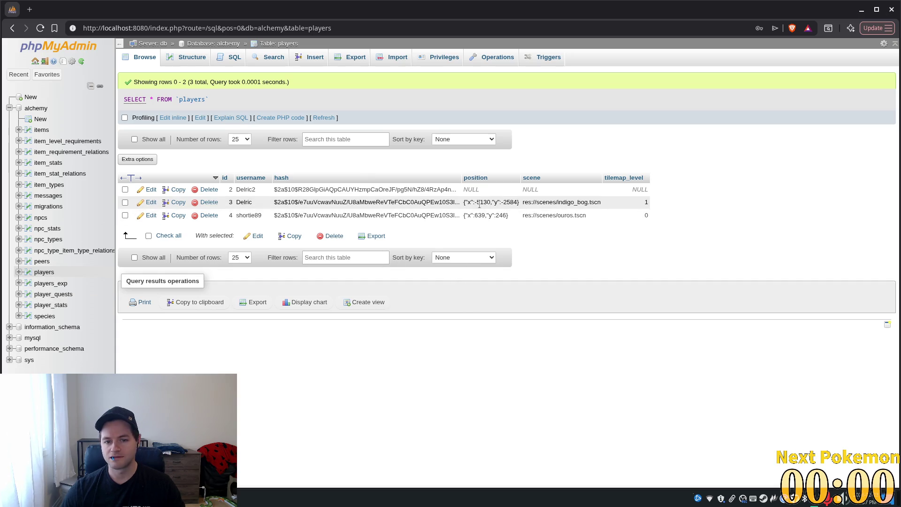
pyautogui.doubleClick(637, 203)
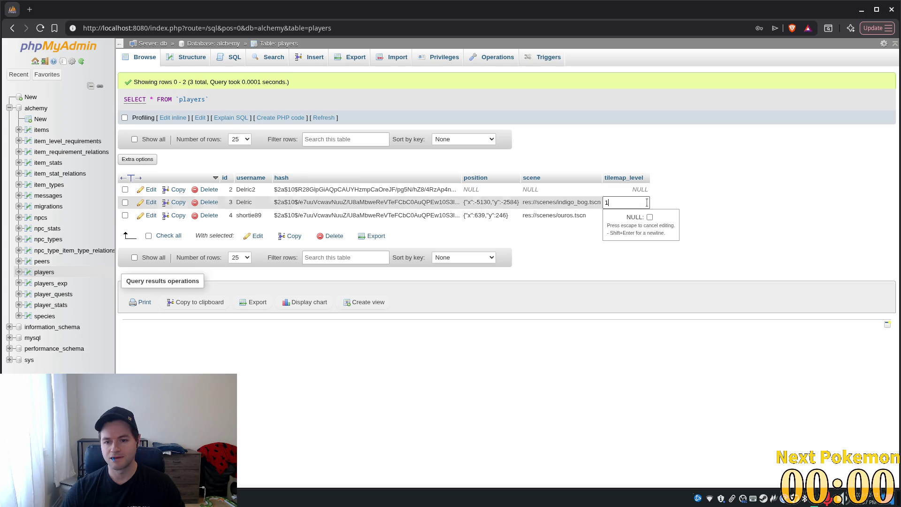
pyautogui.press('BackSpace')
pyautogui.write('0')
pyautogui.press('Return')
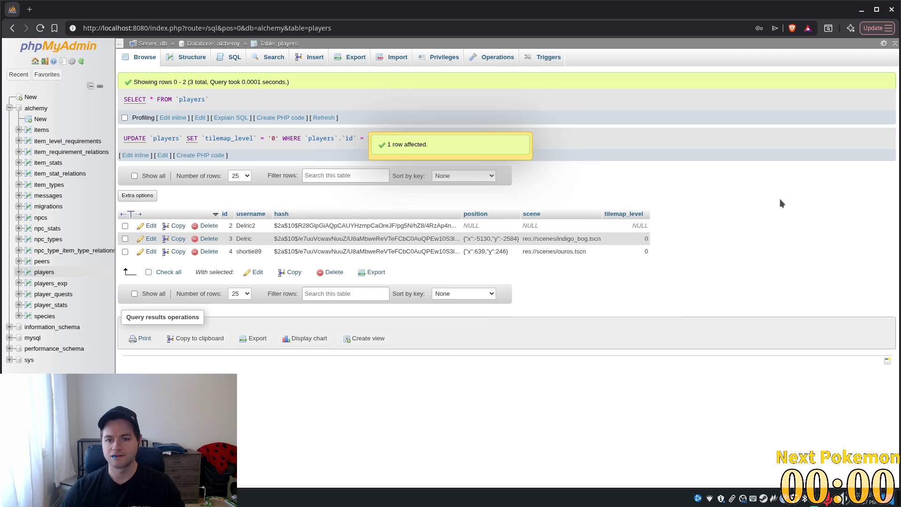
pyautogui.hotkey('alt', 'Tab')
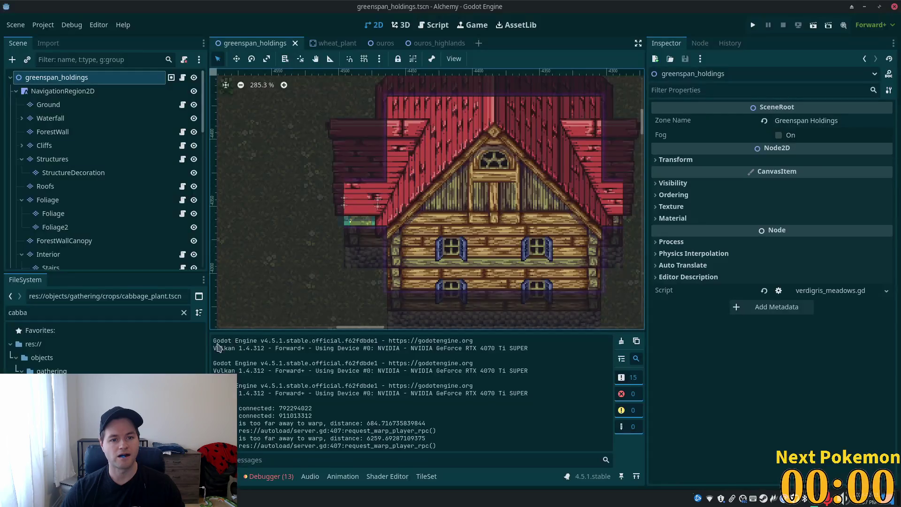
pyautogui.click(753, 24)
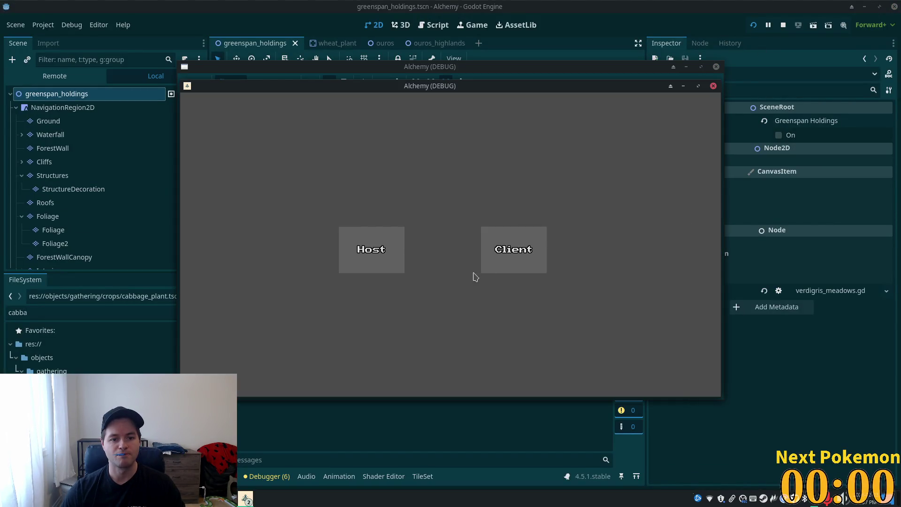
pyautogui.click(483, 265)
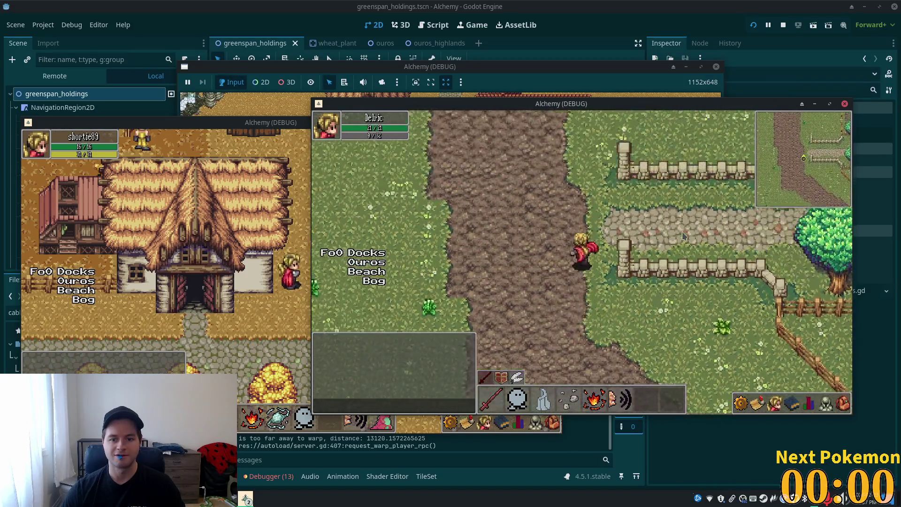
pyautogui.press('Right')
pyautogui.press('Right')
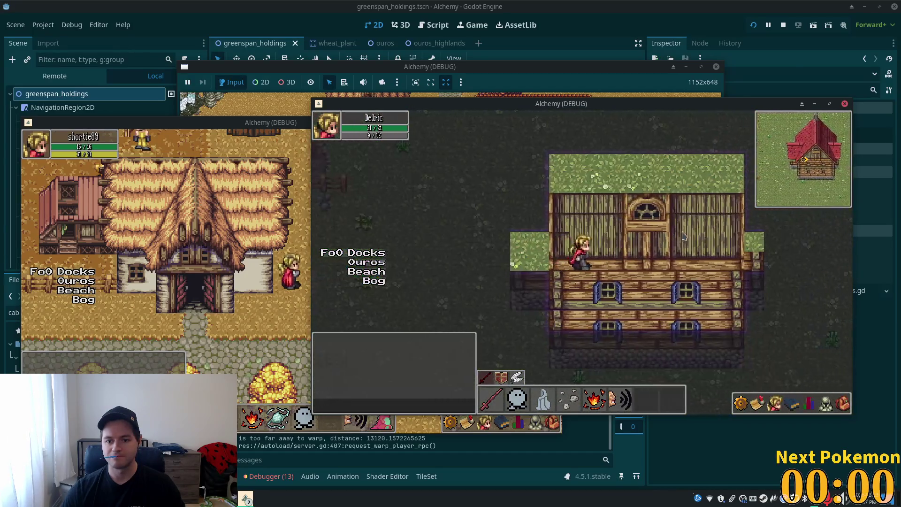
pyautogui.press('Left')
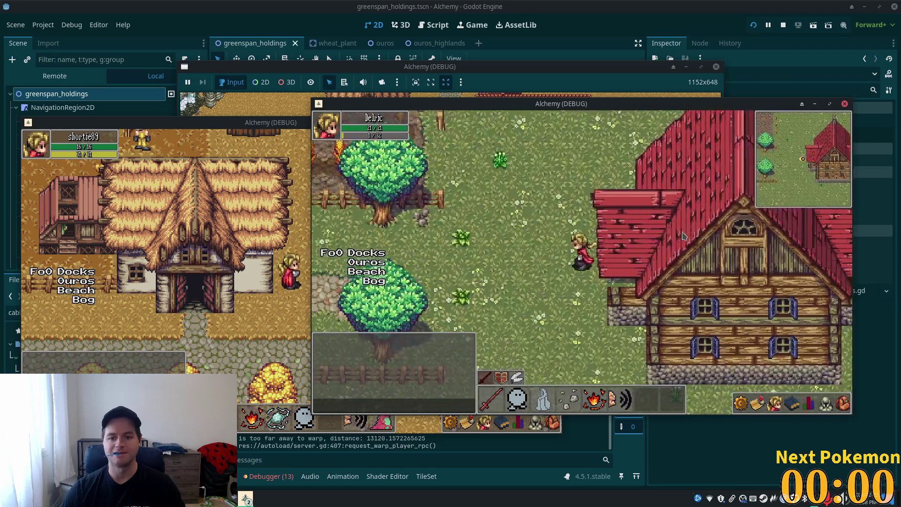
pyautogui.press('Right')
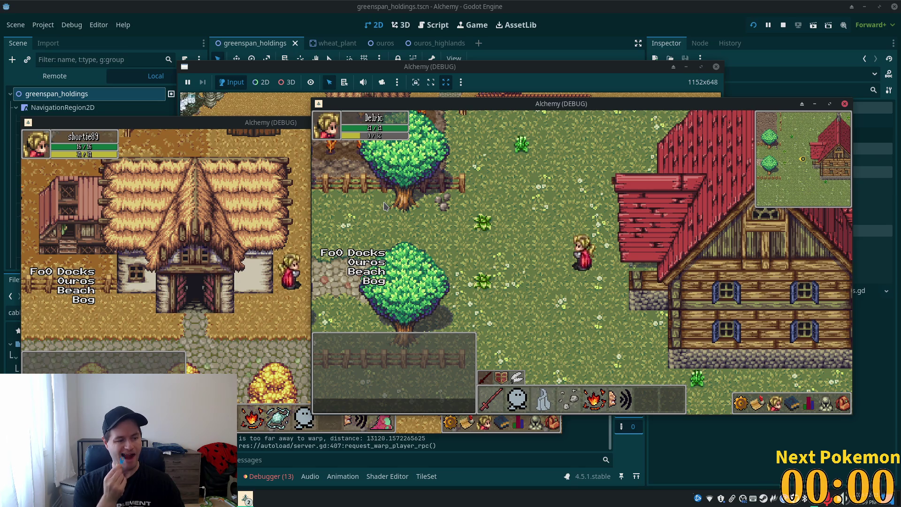
pyautogui.press('F8')
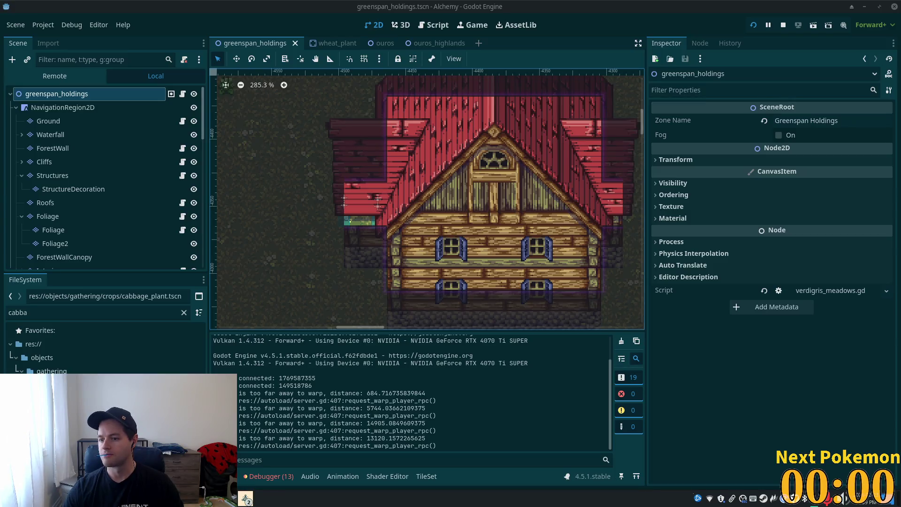
# Step: Select the Structures layer and show the house exterior and roof tiles in the palette
pyautogui.click(92, 177)
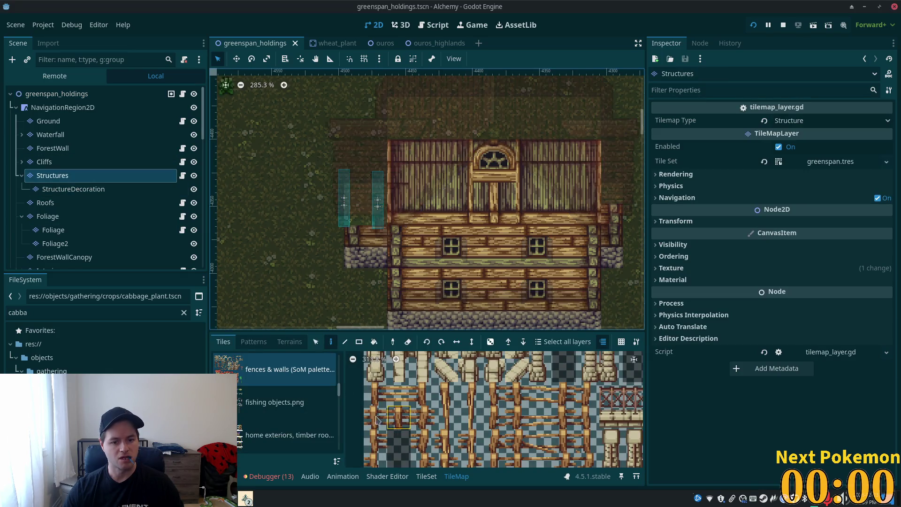
pyautogui.click(279, 434)
pyautogui.scroll(-5, 451, 408)
pyautogui.scroll(-4, 439, 433)
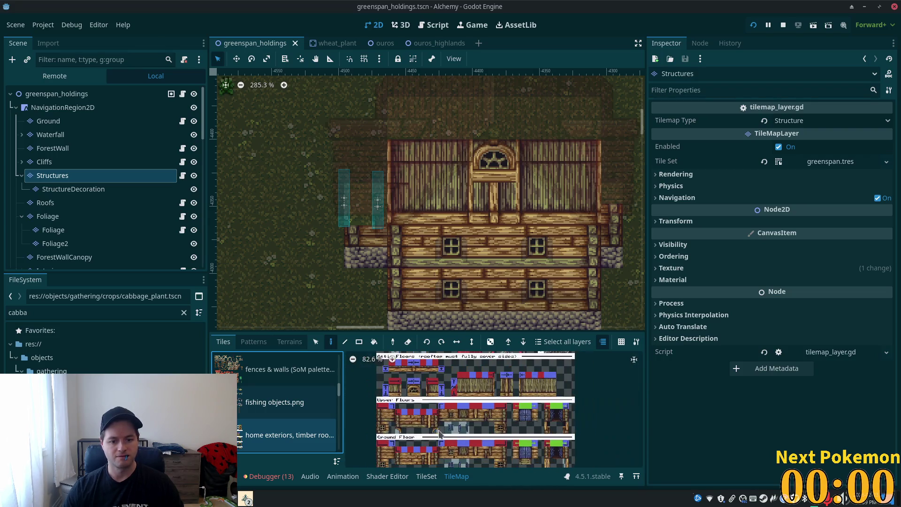
pyautogui.scroll(4, 440, 433)
pyautogui.scroll(3, 407, 427)
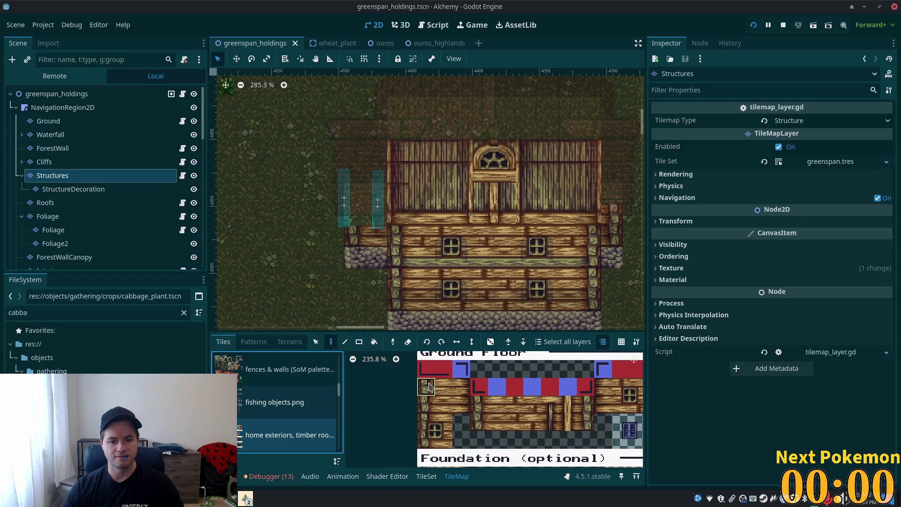
pyautogui.scroll(-2, 428, 386)
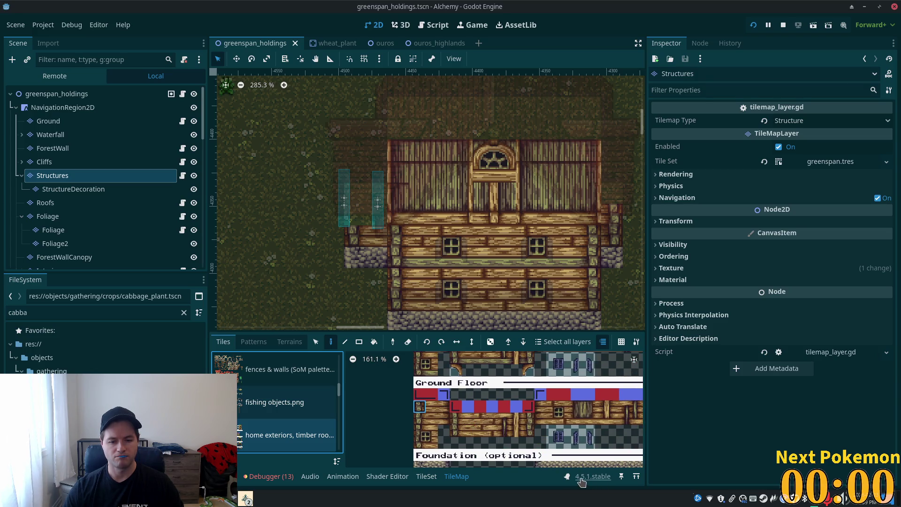
pyautogui.scroll(3, 493, 444)
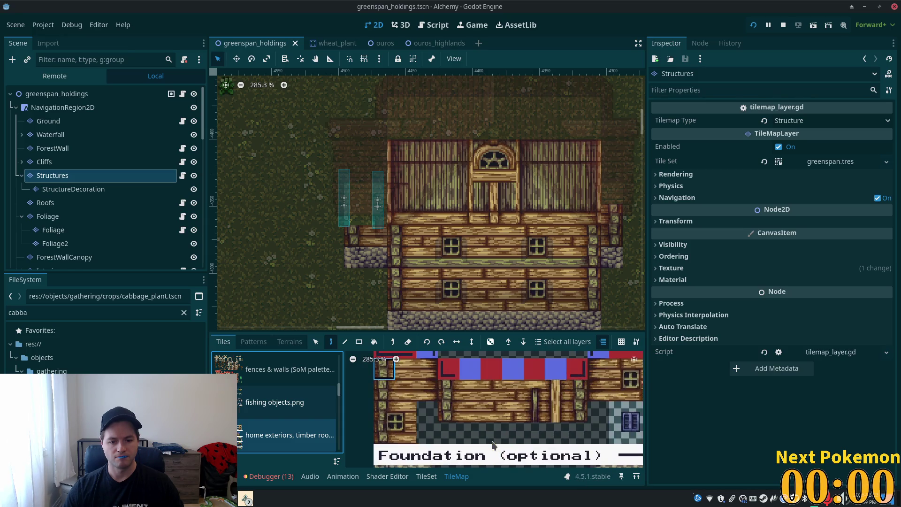
pyautogui.scroll(-2, 441, 390)
# Step: Pick a ground-floor wall tile and switch to the TileSet editor
pyautogui.click(441, 391)
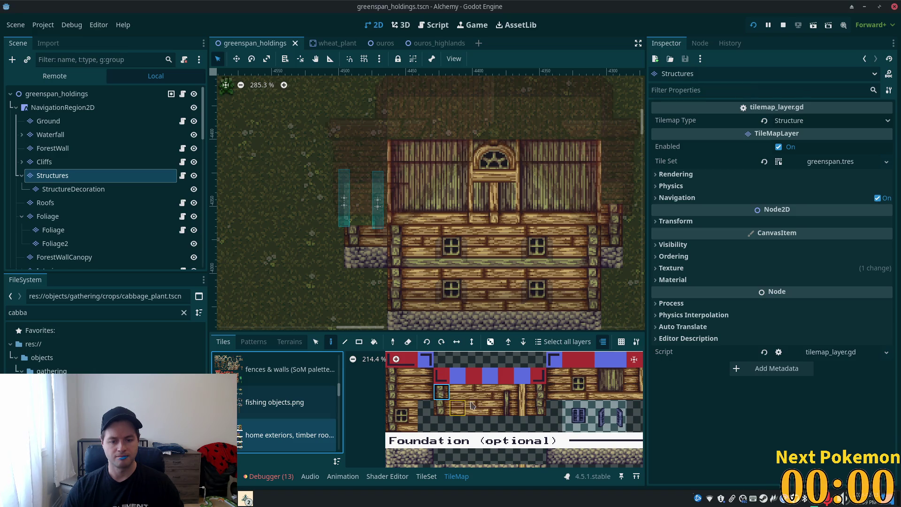
pyautogui.scroll(-4, 443, 396)
pyautogui.click(426, 475)
pyautogui.scroll(-3, 450, 439)
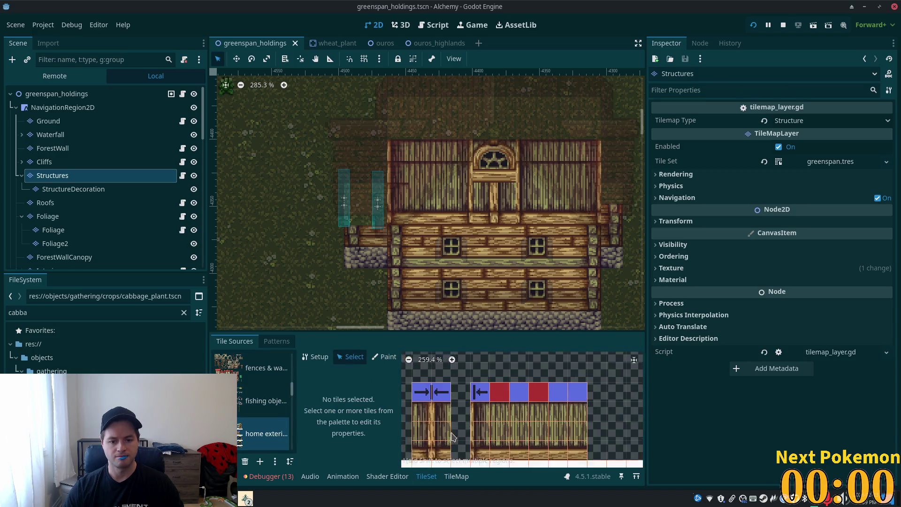
# Step: Create an alternative tile from the wall tile at (3, 26) and its neighbour, then return to TileMap
pyautogui.scroll(1, 450, 439)
pyautogui.hscroll(-5, 469, 418)
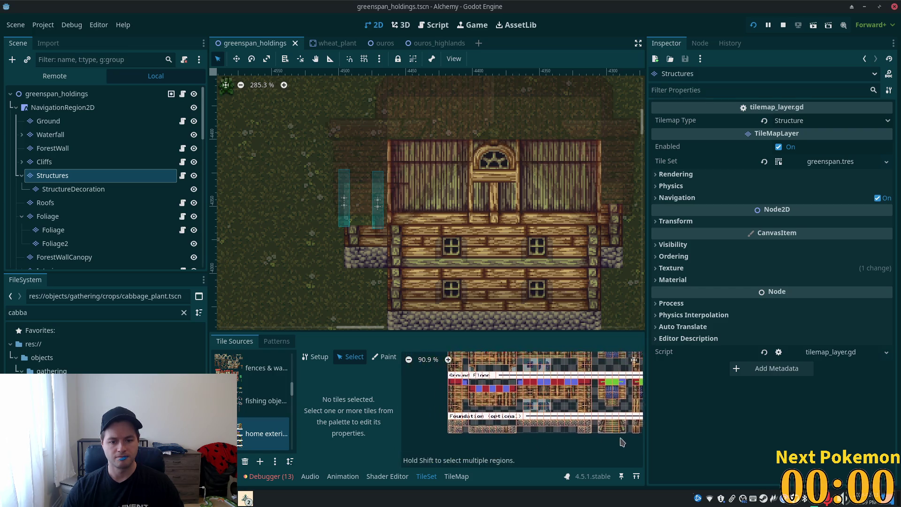
pyautogui.scroll(7, 489, 399)
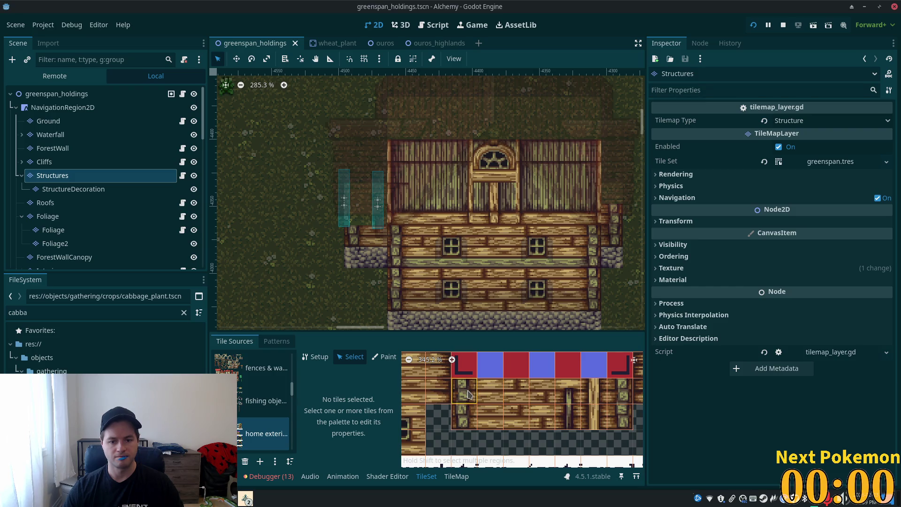
pyautogui.click(469, 394)
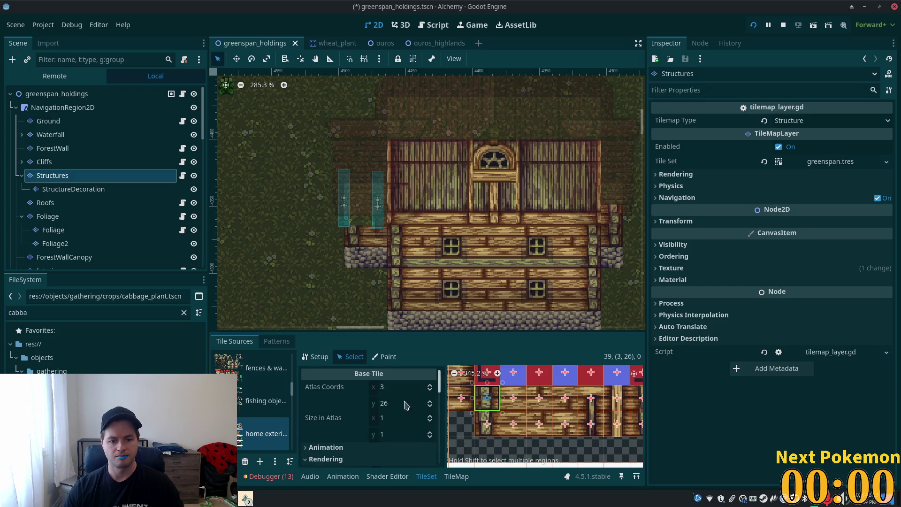
pyautogui.keyDown('shift'); pyautogui.click(512, 399); pyautogui.keyUp('shift')
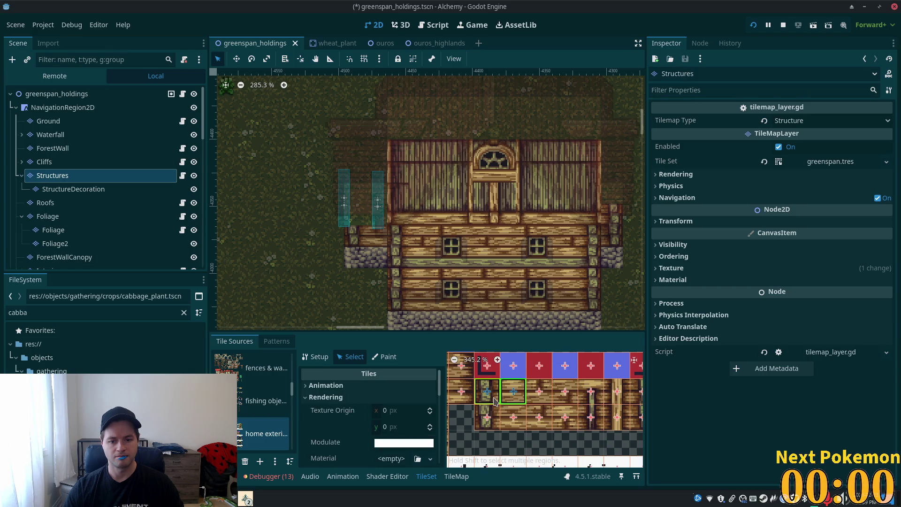
pyautogui.rightClick(491, 385)
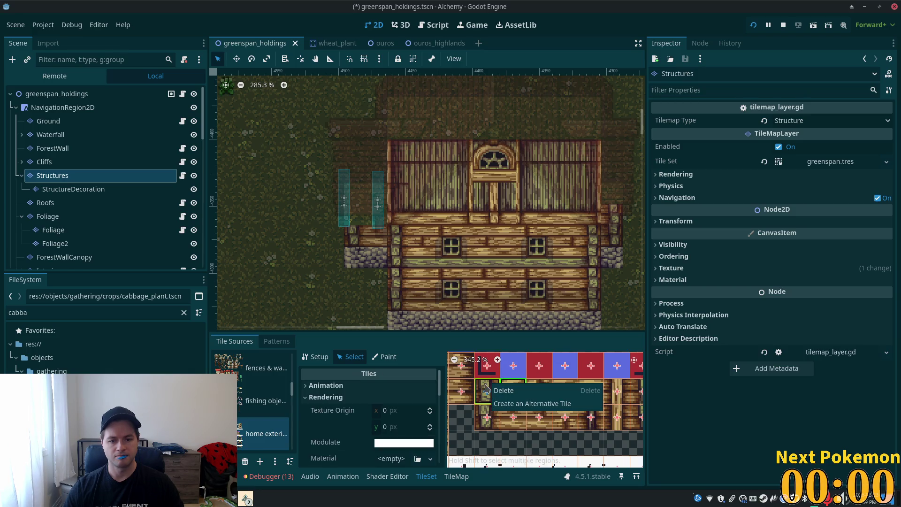
pyautogui.click(515, 404)
pyautogui.scroll(-6, 594, 415)
pyautogui.scroll(-4, 592, 416)
pyautogui.scroll(6, 537, 427)
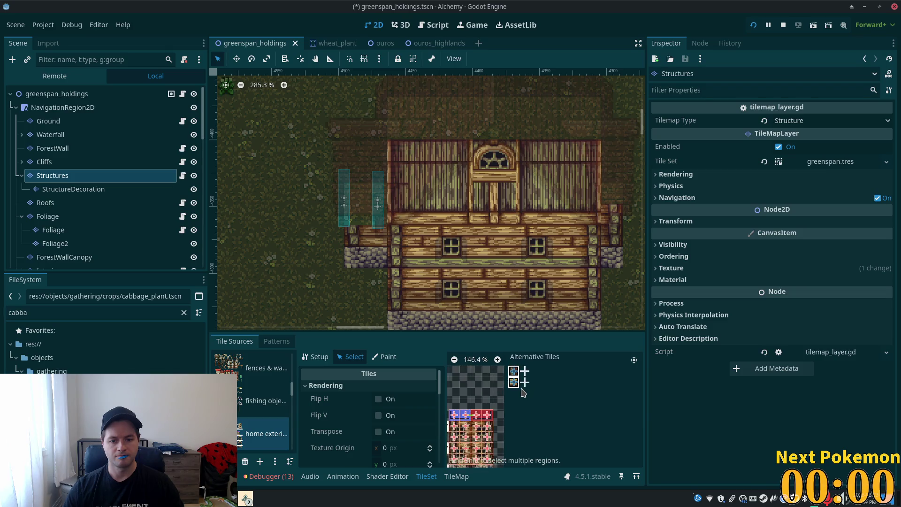
pyautogui.click(456, 475)
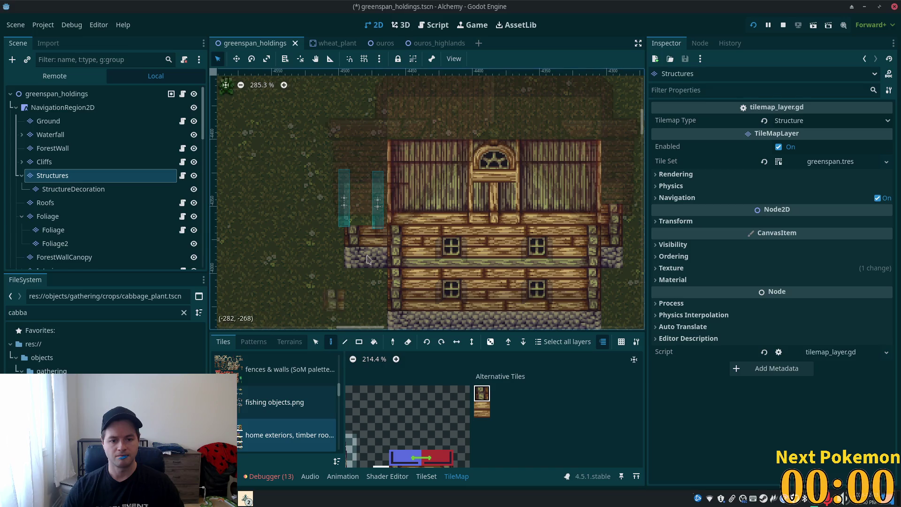
# Step: Paint the alternative wall tile beside the left doorway, save greenspan_holdings, and run the game
pyautogui.click(354, 216)
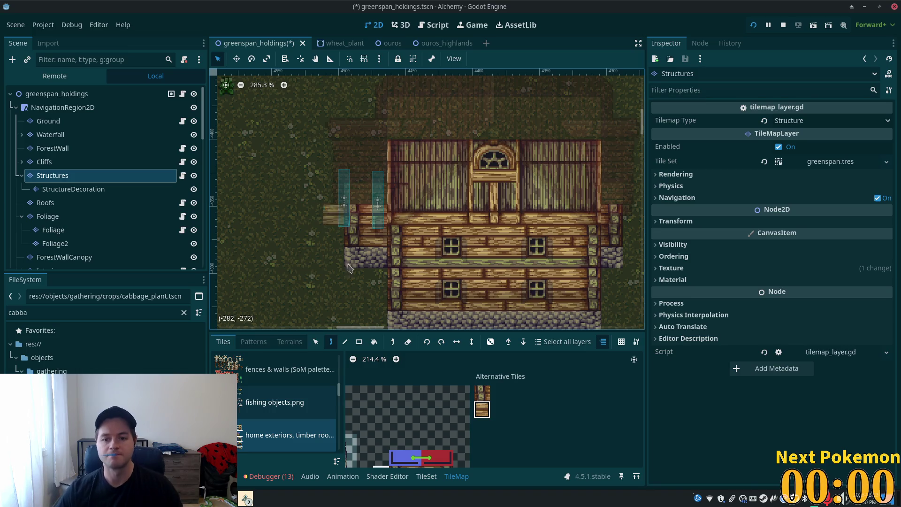
pyautogui.hotkey('ctrl', 's')
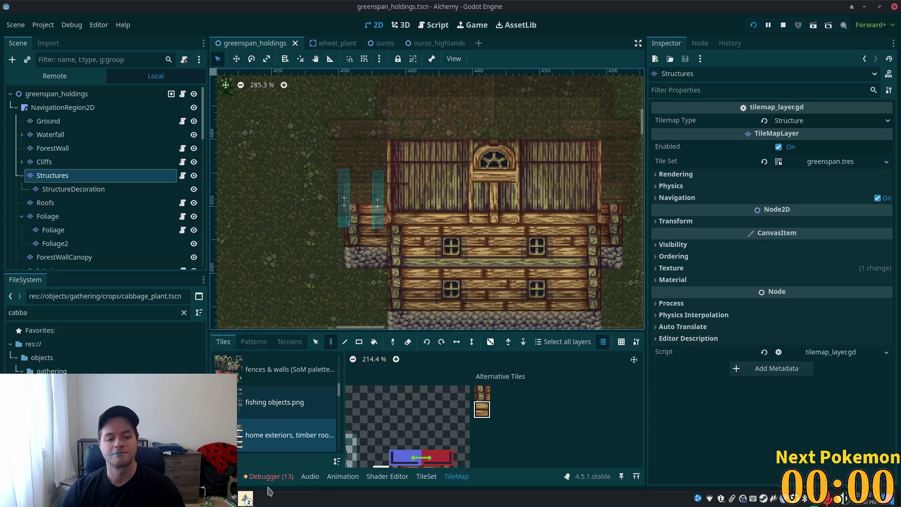
pyautogui.press('F5')
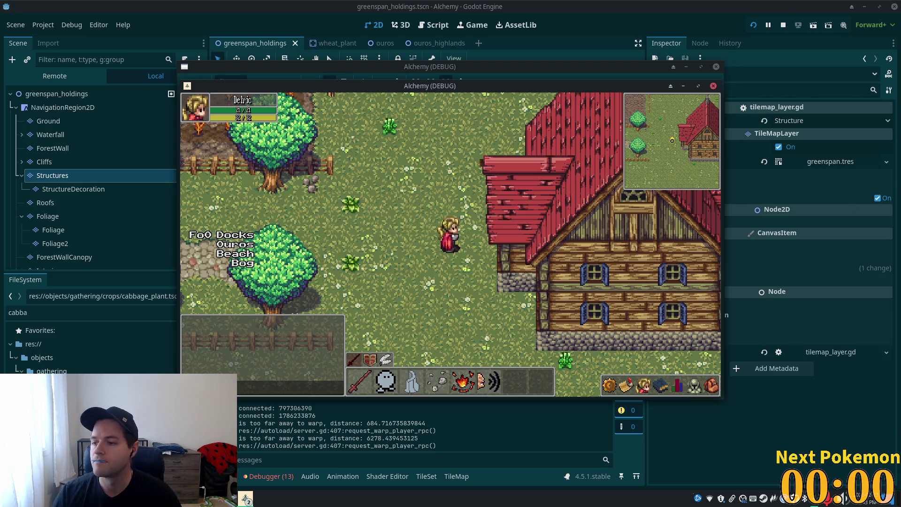
# Step: Walk the character into and out of the house twice, then stop the game with F8
pyautogui.press('d')
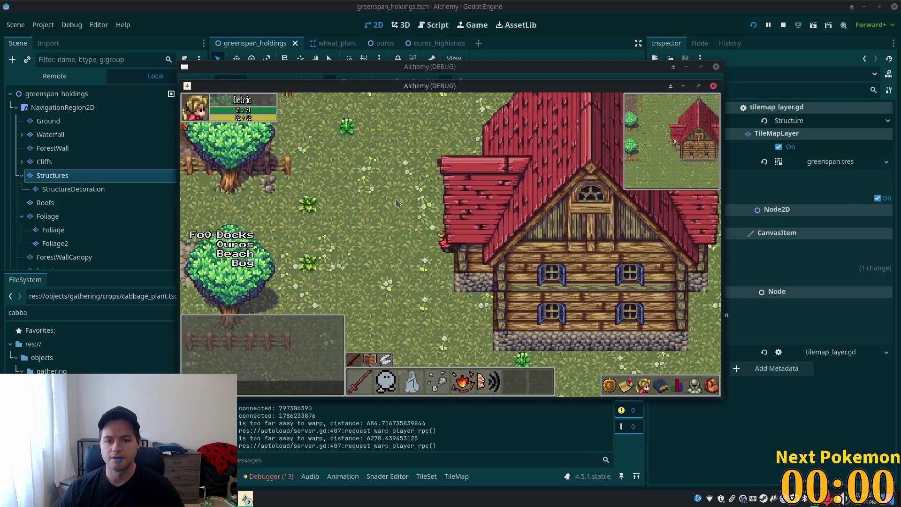
pyautogui.press('a')
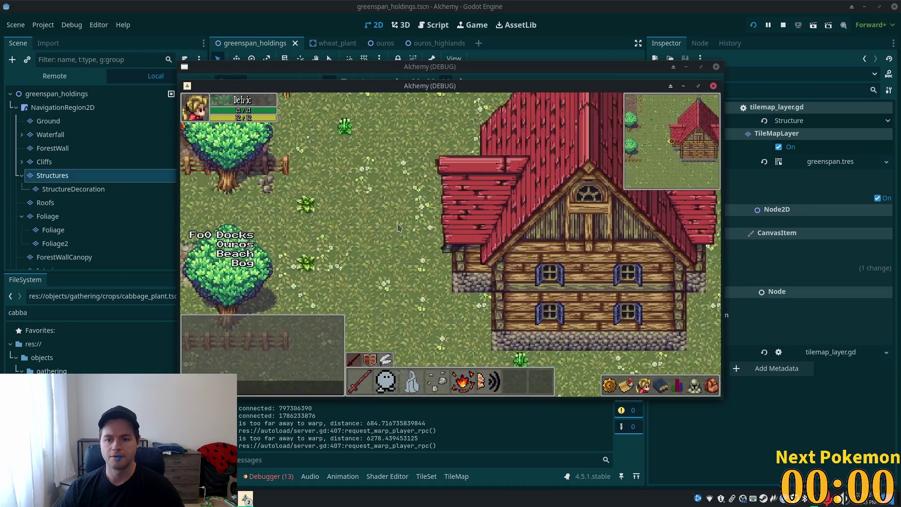
pyautogui.press('d')
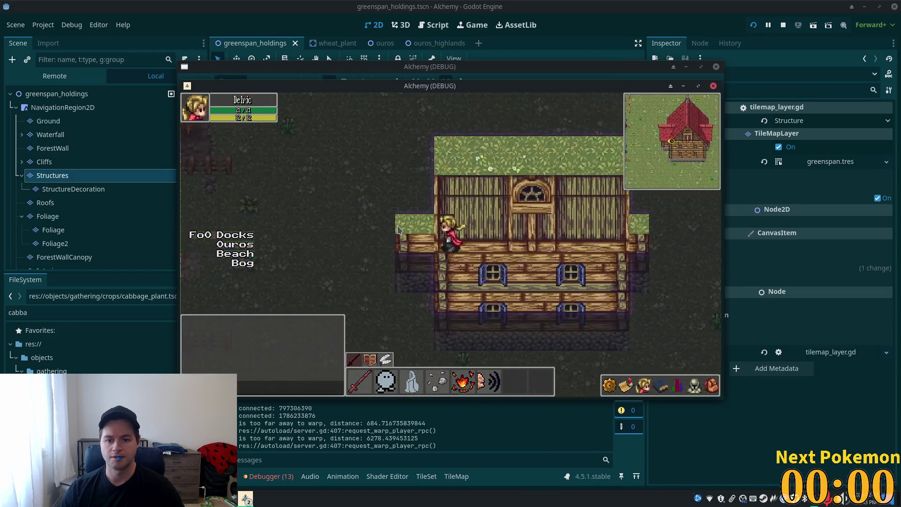
pyautogui.press('a')
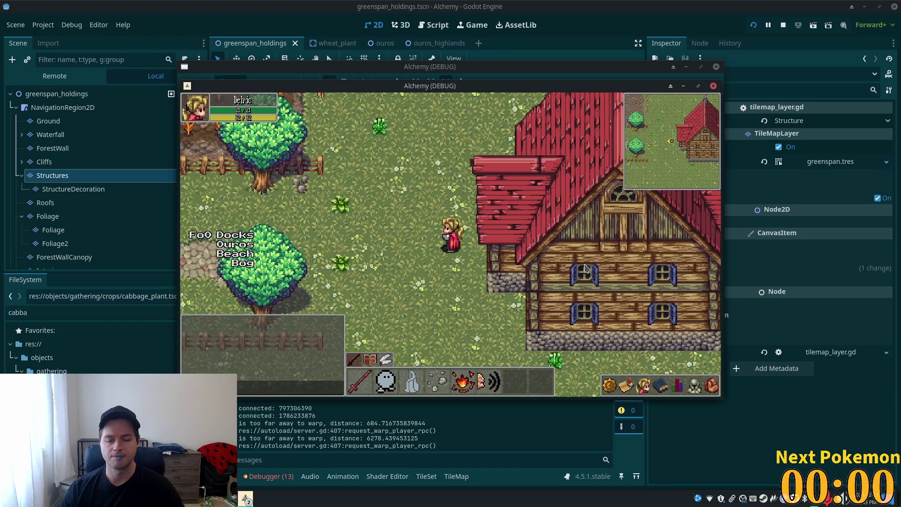
pyautogui.press('F8')
pyautogui.scroll(-3, 488, 248)
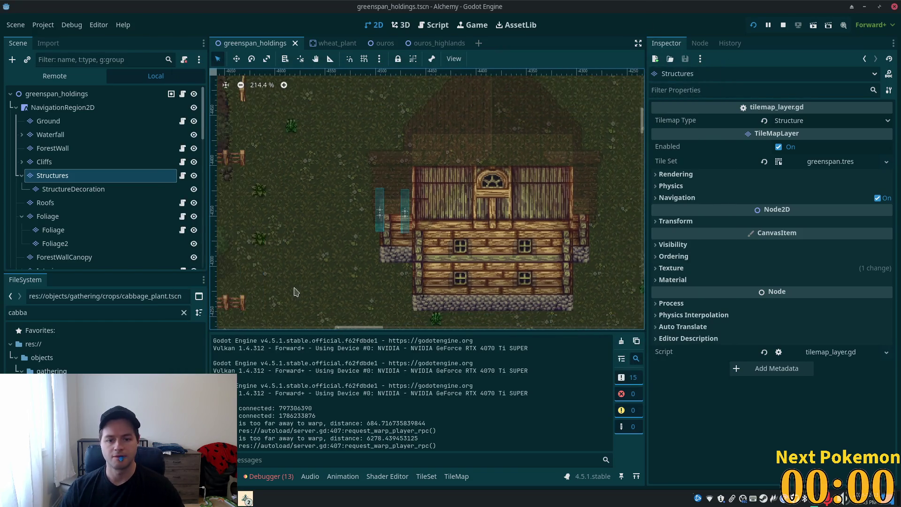
# Step: Paint a wooden step tile just left of the stone foundation, then pick a lower-floor tile
pyautogui.click(455, 476)
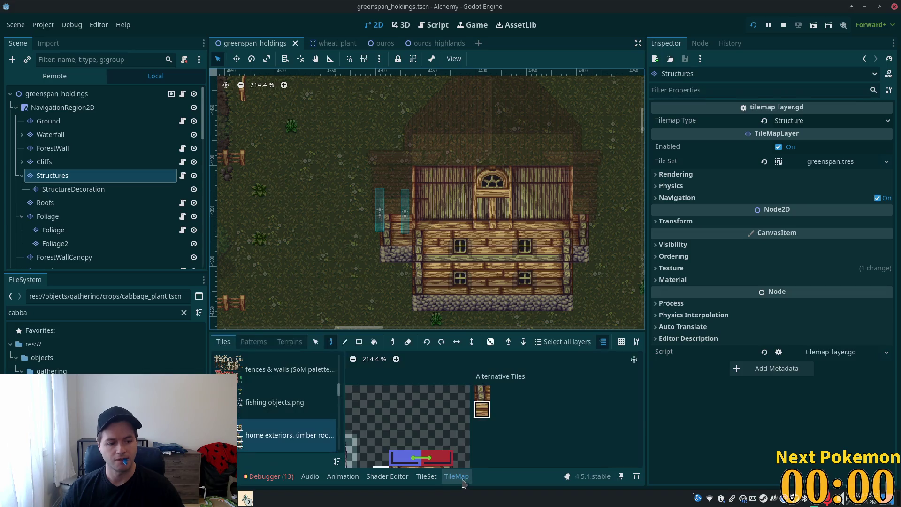
pyautogui.scroll(-3, 594, 406)
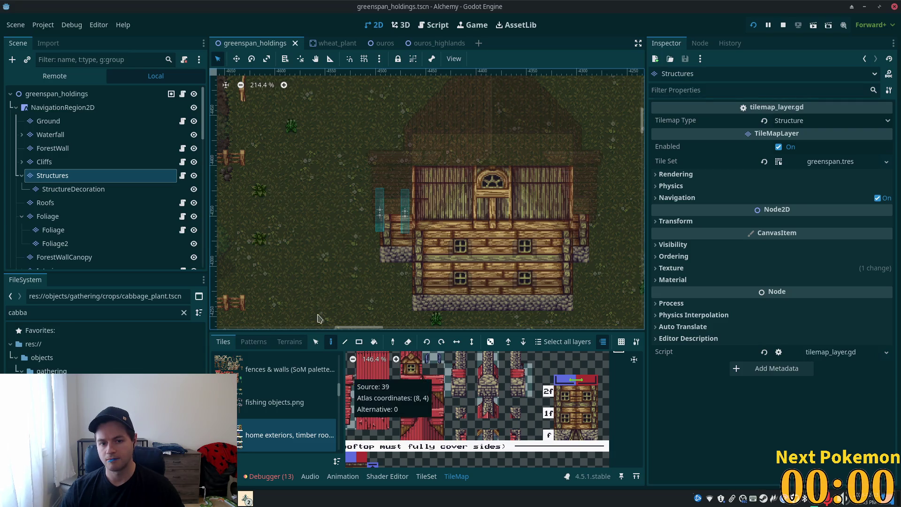
pyautogui.click(399, 308)
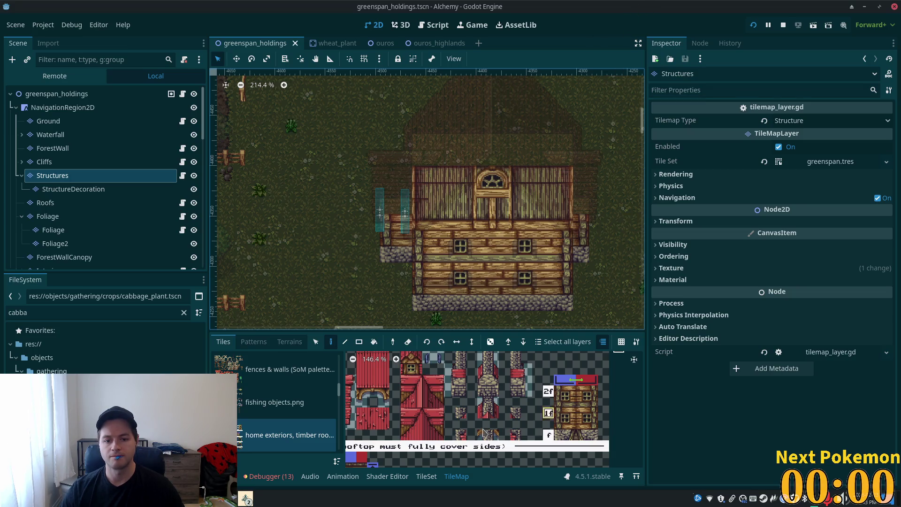
pyautogui.scroll(-3, 360, 379)
pyautogui.scroll(-5, 540, 464)
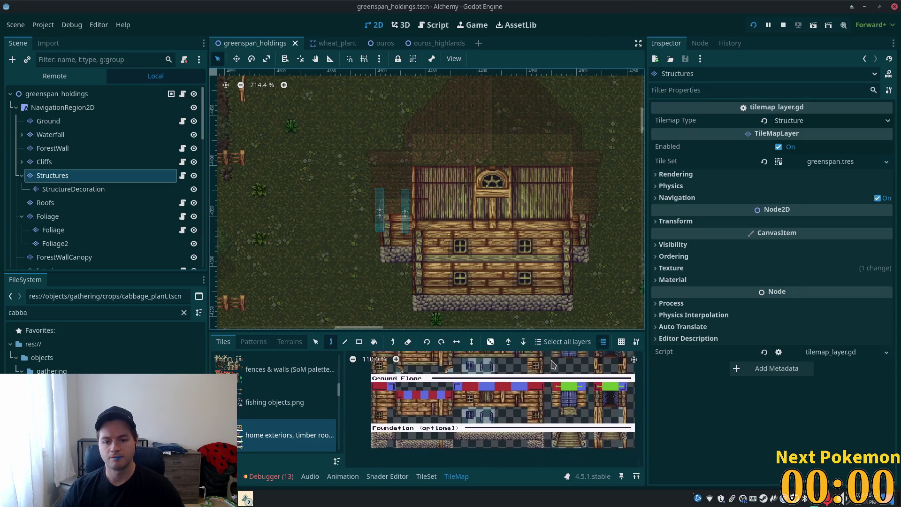
pyautogui.scroll(-2, 507, 427)
pyautogui.scroll(1, 470, 413)
pyautogui.scroll(1, 462, 405)
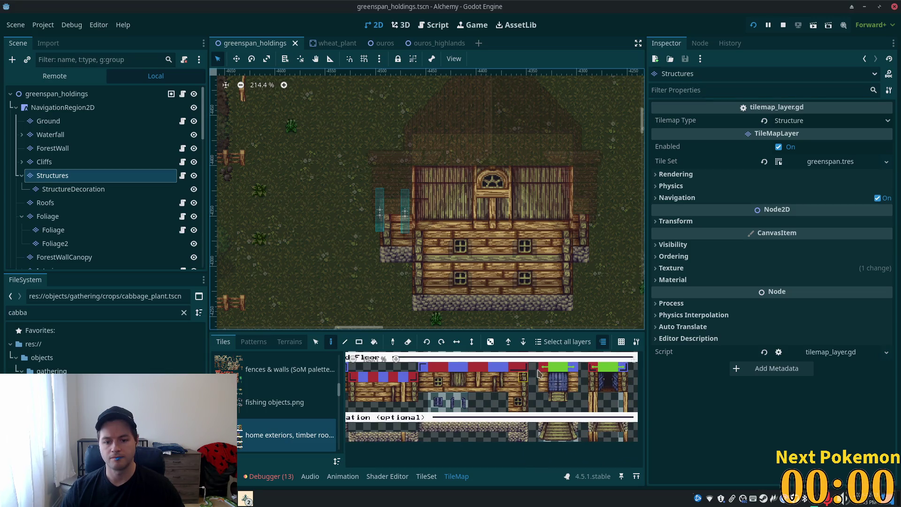
pyautogui.click(522, 377)
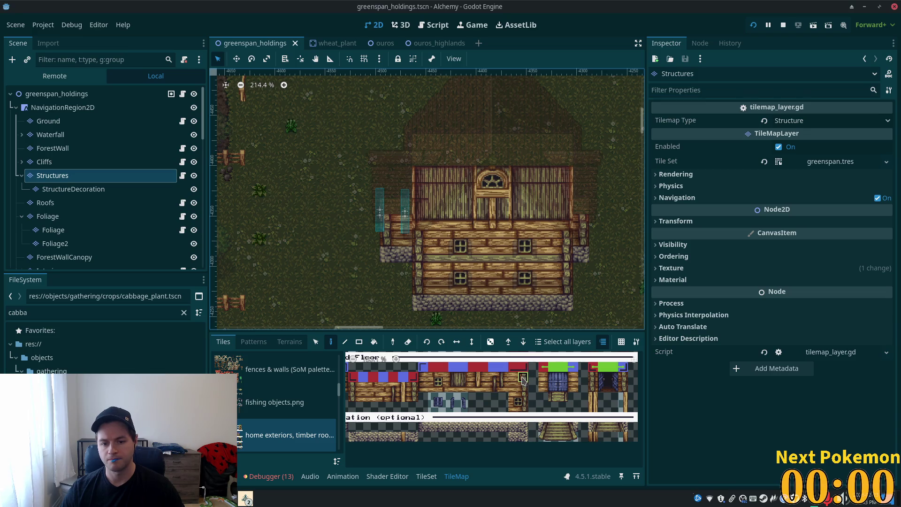
# Step: Create an alternative tile from the wall tile at atlas coords (20, 25)
pyautogui.click(426, 475)
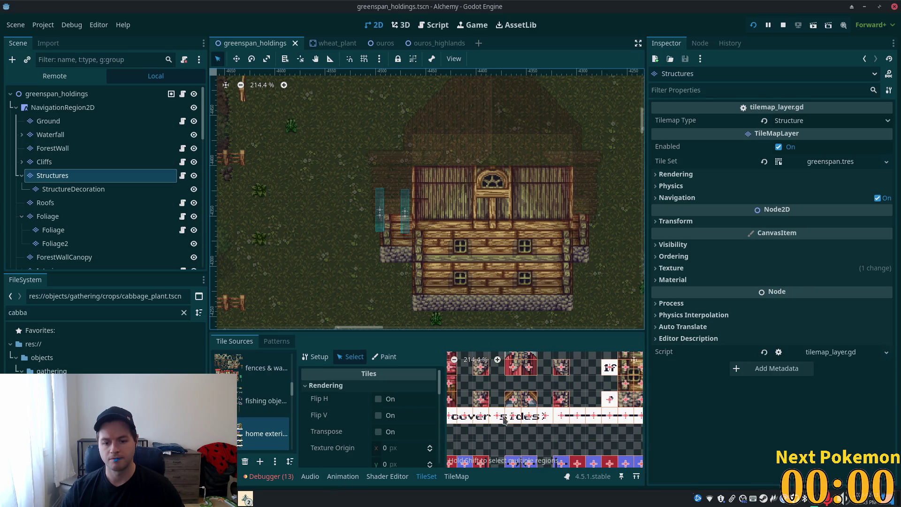
pyautogui.scroll(-3, 599, 447)
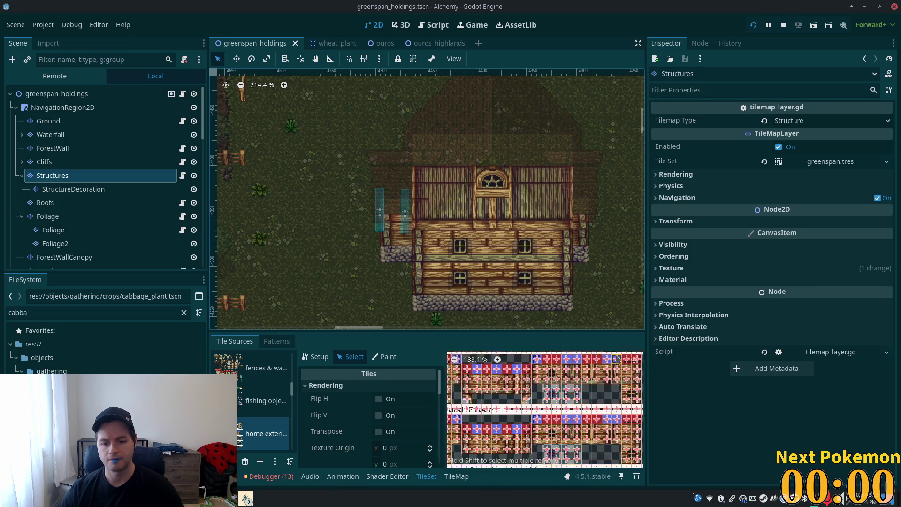
pyautogui.scroll(2, 565, 383)
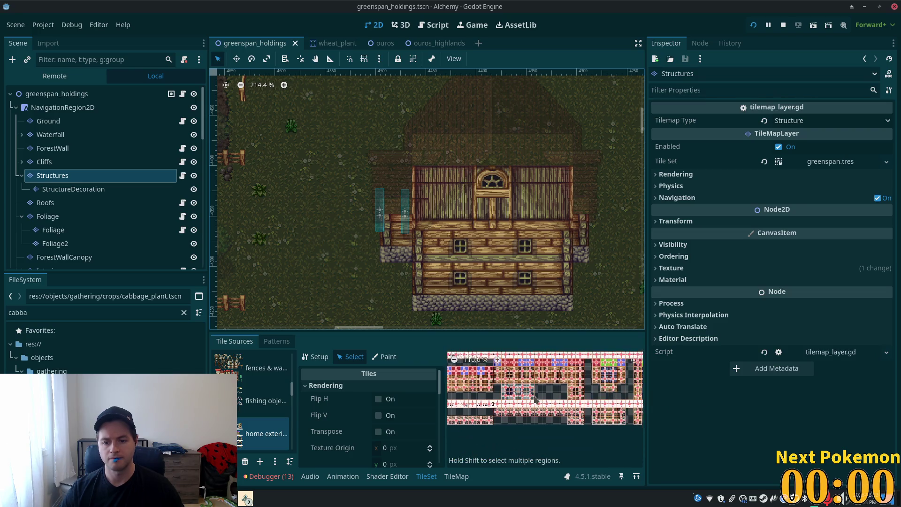
pyautogui.scroll(2, 565, 383)
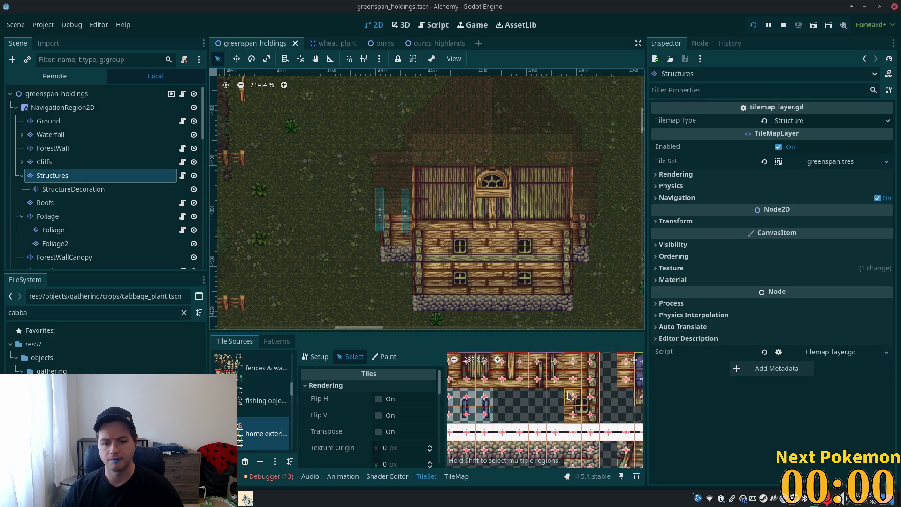
pyautogui.click(534, 397)
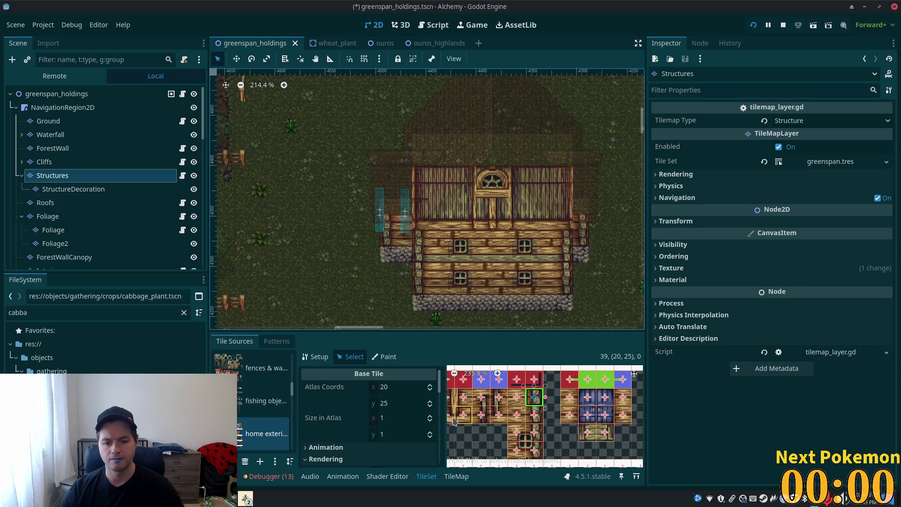
pyautogui.rightClick(539, 398)
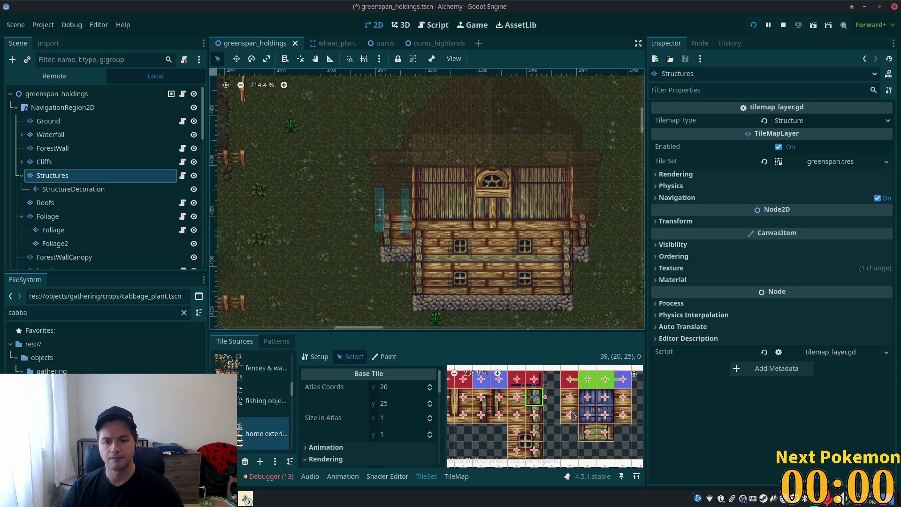
pyautogui.click(573, 416)
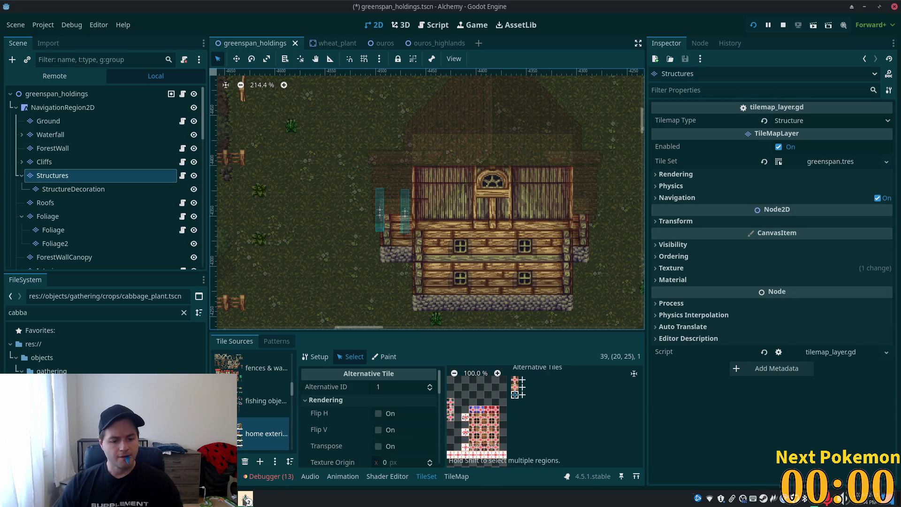
# Step: Paint the alternative wall tile onto the farmhouse's right-hand wall
pyautogui.click(456, 477)
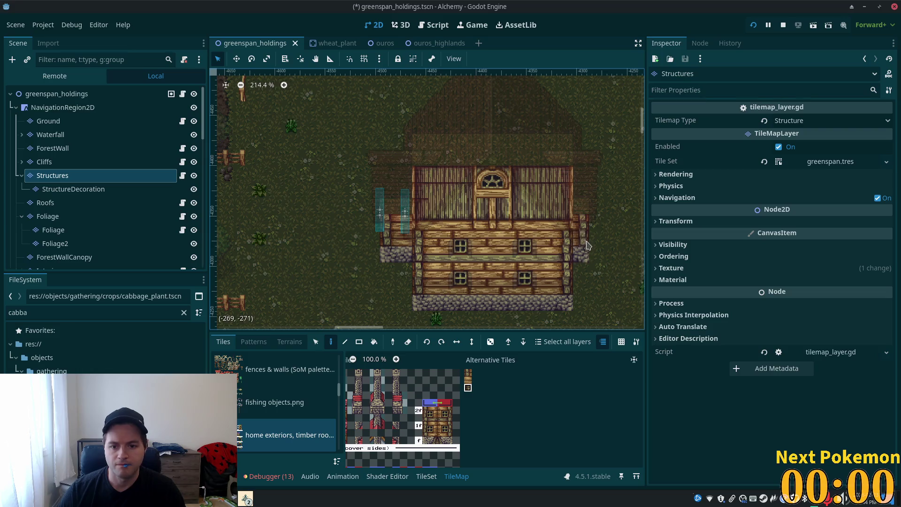
pyautogui.click(582, 223)
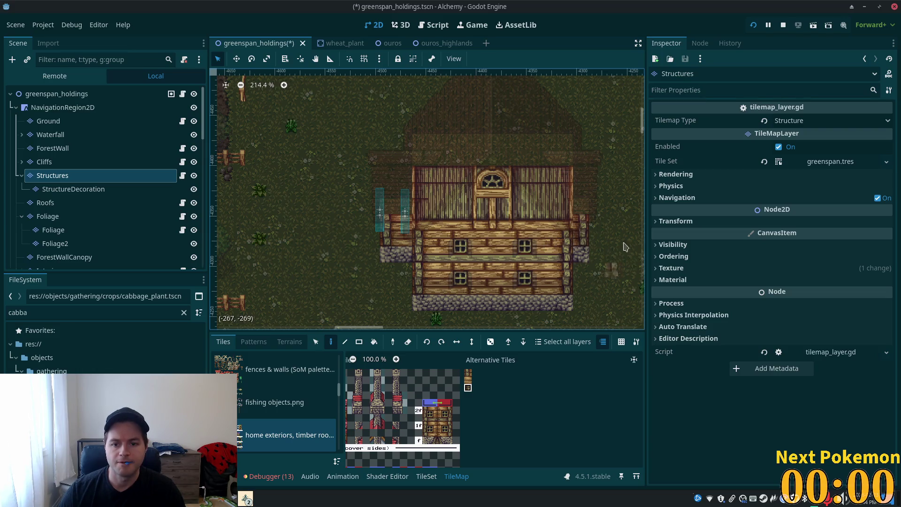
pyautogui.scroll(2, 599, 222)
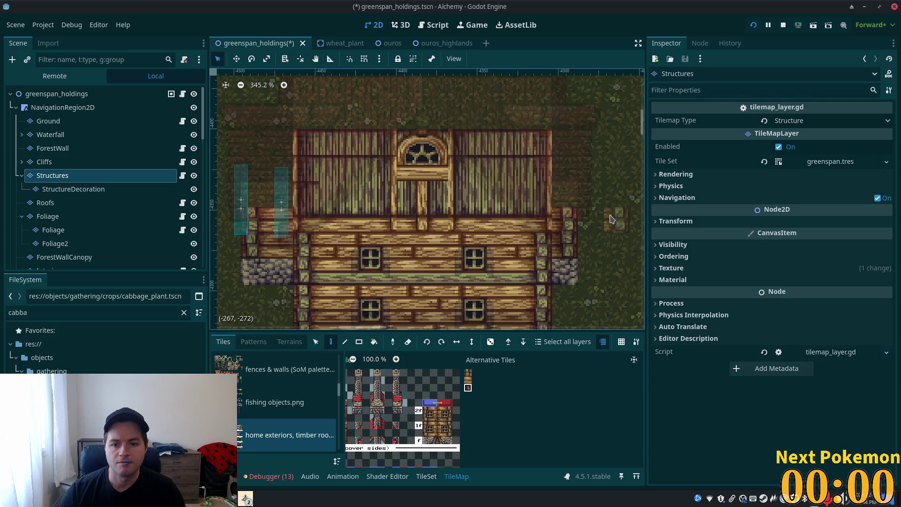
pyautogui.moveTo(607, 217); pyautogui.dragTo(588, 272)
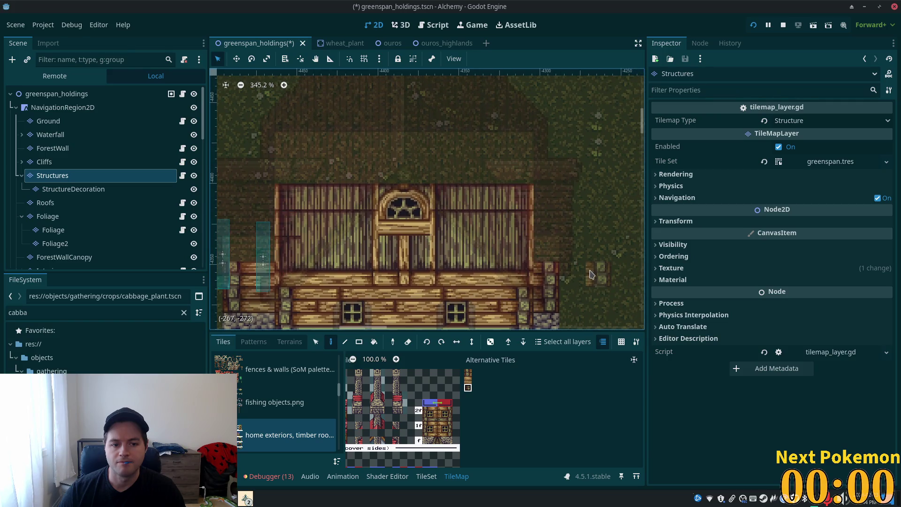
pyautogui.scroll(-2, 590, 275)
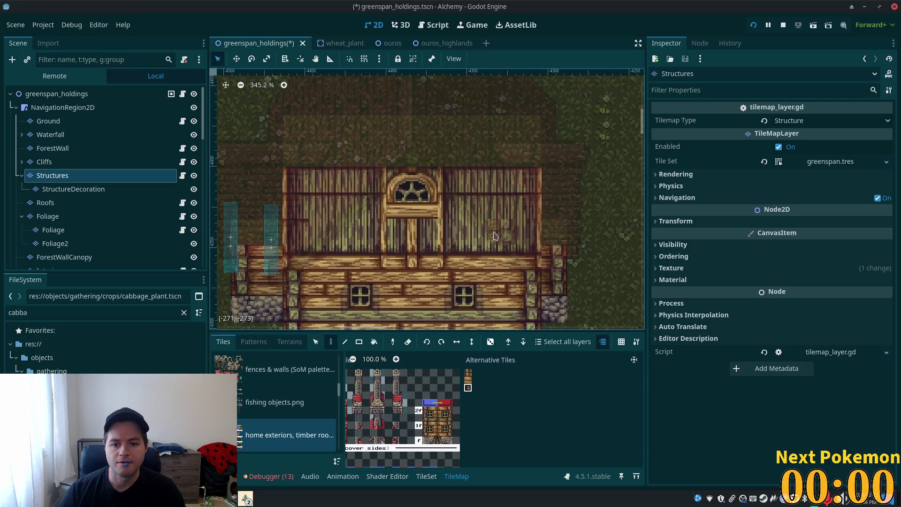
pyautogui.scroll(-3, 103, 160)
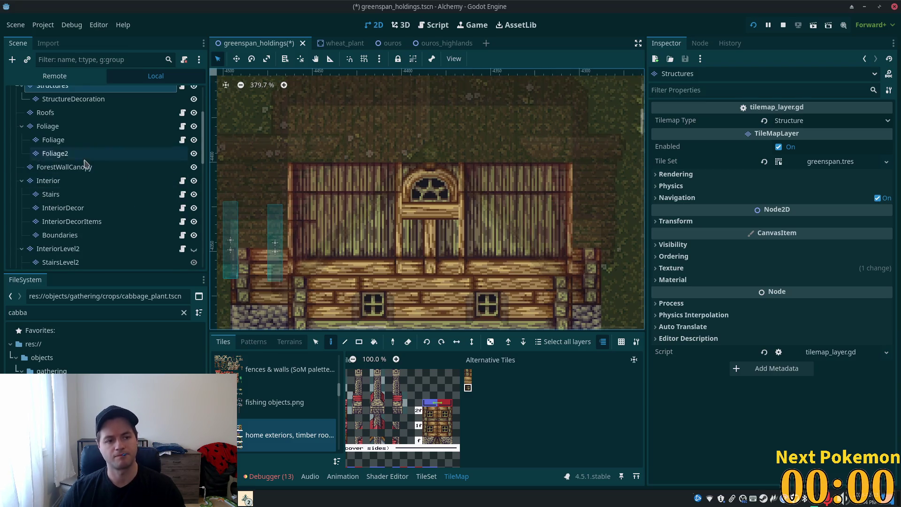
pyautogui.scroll(3, 94, 162)
pyautogui.scroll(-2, 263, 192)
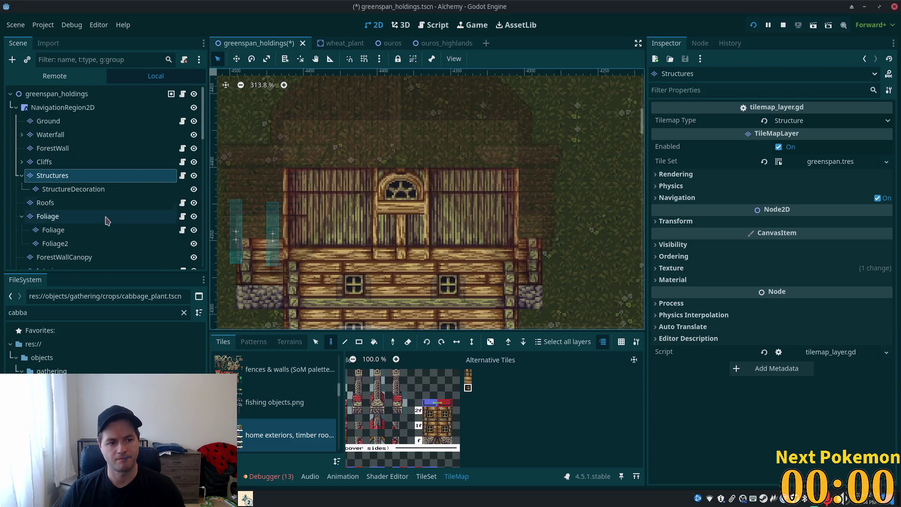
pyautogui.click(101, 90)
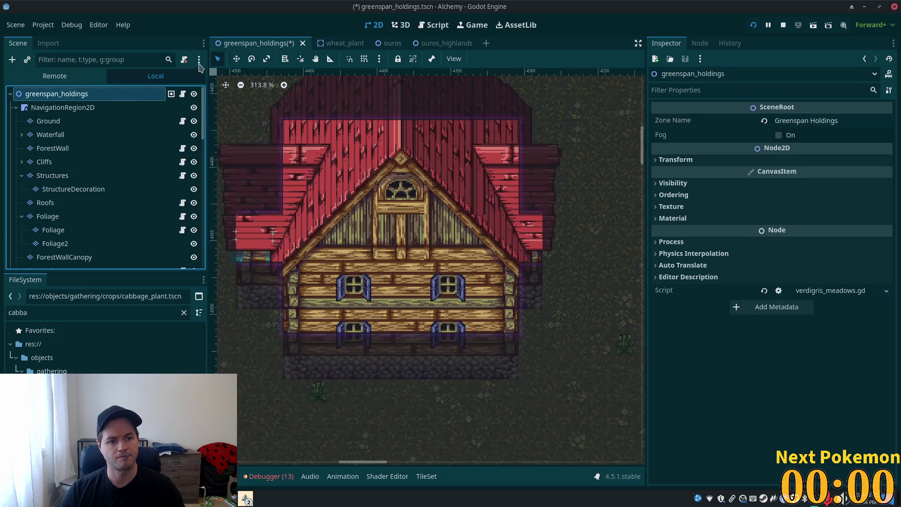
# Step: Duplicate 2StoryHouseEntry2 and move the copy to the right-hand doorway
pyautogui.click(272, 237)
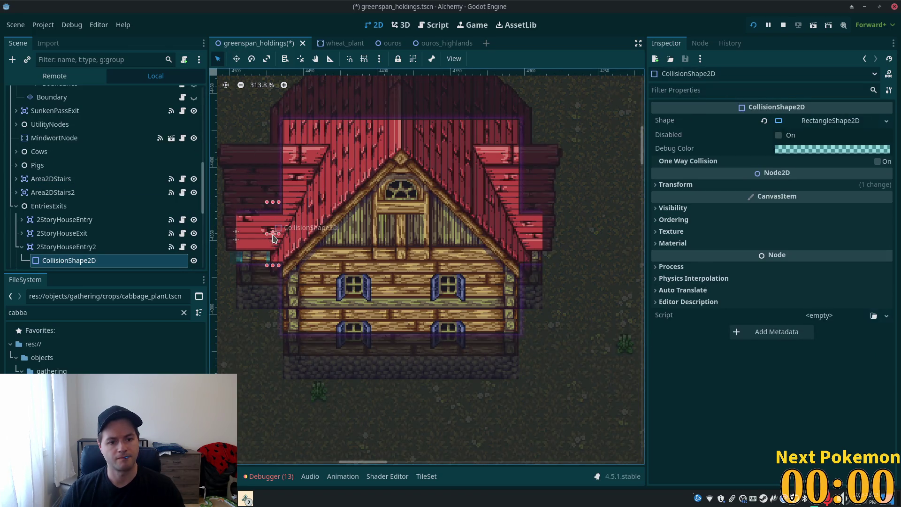
pyautogui.click(129, 246)
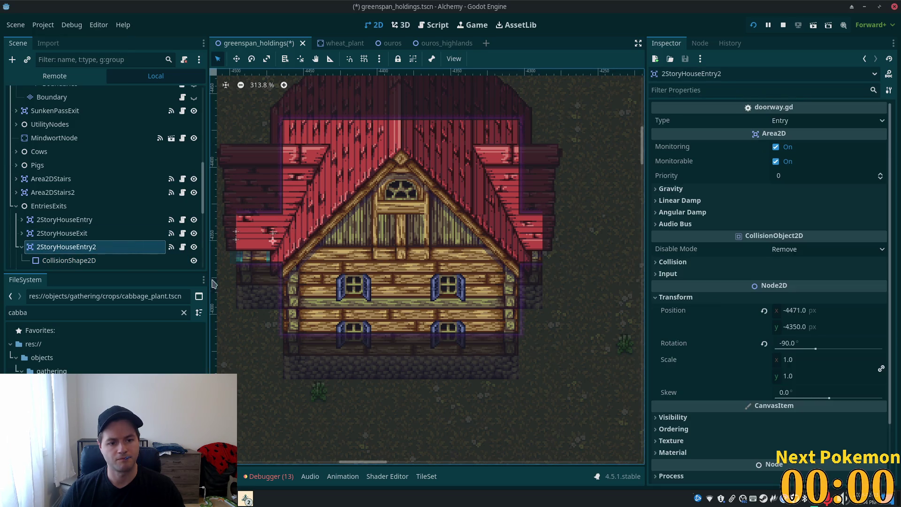
pyautogui.press('w')
pyautogui.moveTo(296, 154); pyautogui.dragTo(540, 160)
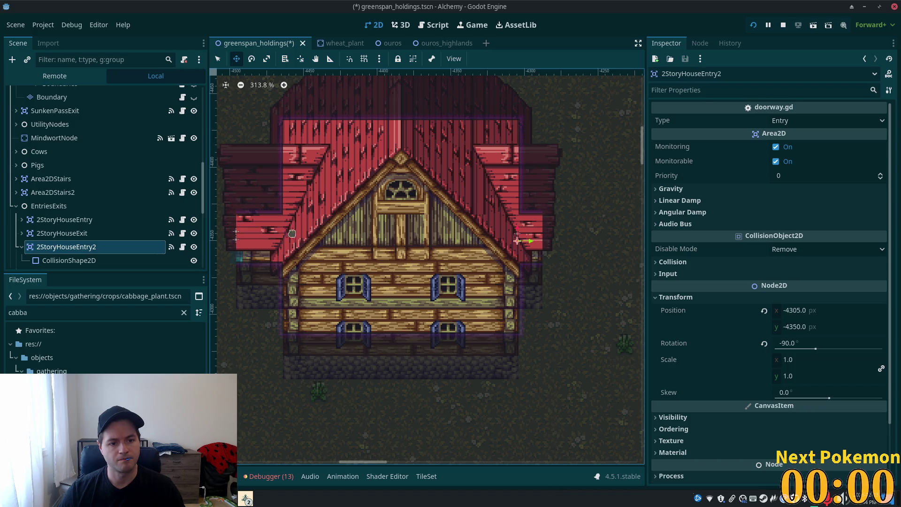
pyautogui.hotkey('ctrl', 'z')
pyautogui.hotkey('ctrl', 'd')
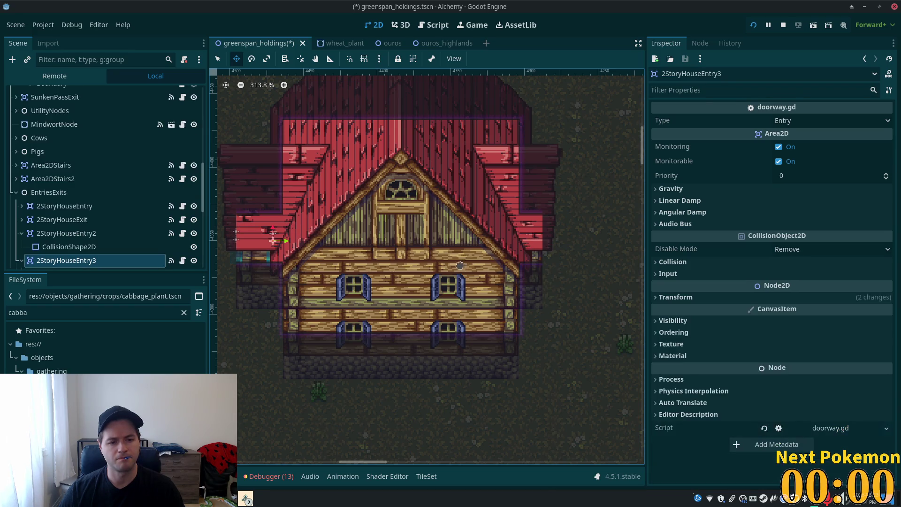
pyautogui.moveTo(354, 229); pyautogui.dragTo(597, 236)
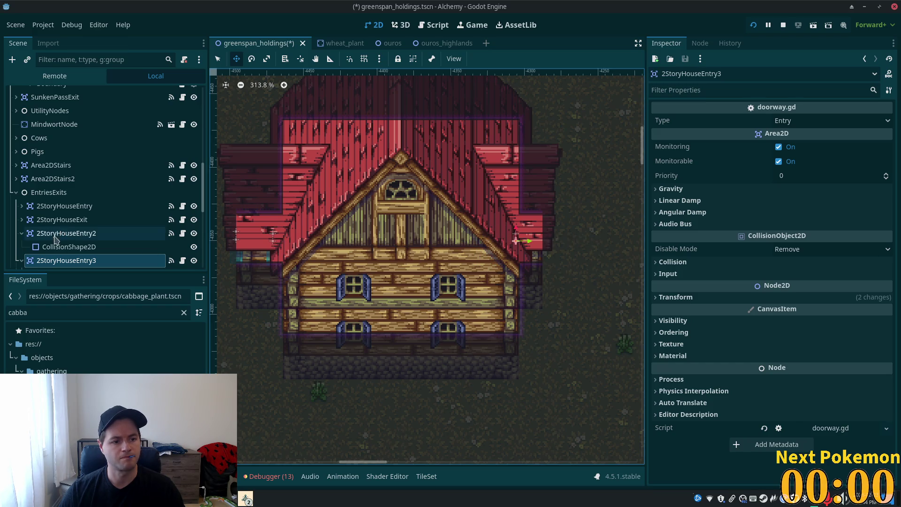
# Step: Duplicate 2StoryHouseExit2, move the copy to the right-hand doorway, and save
pyautogui.click(218, 59)
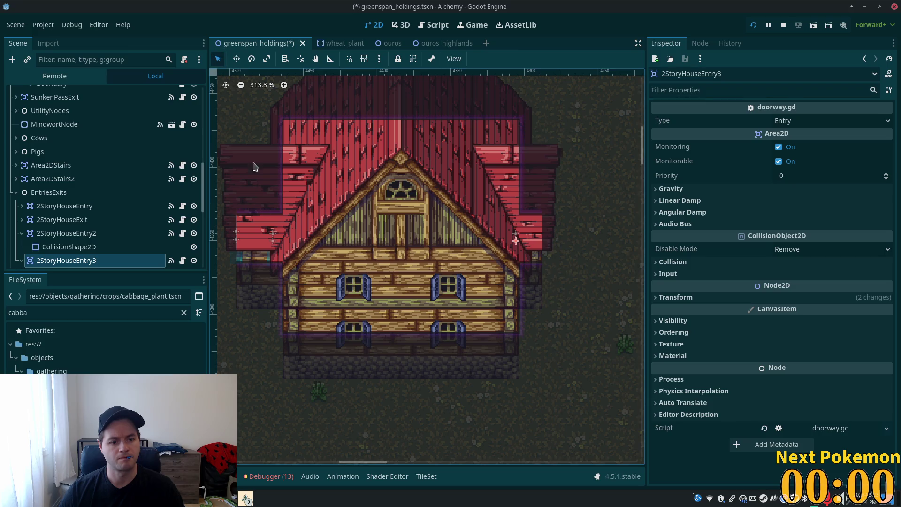
pyautogui.click(236, 234)
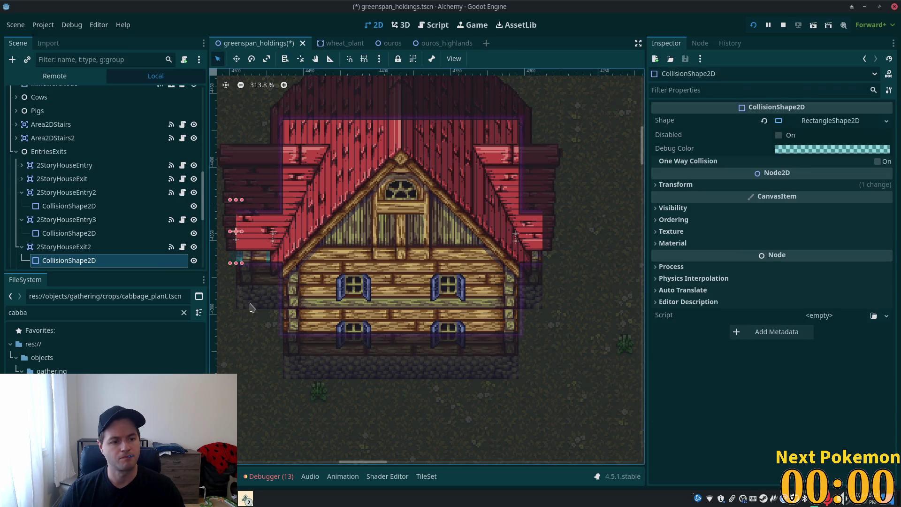
pyautogui.click(65, 247)
pyautogui.hotkey('ctrl', 'd')
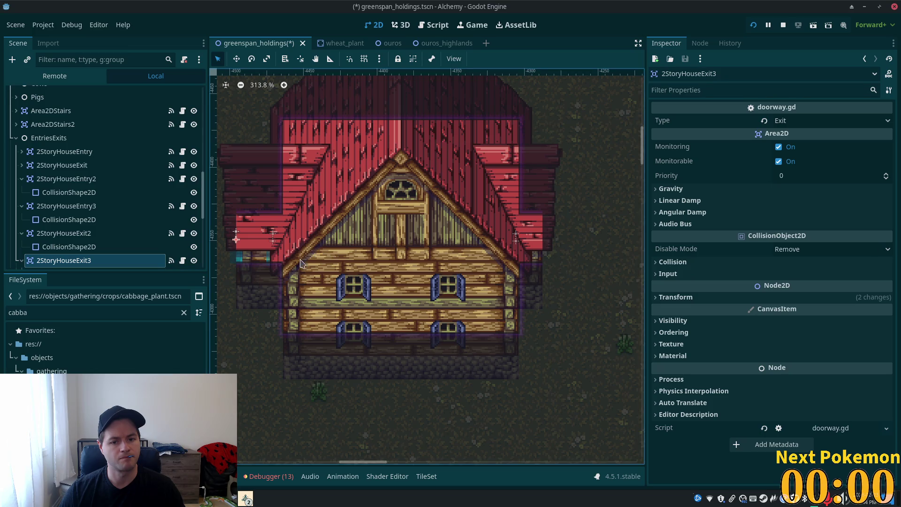
pyautogui.click(236, 59)
pyautogui.moveTo(248, 188); pyautogui.dragTo(562, 192)
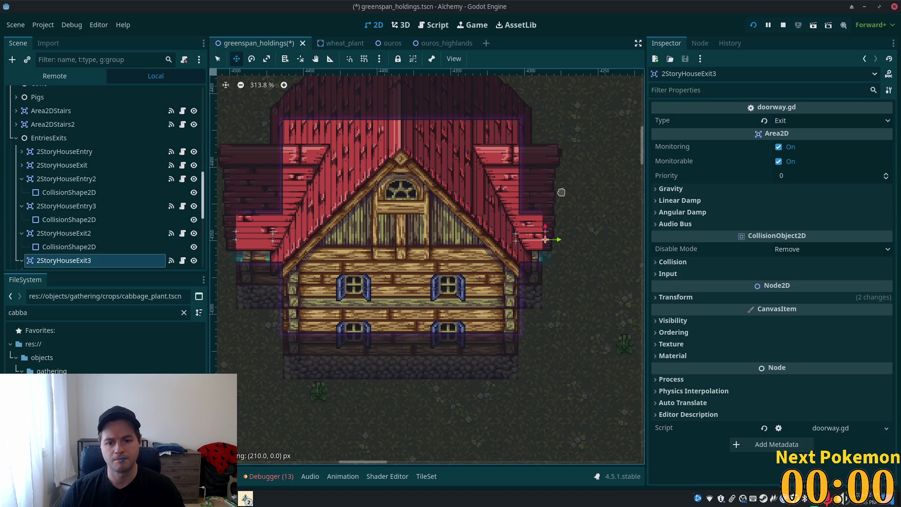
pyautogui.hotkey('ctrl', 's')
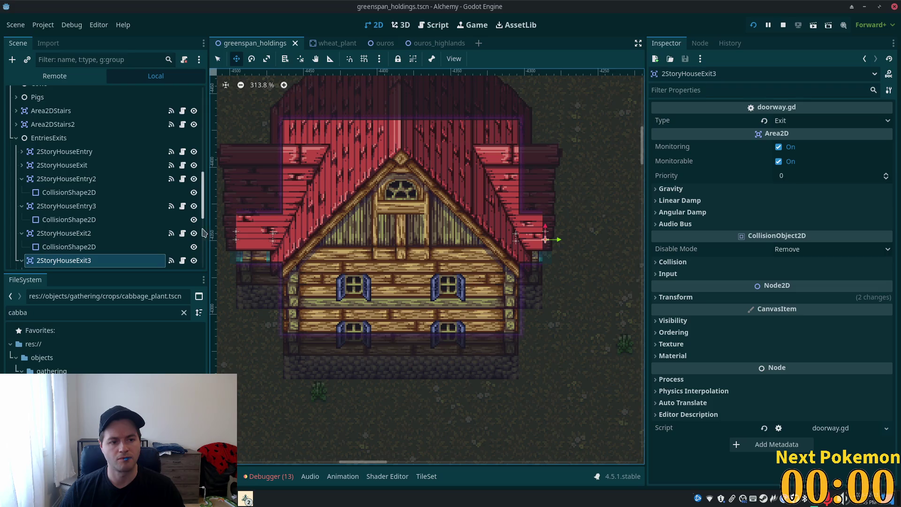
# Step: Hide the Interior layer and save the scene
pyautogui.scroll(3, 127, 162)
pyautogui.scroll(10, 126, 162)
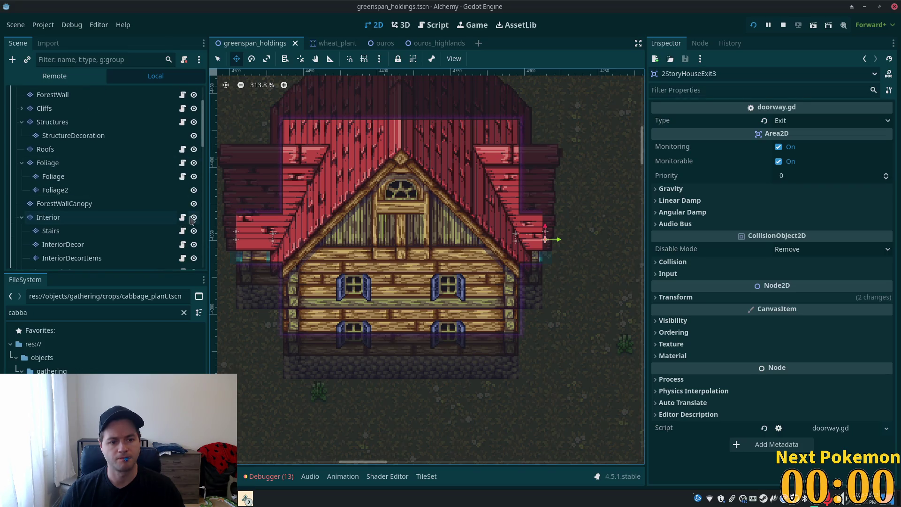
pyautogui.click(194, 217)
pyautogui.hotkey('ctrl', 's')
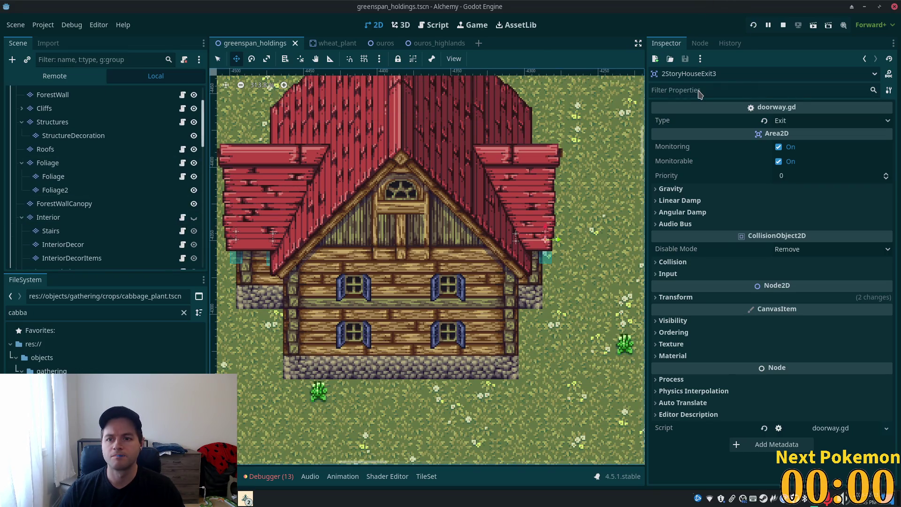
# Step: Run the game and walk the character out and back in through the right and left doorways
pyautogui.press('F5')
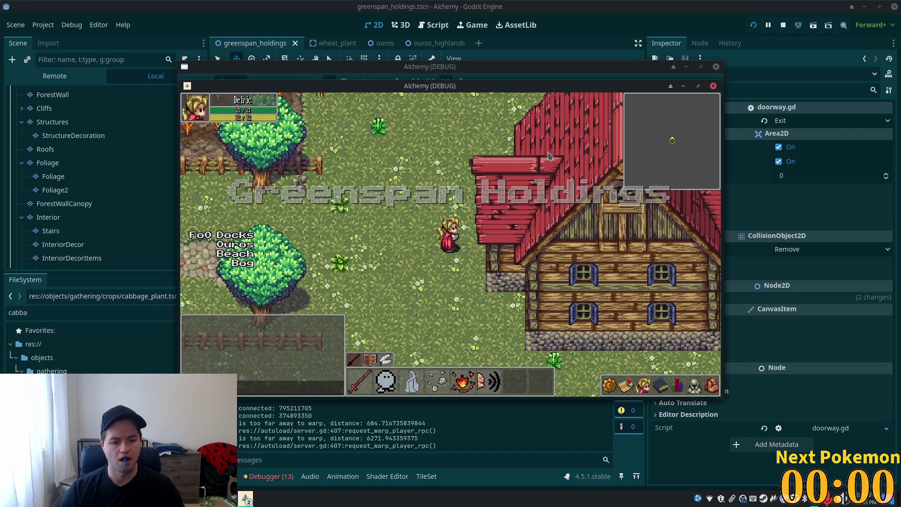
pyautogui.press('d')
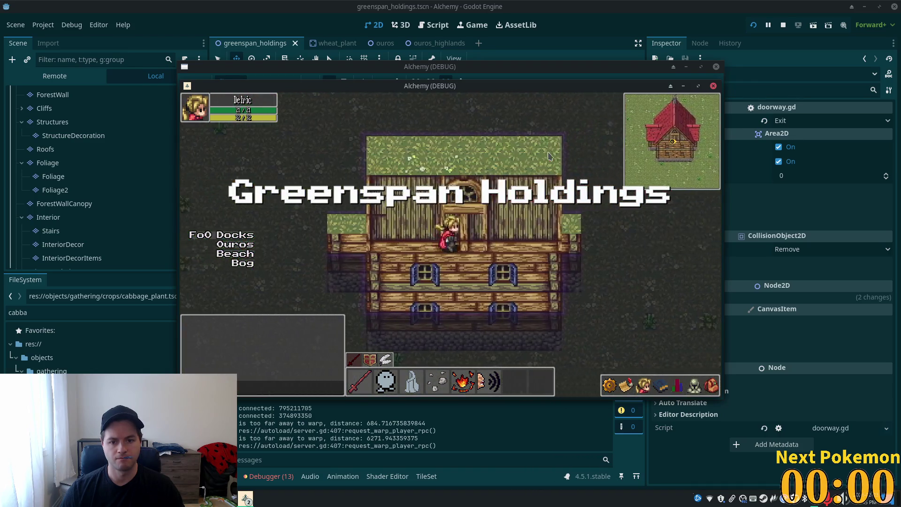
pyautogui.press('a')
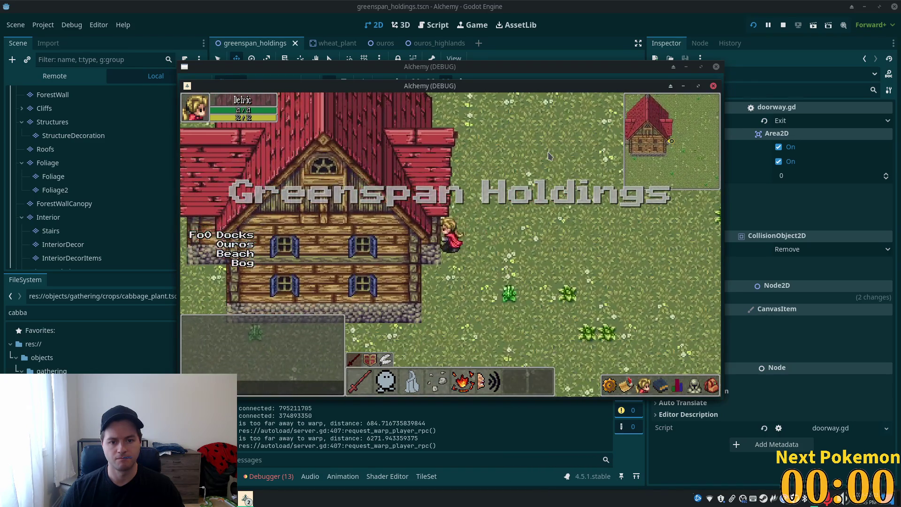
pyautogui.press('a')
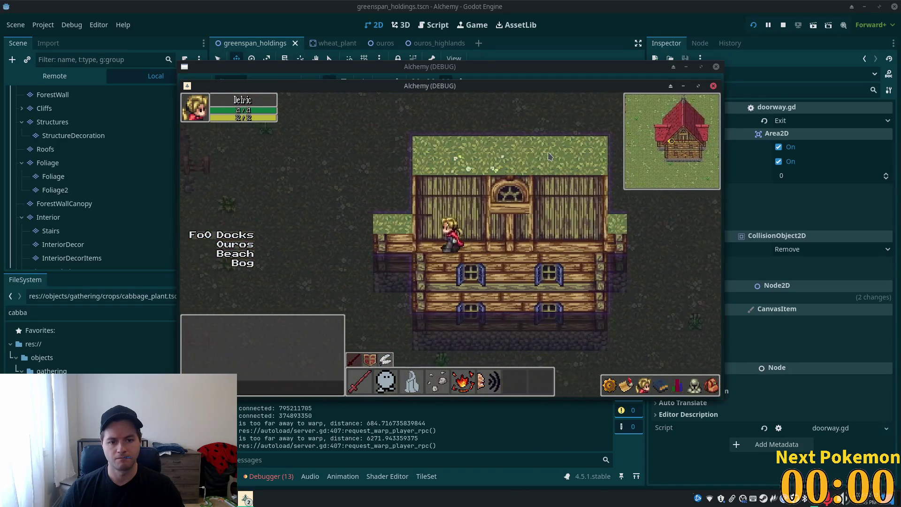
pyautogui.press('d')
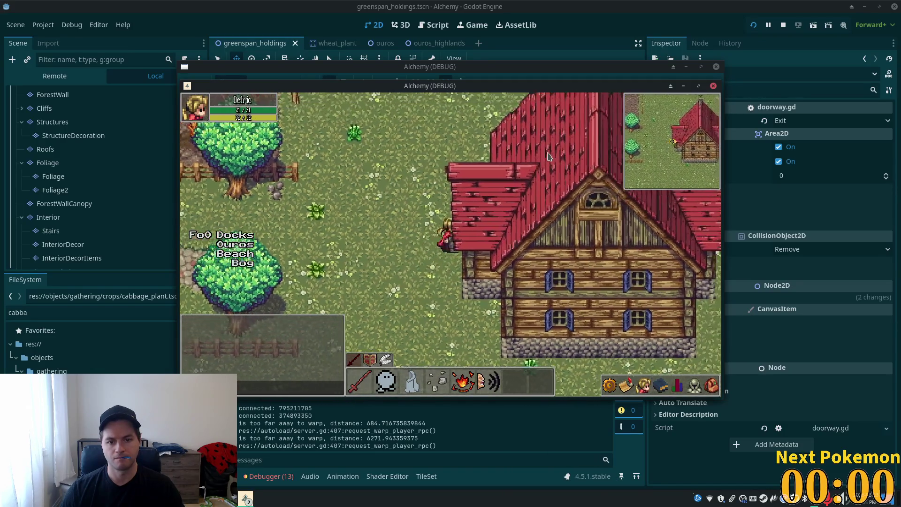
pyautogui.press('d')
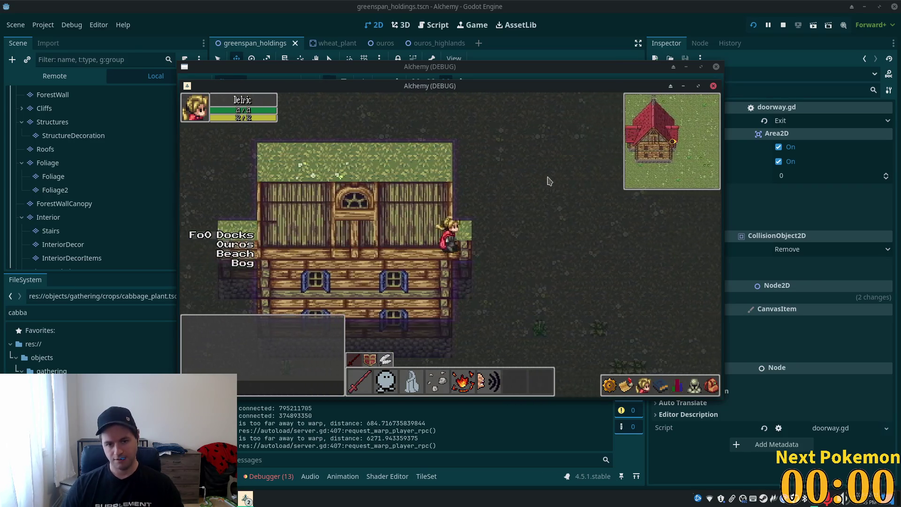
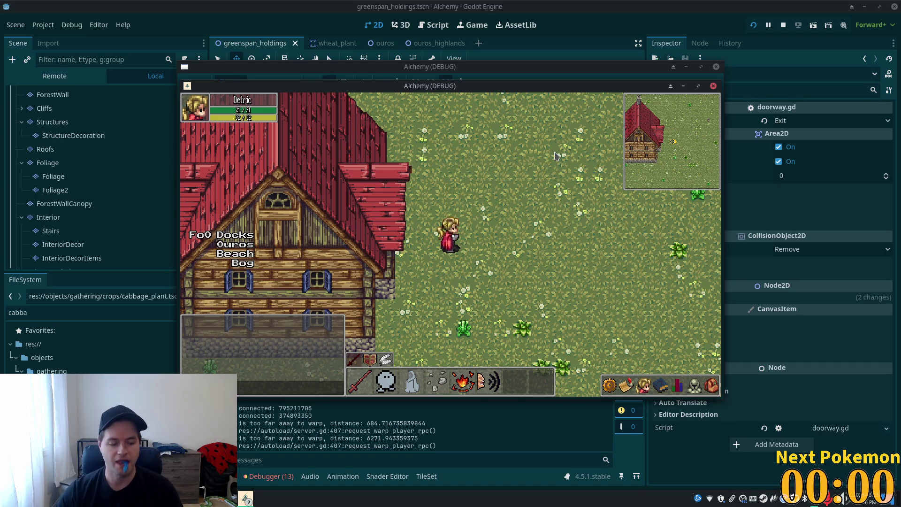
# Step: Walk the character into the house doorway and back out, then stop the game with F8
pyautogui.press('Left')
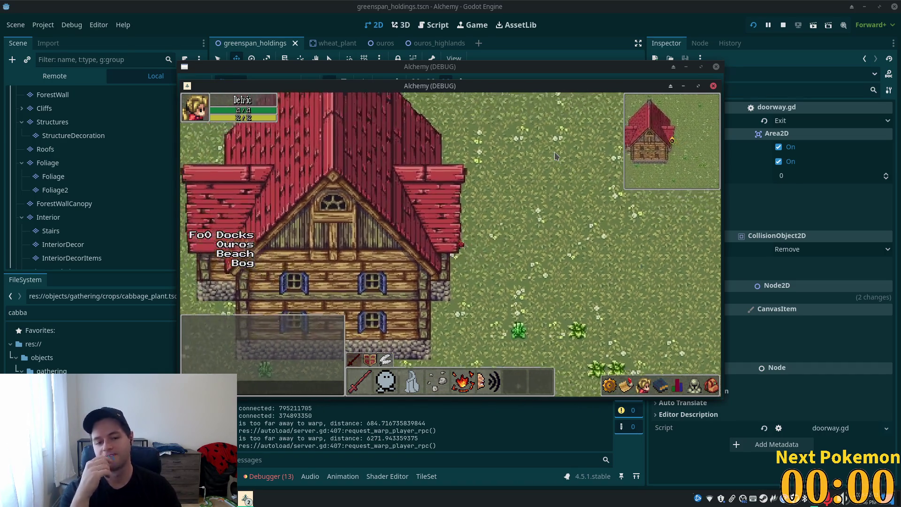
pyautogui.press('Left')
pyautogui.press('Down')
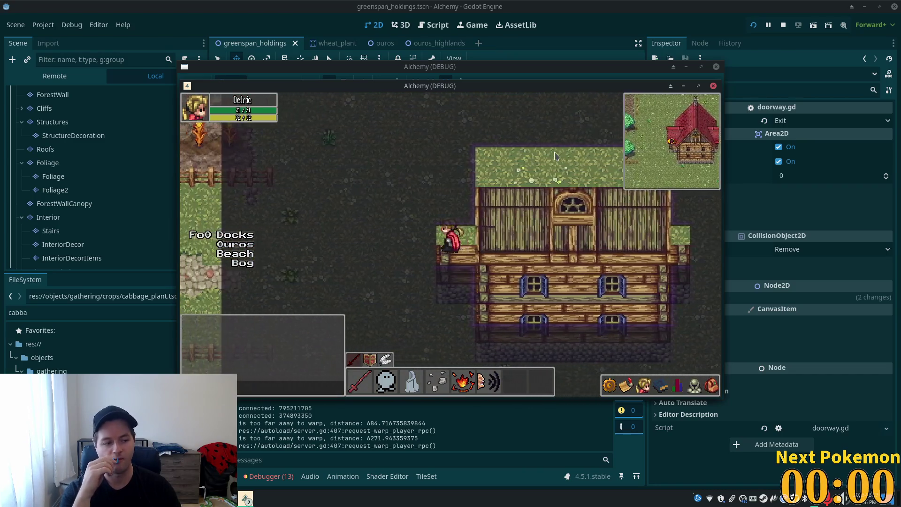
pyautogui.press('Down')
pyautogui.press('Right')
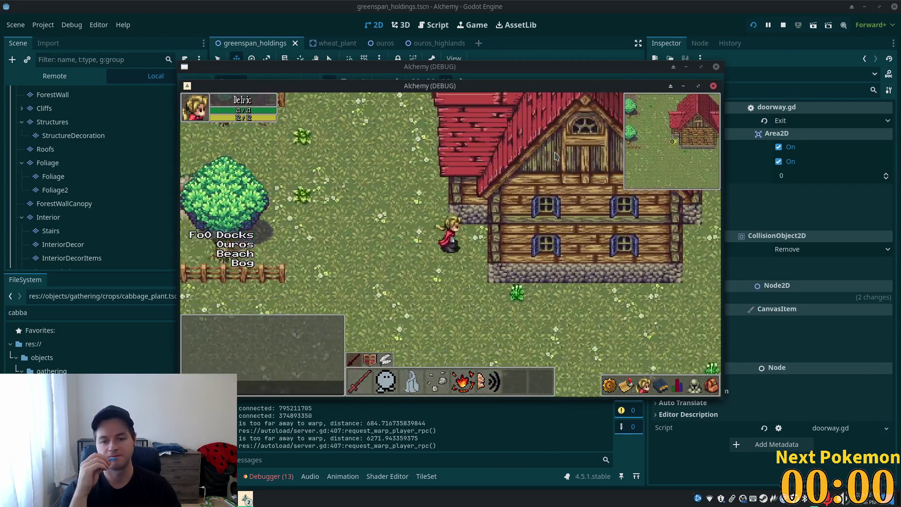
pyautogui.press('Left')
pyautogui.press('Up')
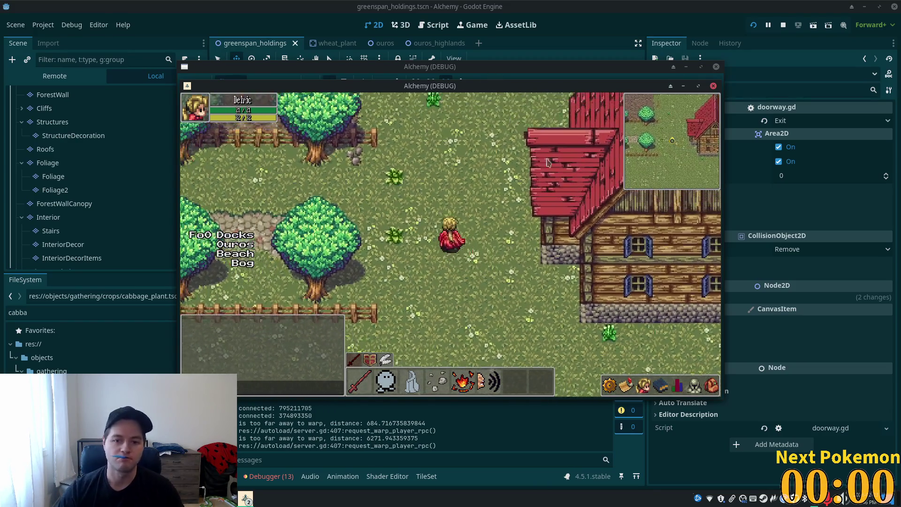
pyautogui.press('F8')
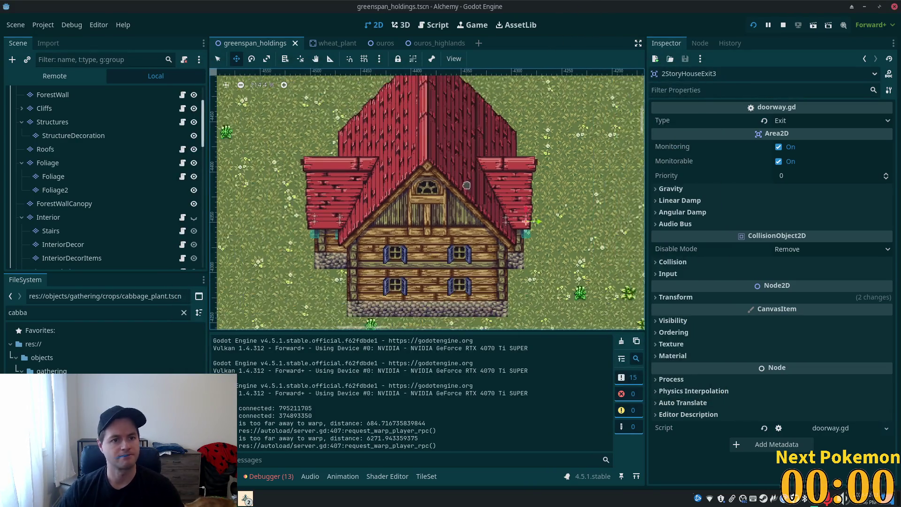
# Step: Make the Interior layer visible over the house on the map
pyautogui.scroll(-4, 312, 145)
pyautogui.scroll(-3, 89, 209)
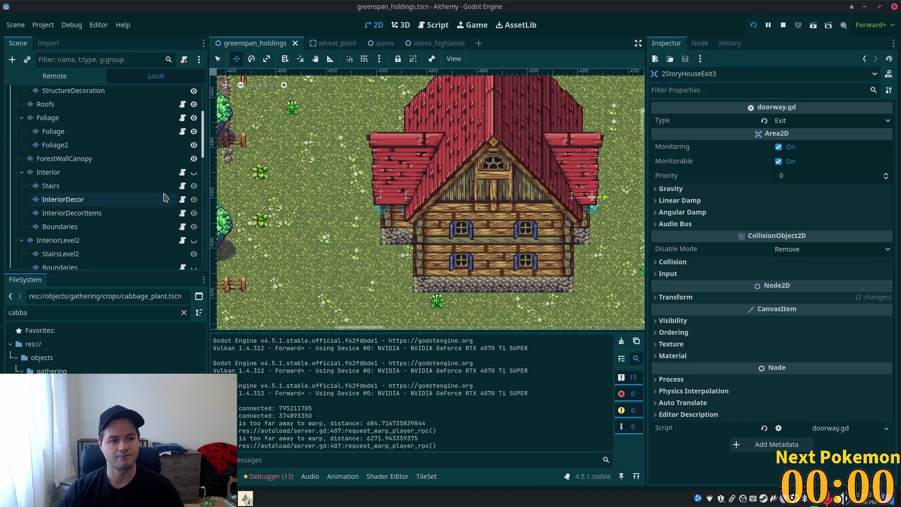
pyautogui.click(194, 172)
pyautogui.scroll(3, 511, 266)
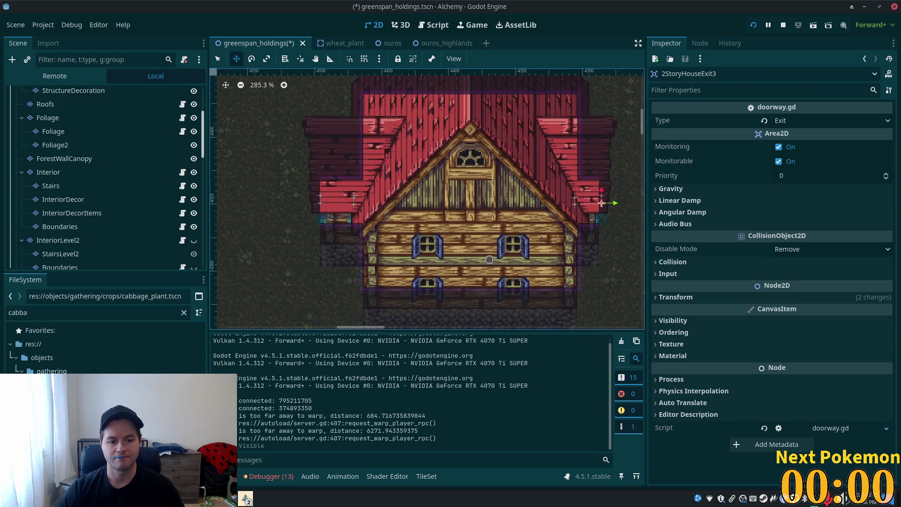
# Step: In the TileSet panel, select the home interiors source and reveal its doorway and window tiles
pyautogui.click(430, 477)
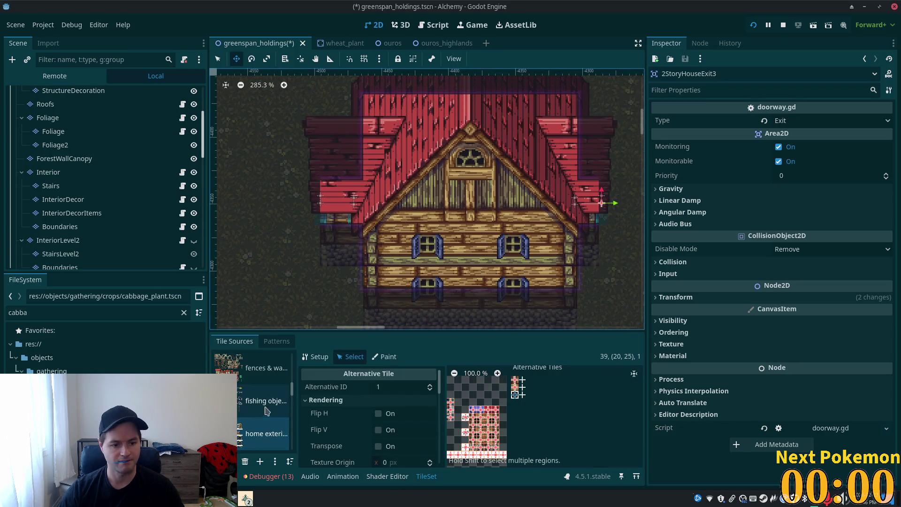
pyautogui.scroll(-2, 273, 399)
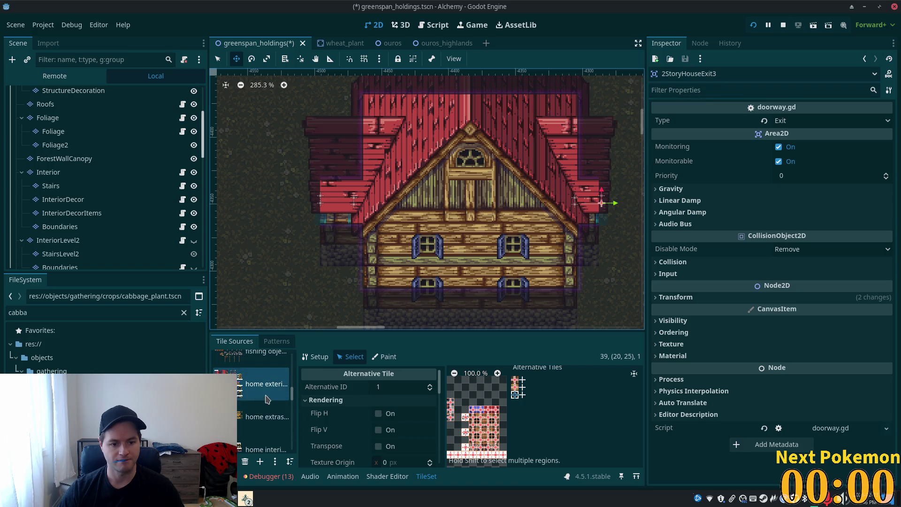
pyautogui.moveTo(296, 392); pyautogui.dragTo(344, 392)
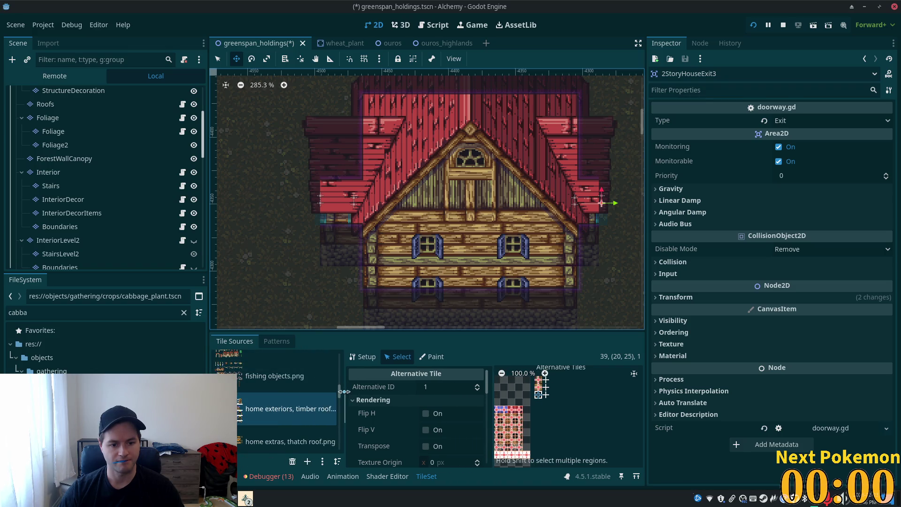
pyautogui.scroll(-4, 287, 422)
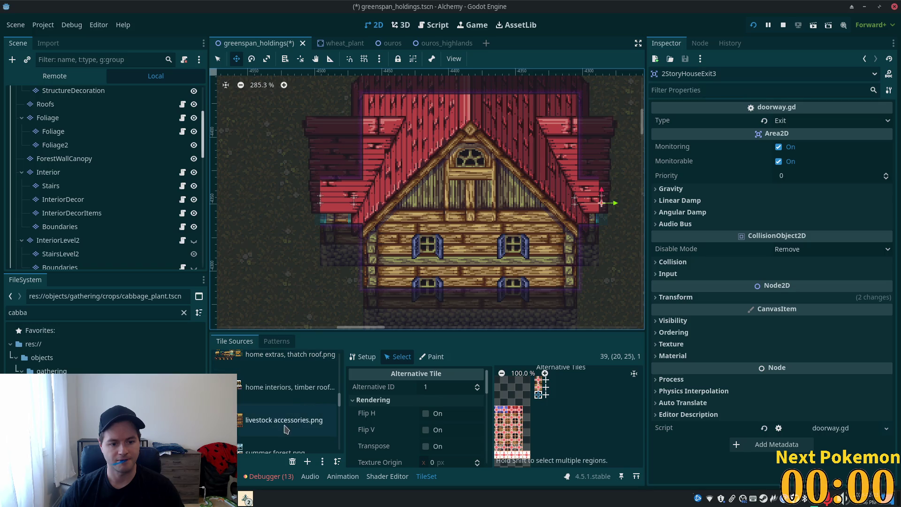
pyautogui.click(274, 390)
pyautogui.scroll(-2, 507, 394)
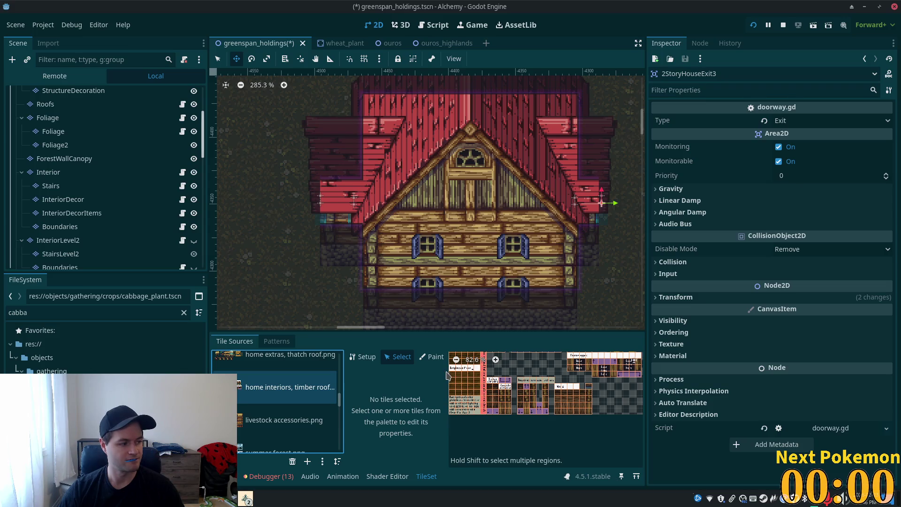
pyautogui.scroll(9, 515, 385)
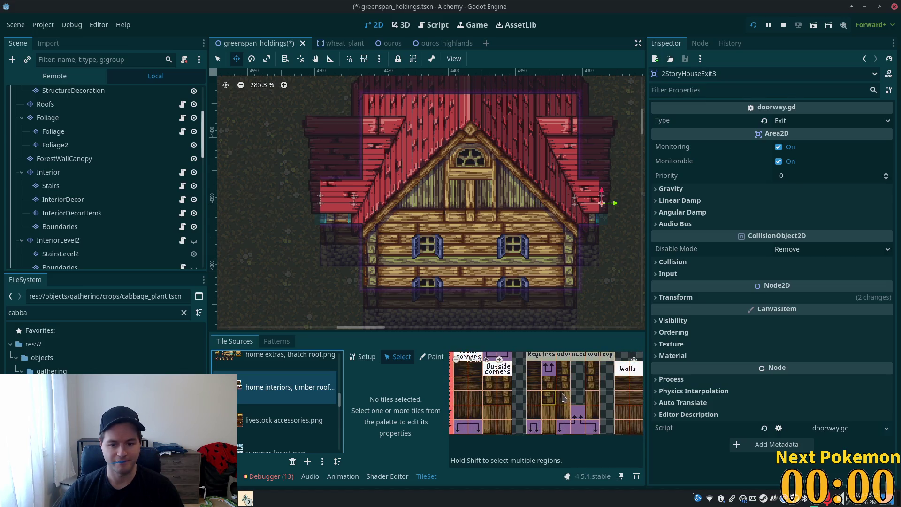
pyautogui.moveTo(575, 363)
pyautogui.mouseDown()
pyautogui.moveTo(552, 444)
pyautogui.moveTo(600, 408)
pyautogui.mouseUp()
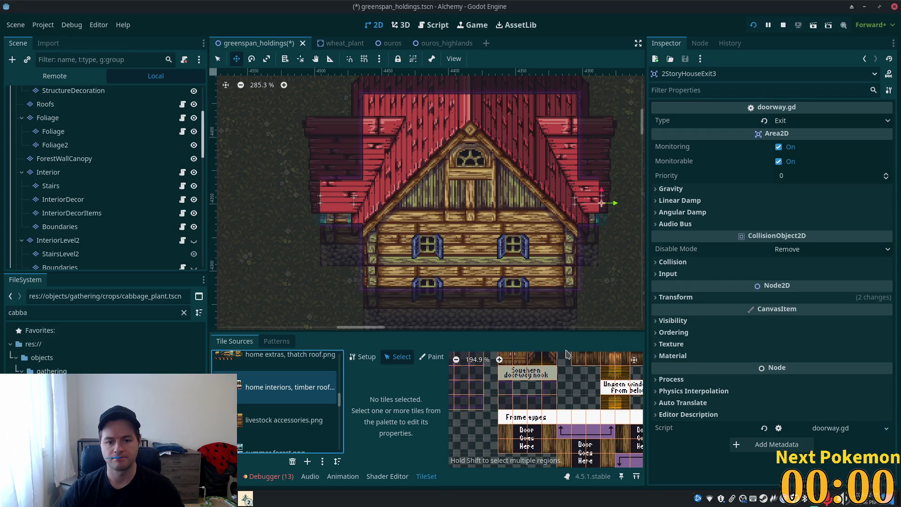
# Step: Check the saved patterns, return to the source list, and select the Interior layer node
pyautogui.click(276, 341)
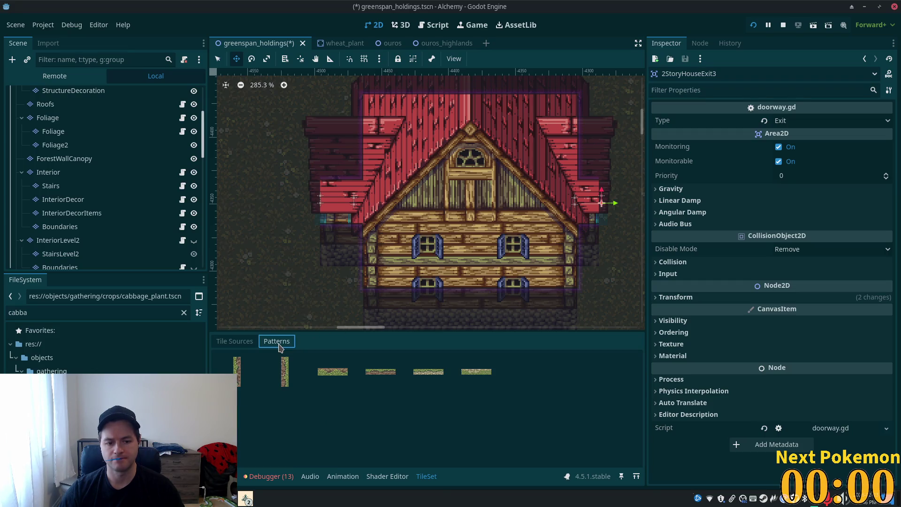
pyautogui.click(234, 341)
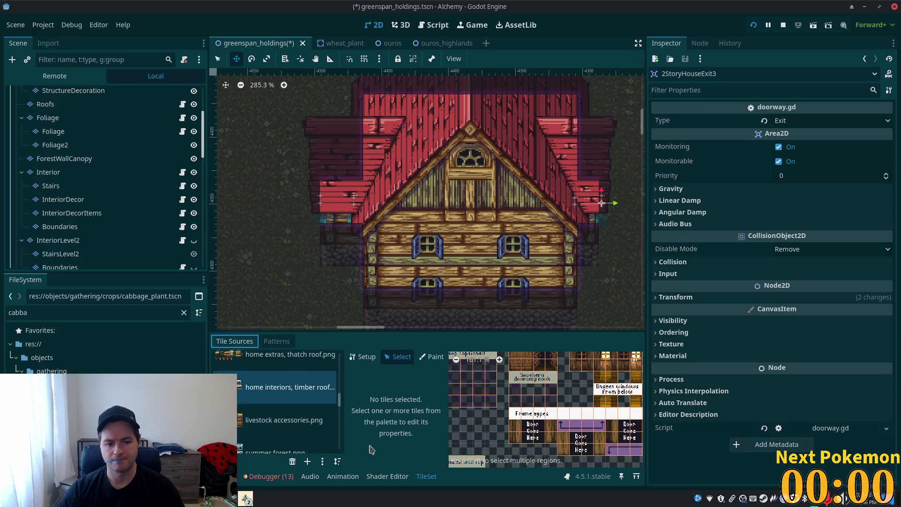
pyautogui.click(48, 172)
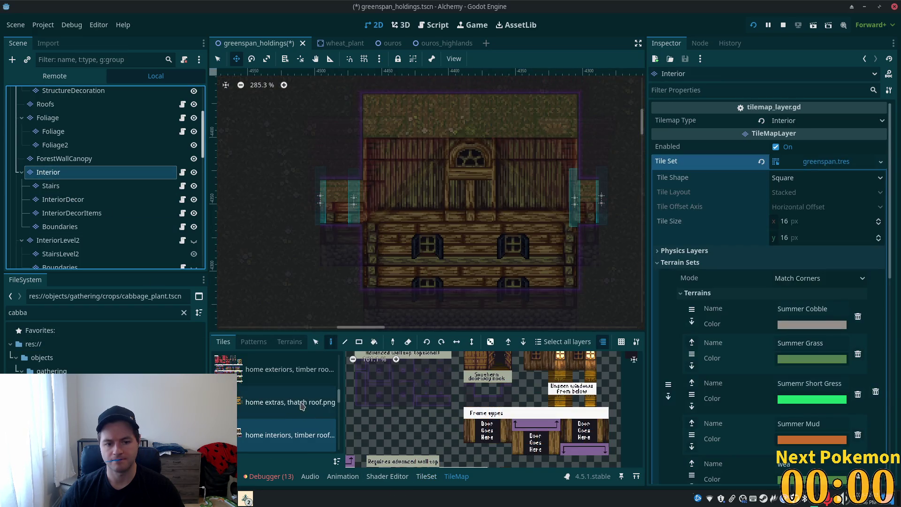
# Step: Switch the TileMap to terrain painting with the Wood Floors terrain set
pyautogui.click(289, 341)
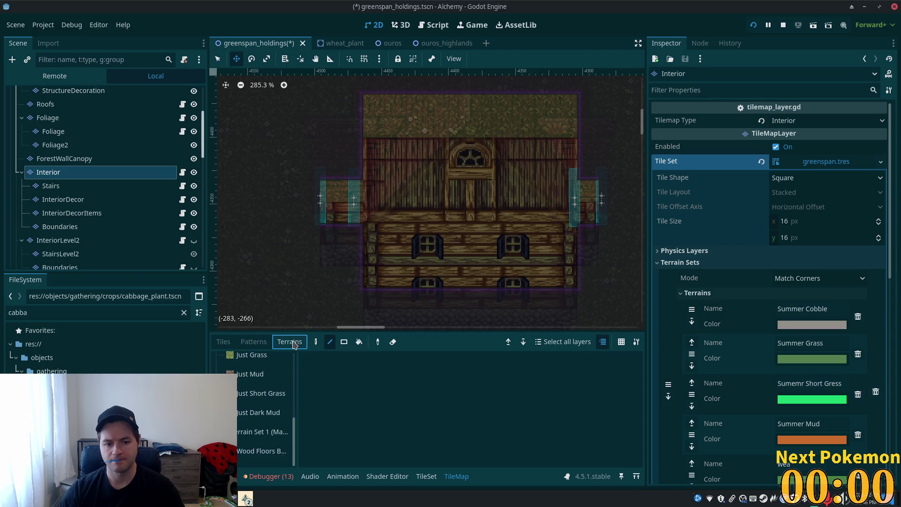
pyautogui.click(253, 456)
pyautogui.click(348, 340)
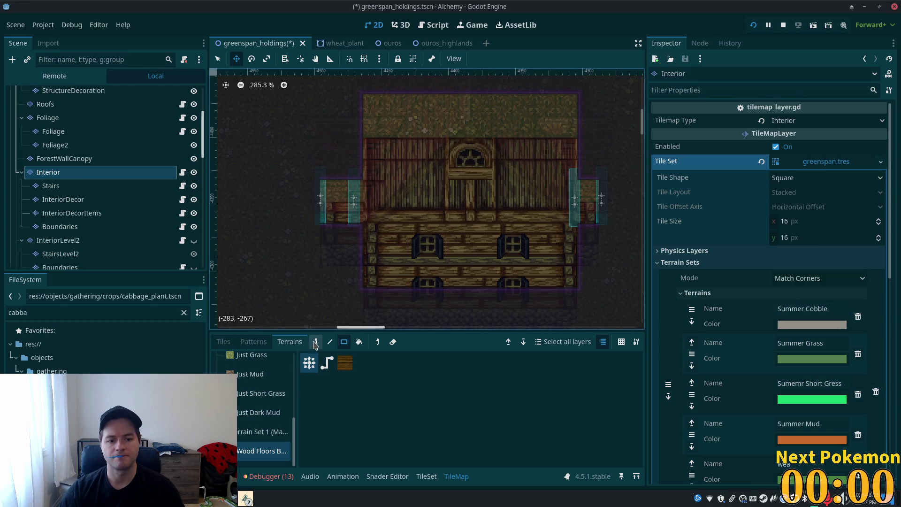
pyautogui.click(314, 344)
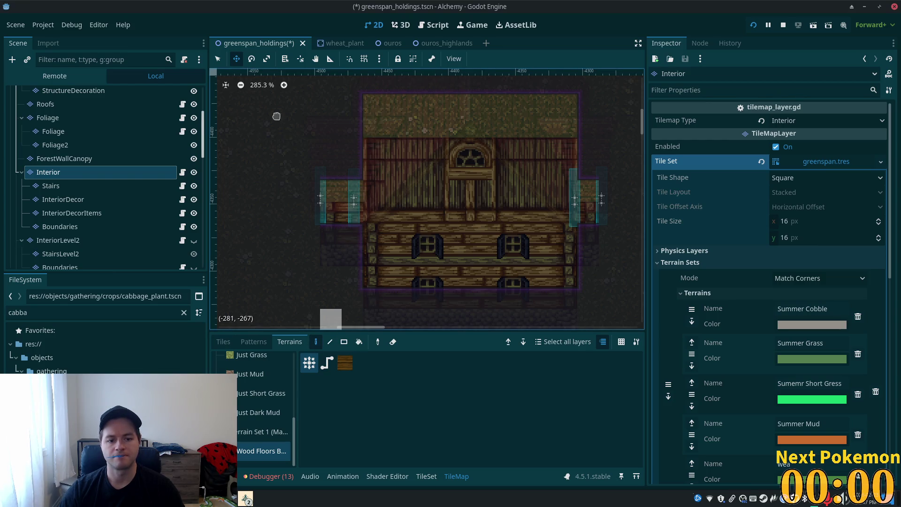
pyautogui.click(218, 59)
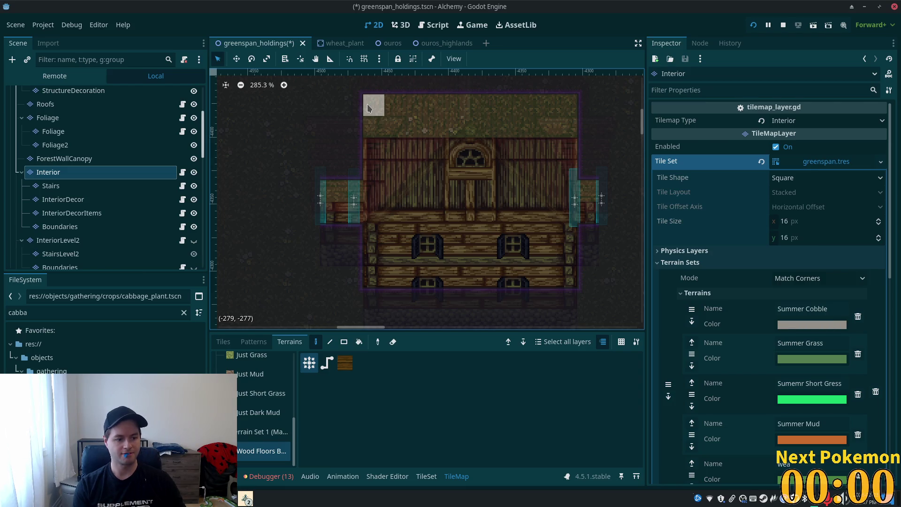
# Step: Rectangle-fill the room and both side doorways with wood floor
pyautogui.moveTo(364, 119)
pyautogui.mouseDown()
pyautogui.moveTo(376, 110)
pyautogui.moveTo(483, 209)
pyautogui.mouseUp()
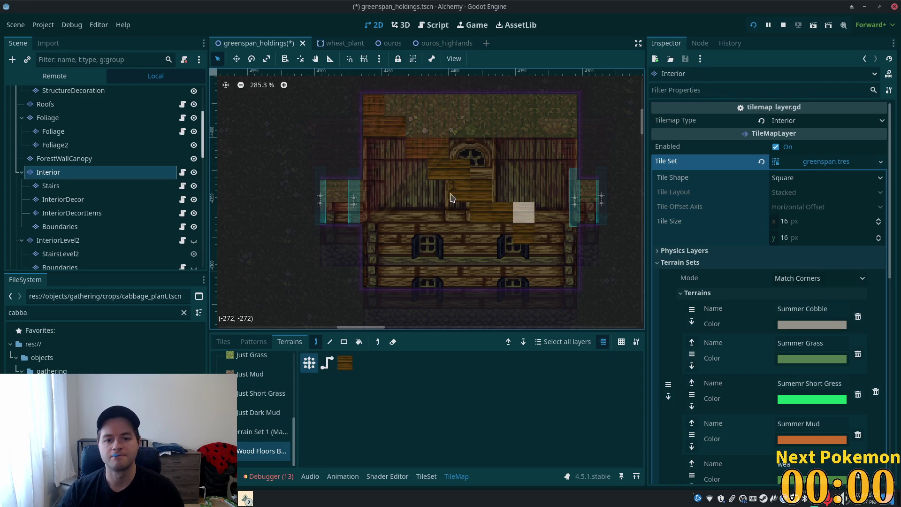
pyautogui.click(344, 341)
pyautogui.moveTo(367, 99)
pyautogui.mouseDown()
pyautogui.moveTo(544, 299)
pyautogui.moveTo(563, 280)
pyautogui.mouseUp()
pyautogui.moveTo(585, 188); pyautogui.dragTo(587, 216)
pyautogui.moveTo(357, 197); pyautogui.dragTo(356, 197)
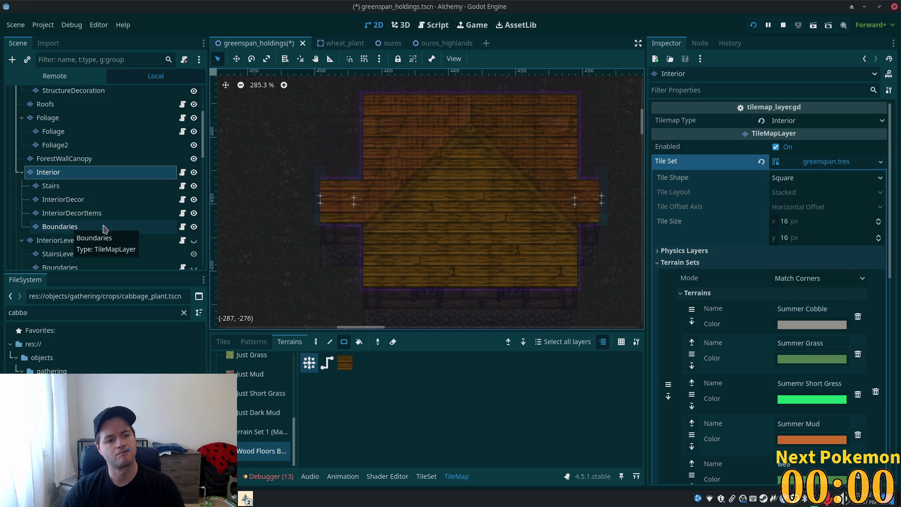
# Step: Return to freehand terrain painting, save the scene with Ctrl+S, and run the game
pyautogui.scroll(-5, 366, 245)
pyautogui.hscroll(-10, 379, 189)
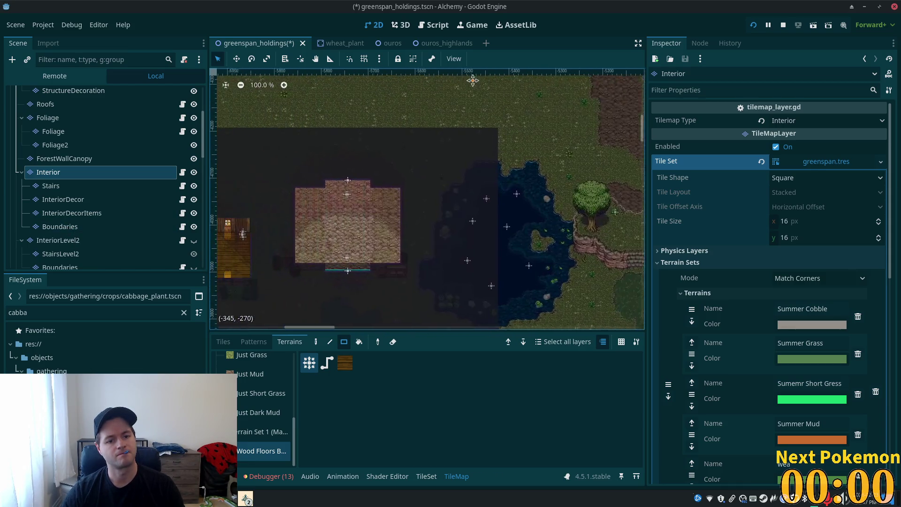
pyautogui.scroll(4, 379, 190)
pyautogui.scroll(3, 379, 189)
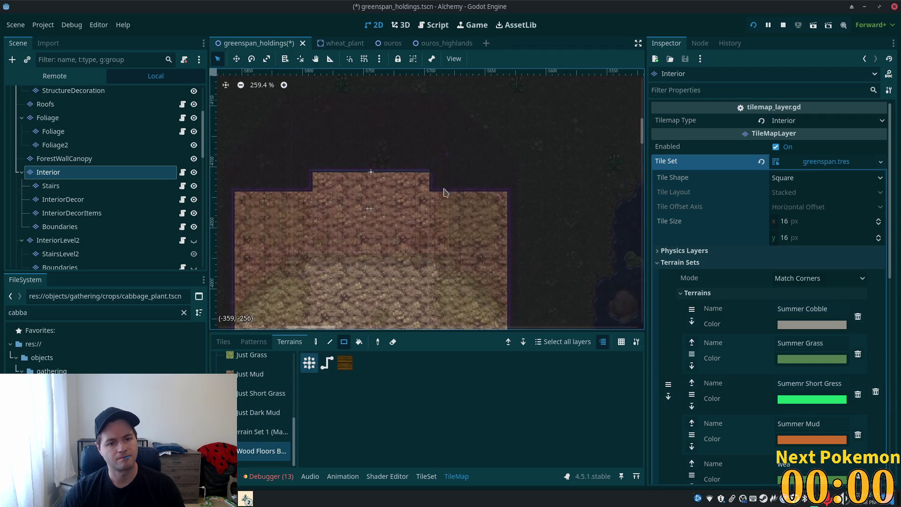
pyautogui.click(317, 344)
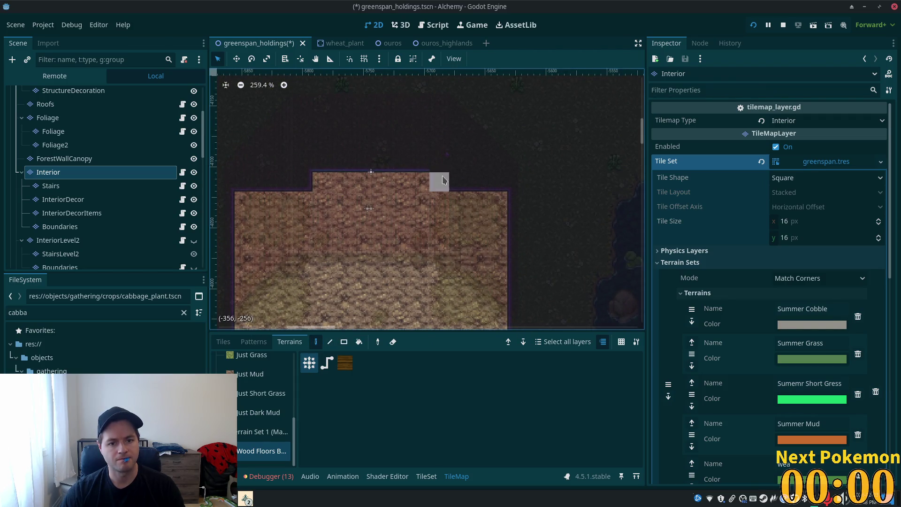
pyautogui.scroll(-4, 472, 195)
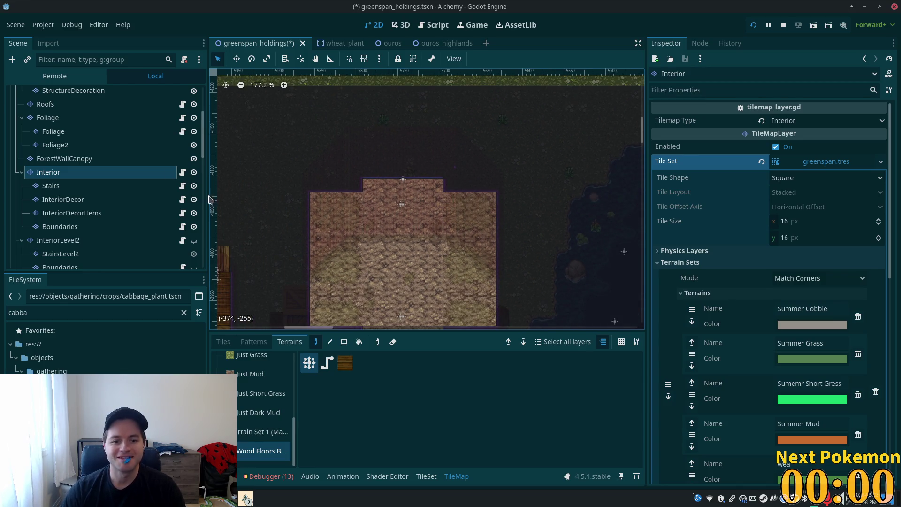
pyautogui.scroll(-3, 403, 212)
pyautogui.hotkey('ctrl', 's')
pyautogui.click(750, 23)
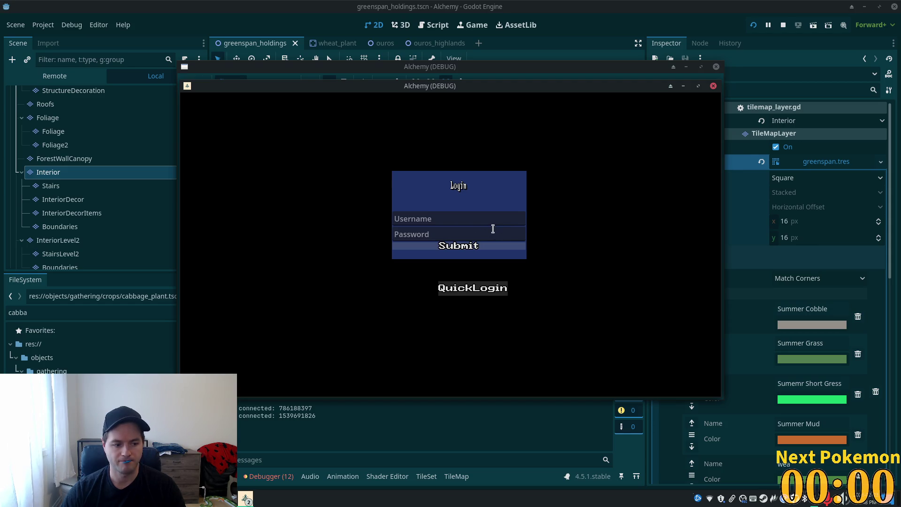
# Step: Log in with QuickLogin and walk into the house interior, then back out along the porch
pyautogui.click(462, 245)
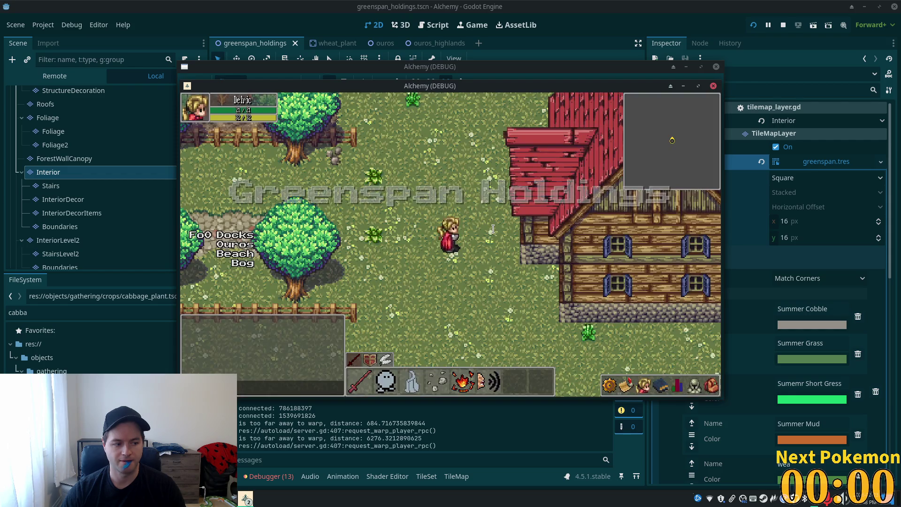
pyautogui.press('w')
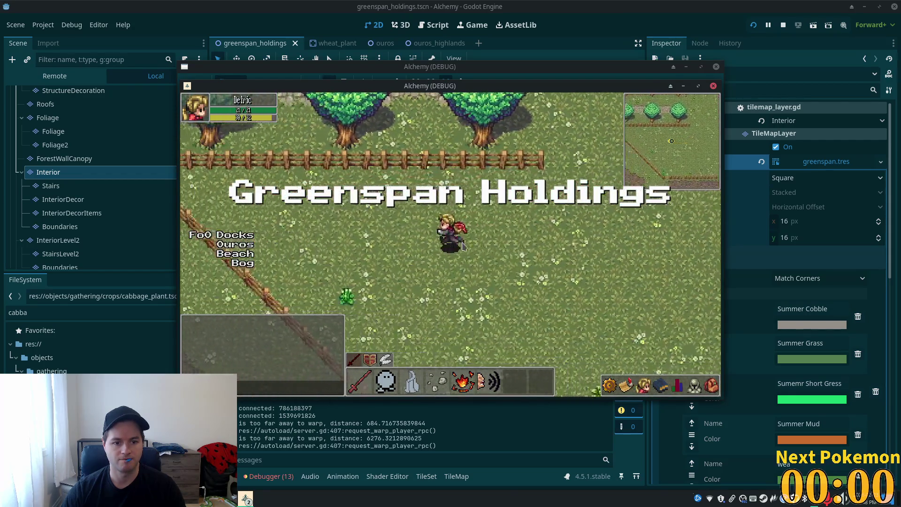
pyautogui.press('d')
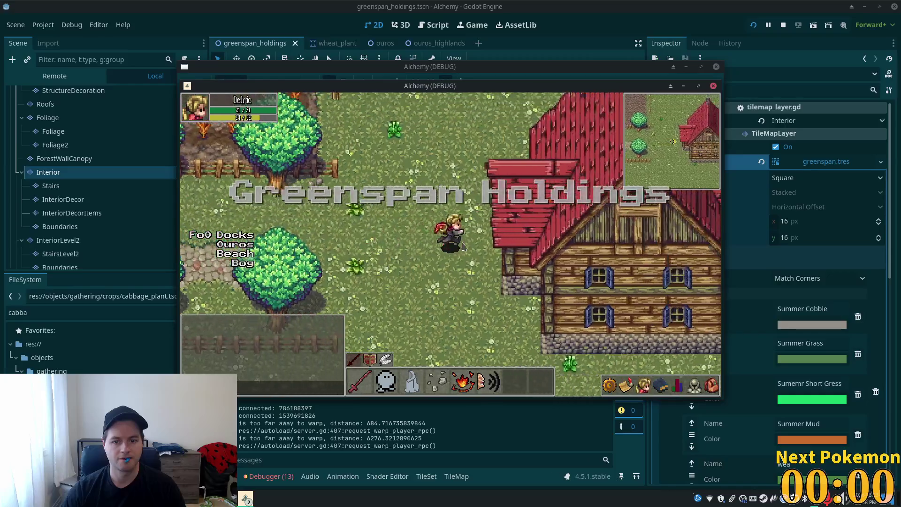
pyautogui.press('s')
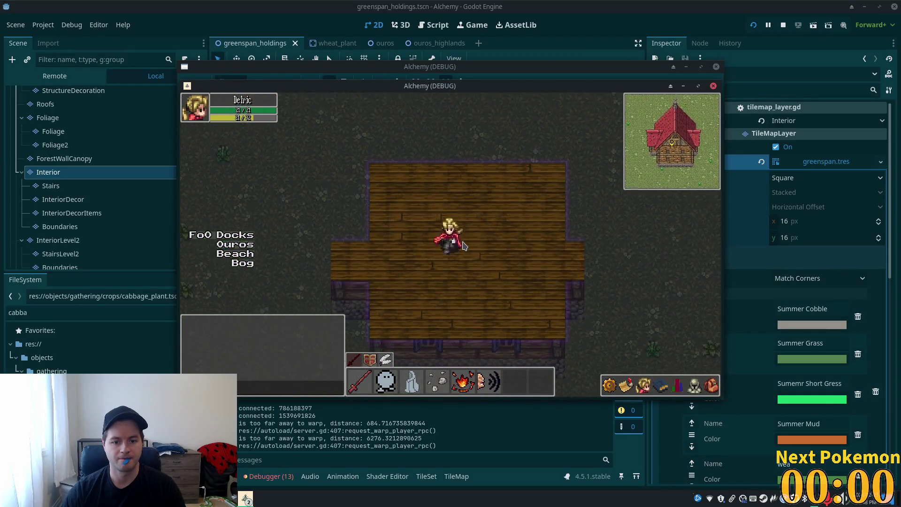
pyautogui.press('a')
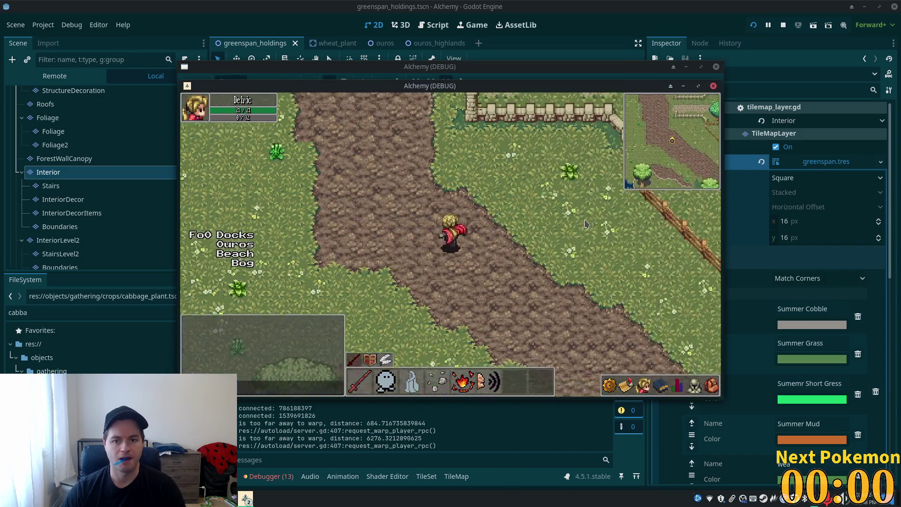
# Step: Walk through the crops into the red-roofed house, then stop the game with F8
pyautogui.press('w')
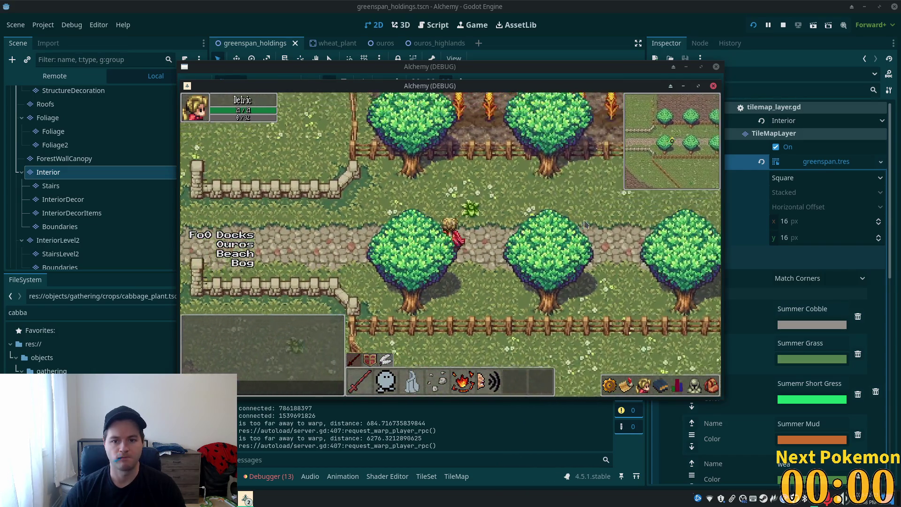
pyautogui.press('d')
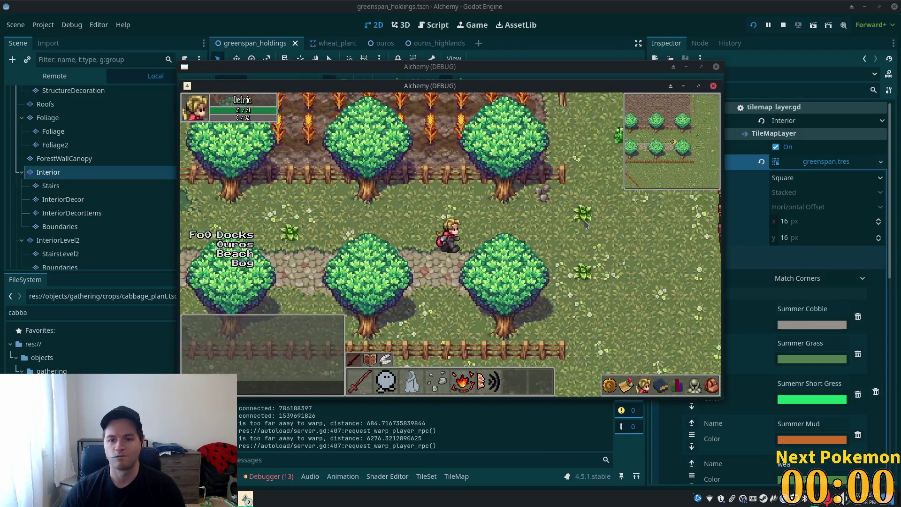
pyautogui.press('d')
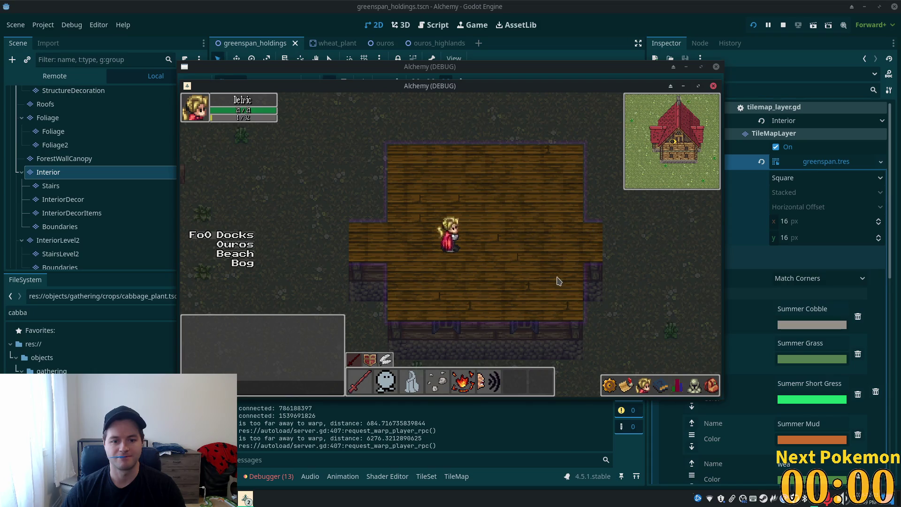
pyautogui.press('F8')
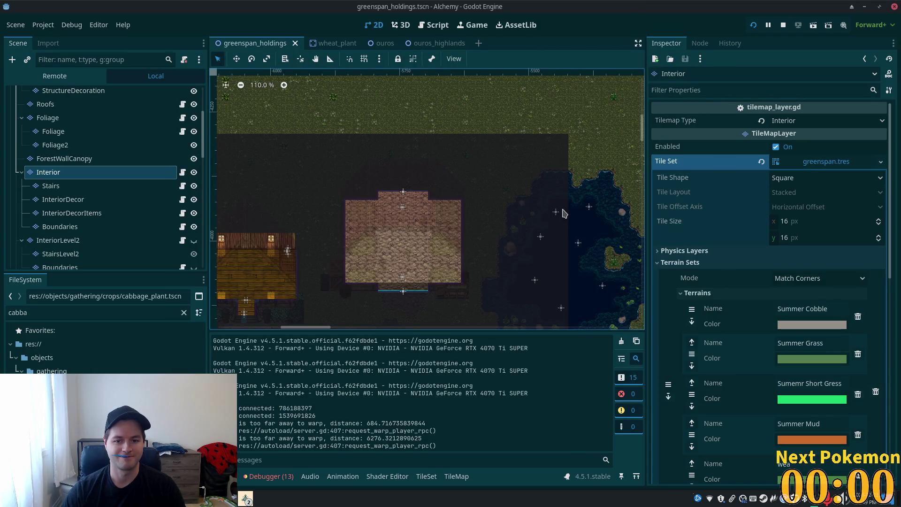
# Step: On the Interior layer, rectangle-paint a Wood Floors row along the house bottom and save
pyautogui.scroll(5, 563, 213)
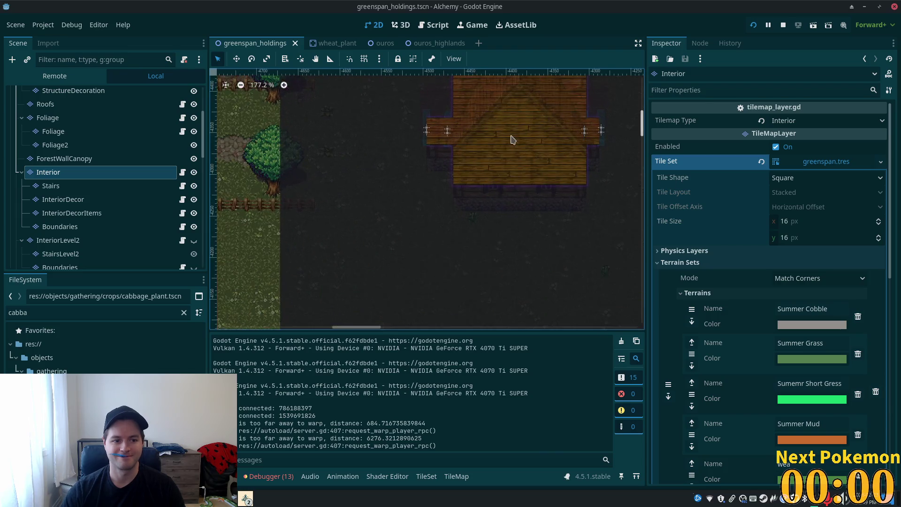
pyautogui.scroll(1, 424, 224)
pyautogui.scroll(3, 423, 225)
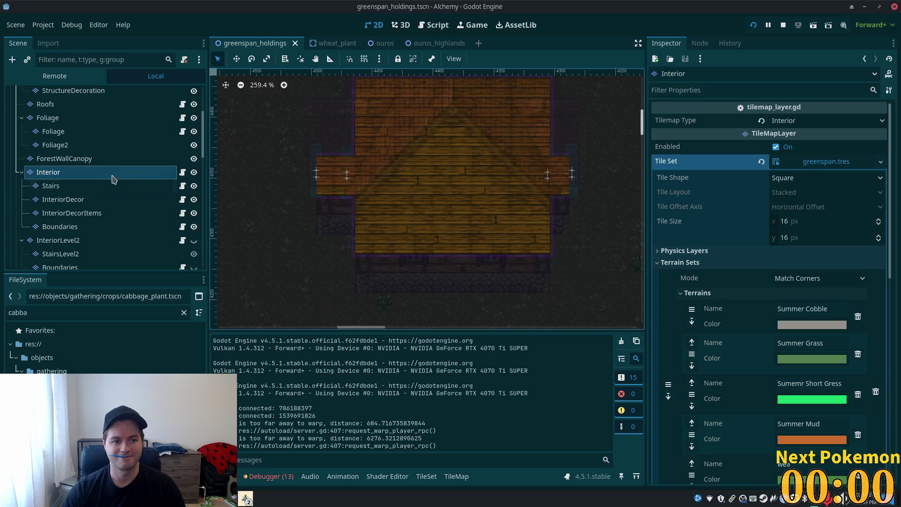
pyautogui.click(84, 145)
pyautogui.click(89, 172)
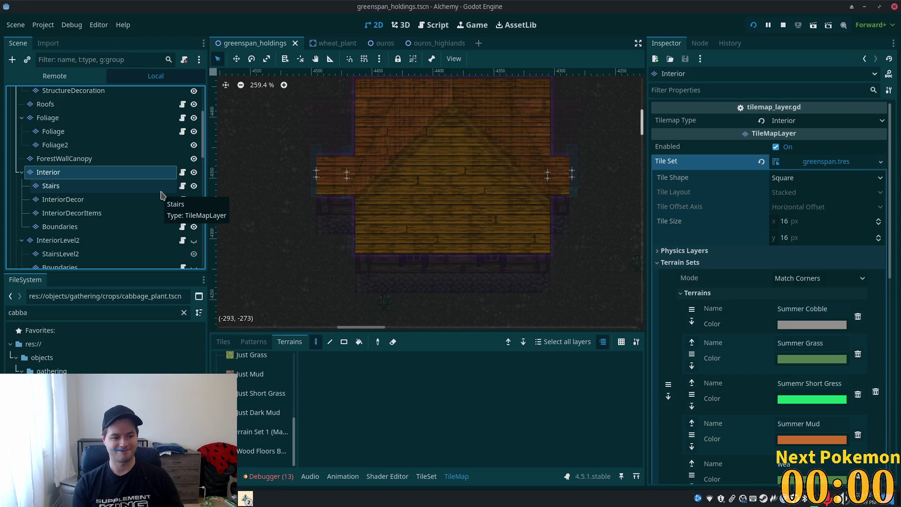
pyautogui.click(344, 342)
pyautogui.click(262, 451)
pyautogui.moveTo(364, 265); pyautogui.dragTo(543, 264)
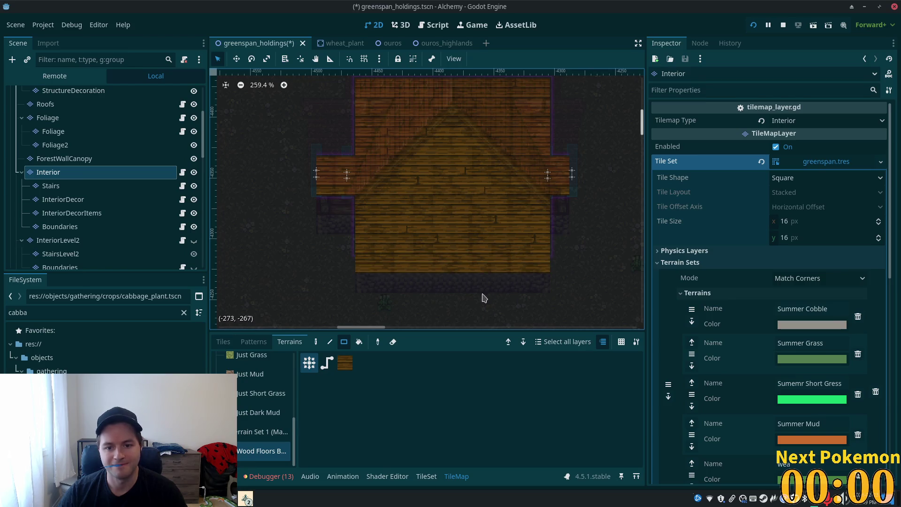
pyautogui.hotkey('ctrl', 's')
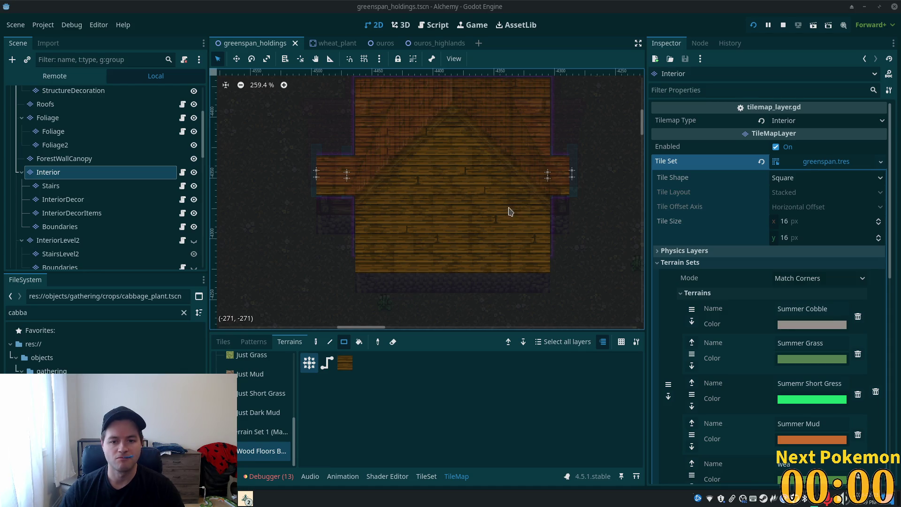
# Step: Pan the map toward the lake and switch the TileMap panel to individual Tiles
pyautogui.scroll(-3, 509, 208)
pyautogui.scroll(4, 499, 191)
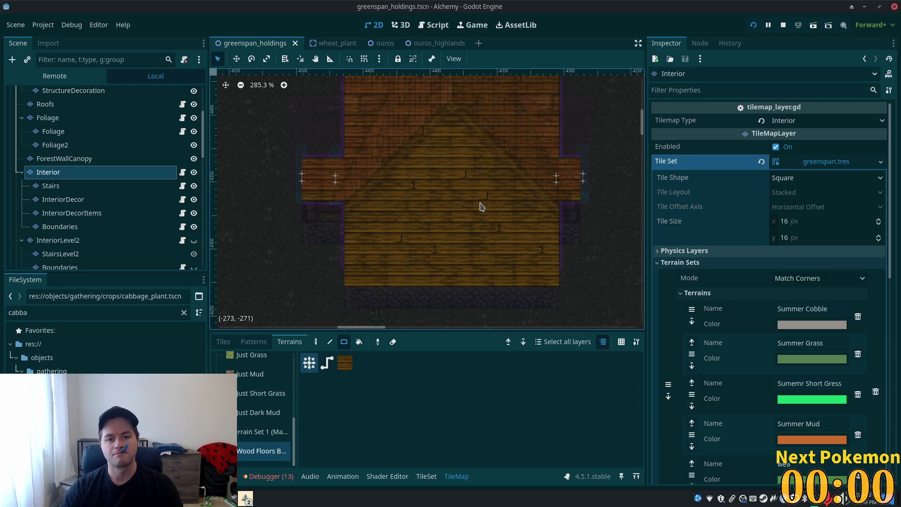
pyautogui.scroll(2, 492, 182)
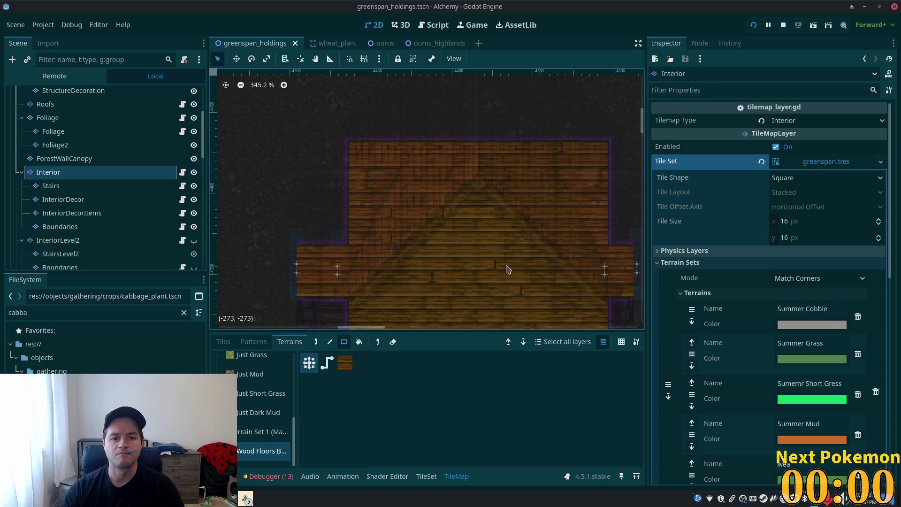
pyautogui.scroll(-1, 434, 246)
pyautogui.scroll(-3, 490, 133)
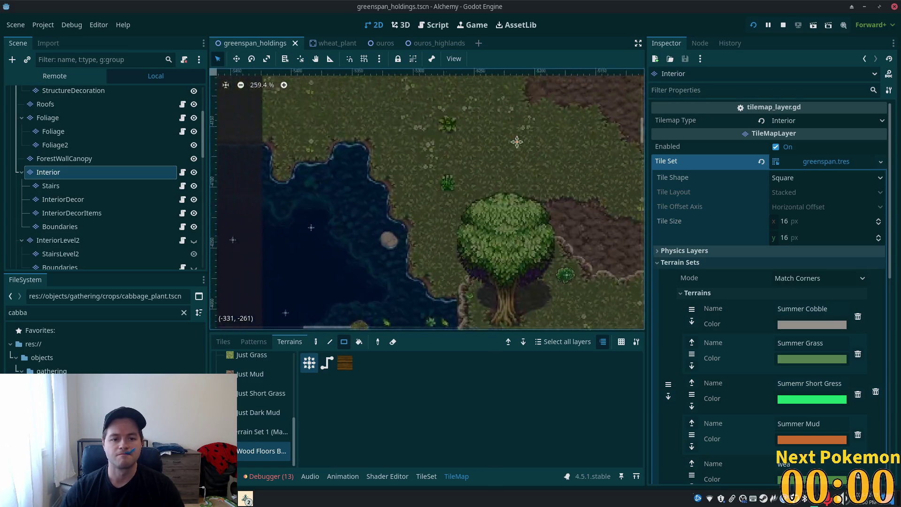
pyautogui.scroll(3, 231, 203)
pyautogui.scroll(-7, 393, 166)
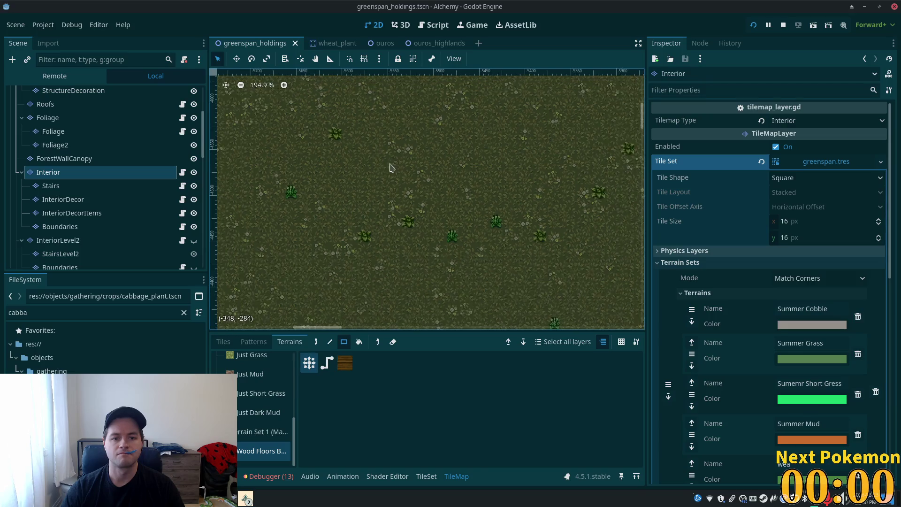
pyautogui.scroll(-4, 393, 166)
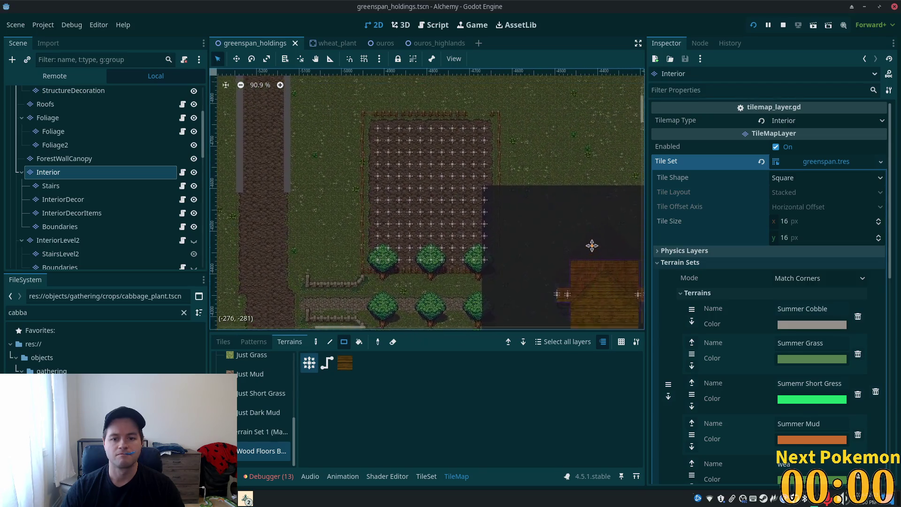
pyautogui.hscroll(-5, 460, 280)
pyautogui.scroll(-3, 460, 280)
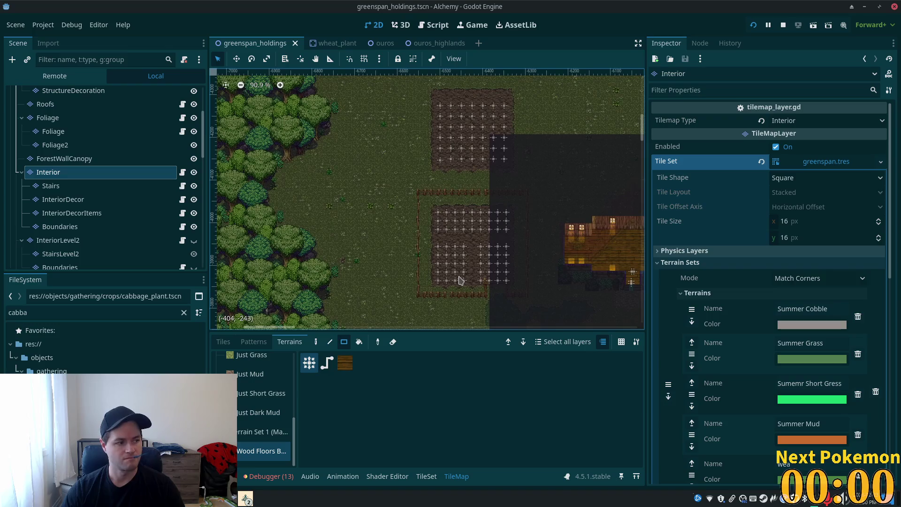
pyautogui.scroll(11, 481, 244)
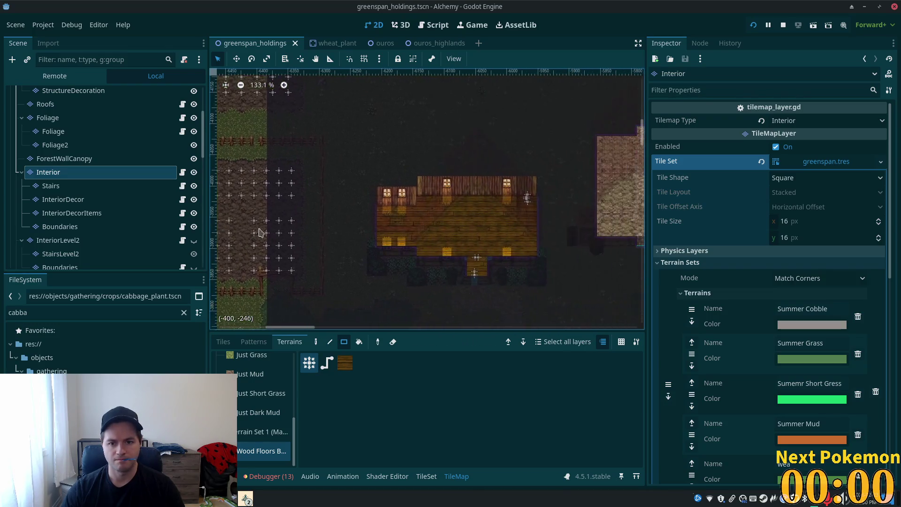
pyautogui.scroll(5, 516, 215)
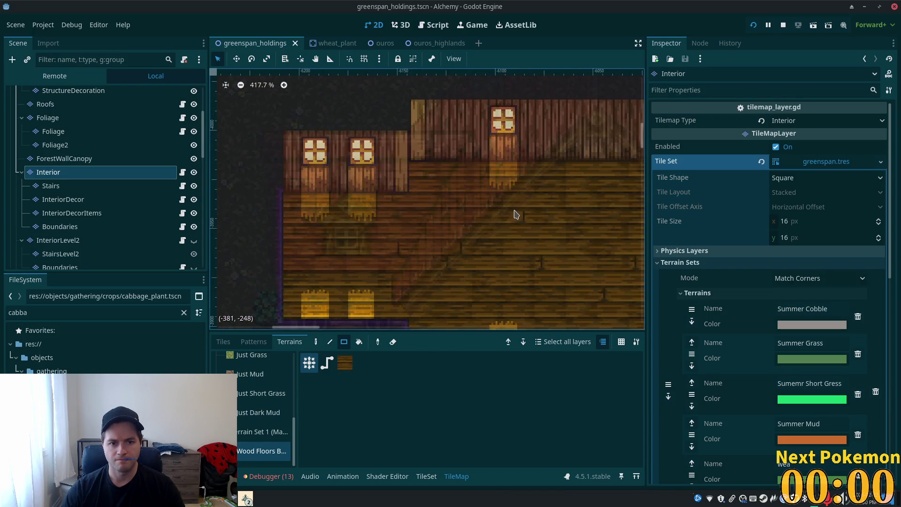
pyautogui.scroll(-10, 516, 215)
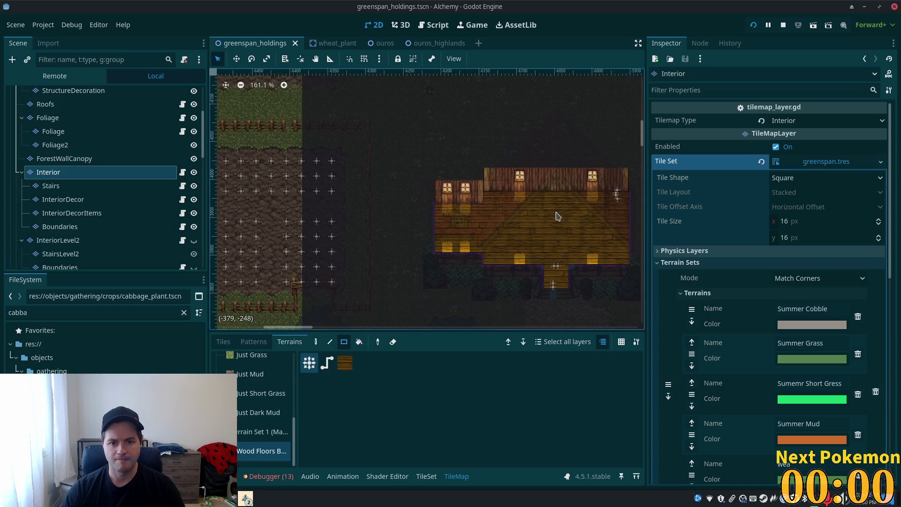
pyautogui.moveTo(590, 222)
pyautogui.mouseDown()
pyautogui.moveTo(329, 228)
pyautogui.moveTo(516, 241)
pyautogui.moveTo(620, 189)
pyautogui.moveTo(266, 251)
pyautogui.moveTo(407, 181)
pyautogui.moveTo(432, 227)
pyautogui.moveTo(579, 177)
pyautogui.moveTo(557, 311)
pyautogui.moveTo(466, 269)
pyautogui.moveTo(499, 262)
pyautogui.mouseUp()
pyautogui.scroll(5, 450, 251)
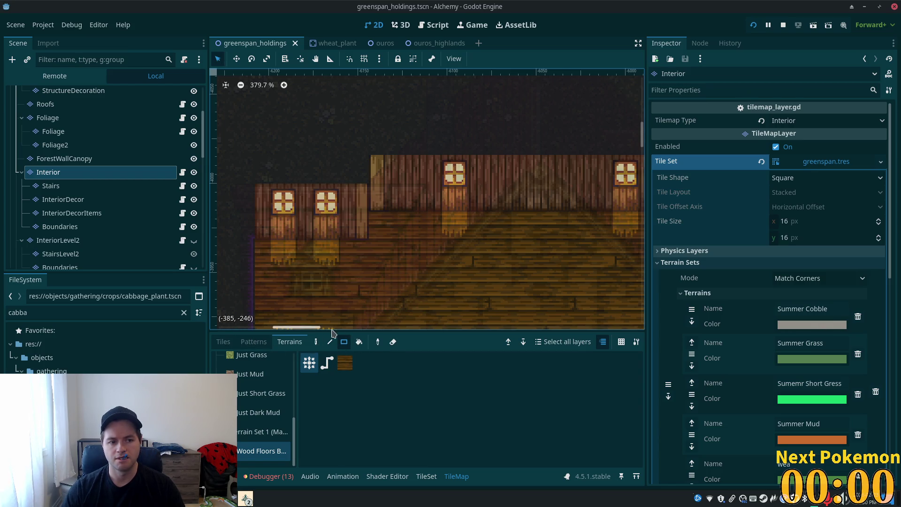
pyautogui.click(223, 341)
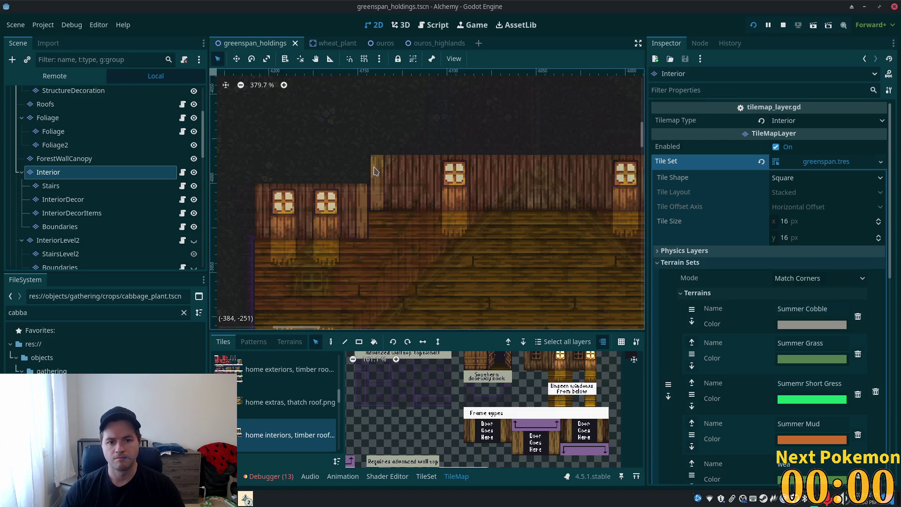
# Step: Select the strip of windowed back-wall tiles in the atlas, two cells tall
pyautogui.scroll(-2, 375, 263)
pyautogui.moveTo(365, 243); pyautogui.dragTo(429, 239)
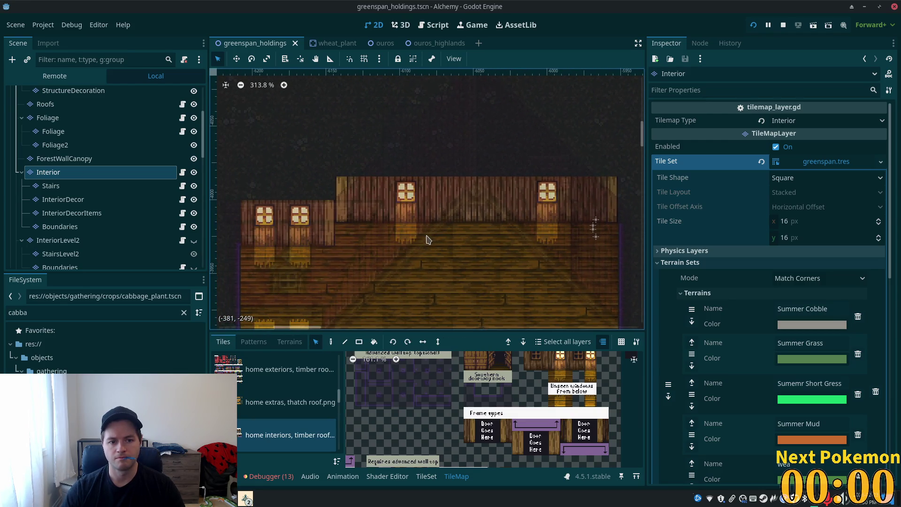
pyautogui.moveTo(355, 183)
pyautogui.mouseDown()
pyautogui.moveTo(452, 215)
pyautogui.moveTo(612, 221)
pyautogui.mouseUp()
pyautogui.scroll(-6, 605, 256)
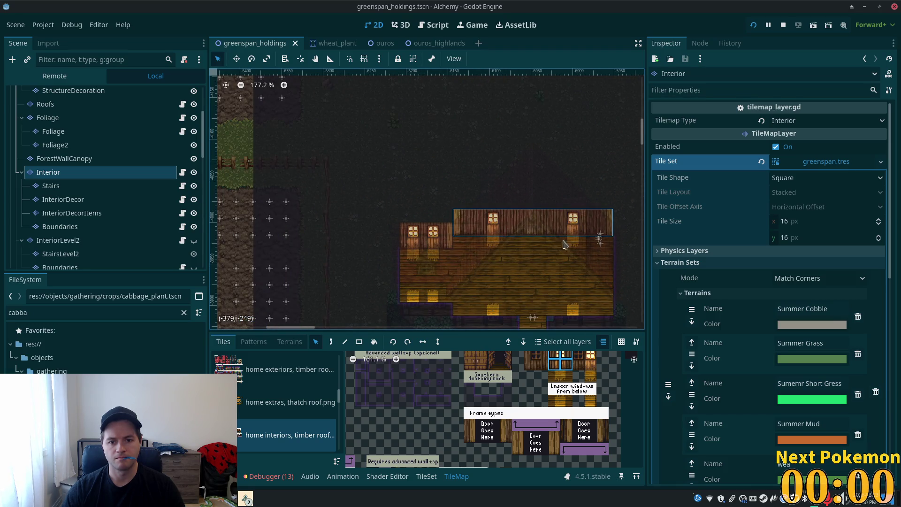
pyautogui.scroll(-1, 595, 257)
pyautogui.keyDown('shift'); pyautogui.click(515, 246); pyautogui.keyUp('shift')
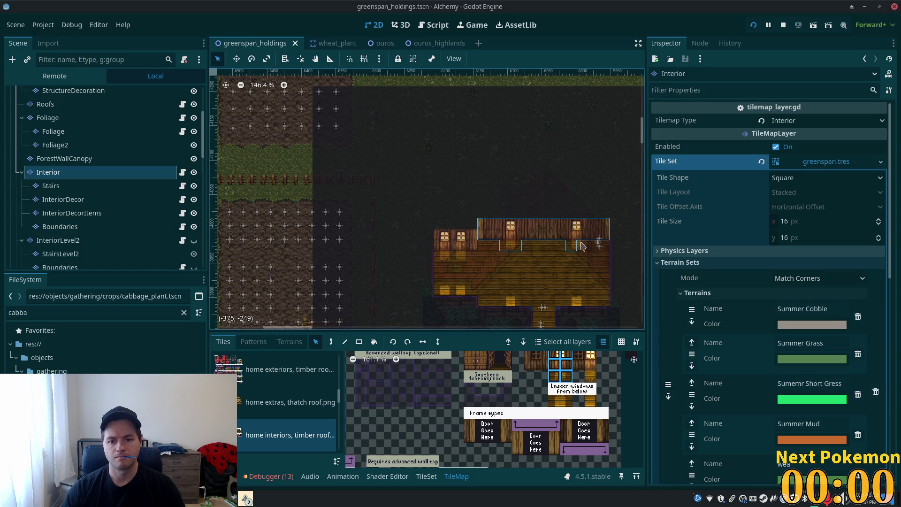
pyautogui.scroll(-3, 613, 267)
pyautogui.scroll(4, 612, 252)
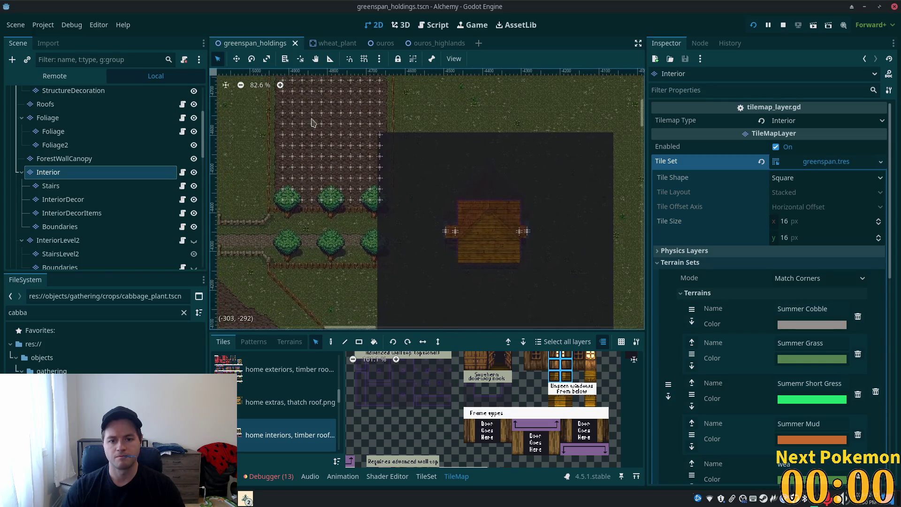
# Step: Paint the windowed timber back wall above the floor, then return to Select mode
pyautogui.press('d')
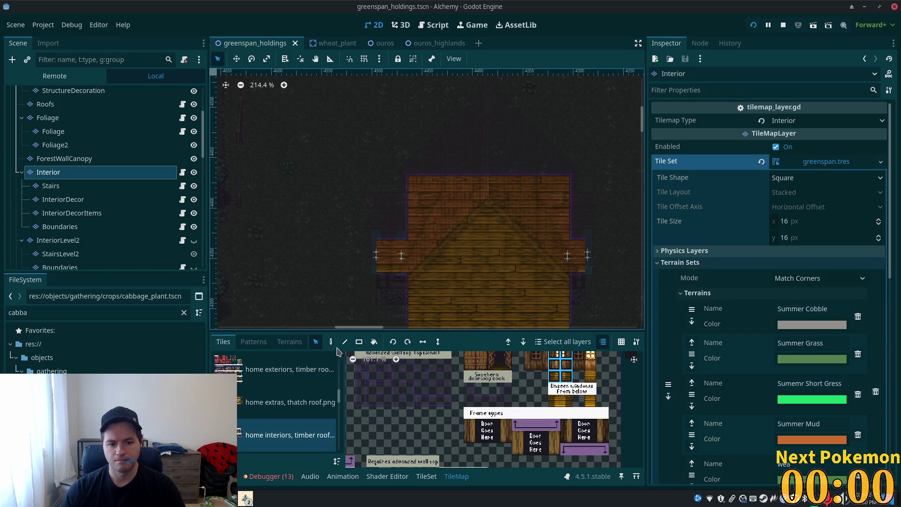
pyautogui.click(495, 173)
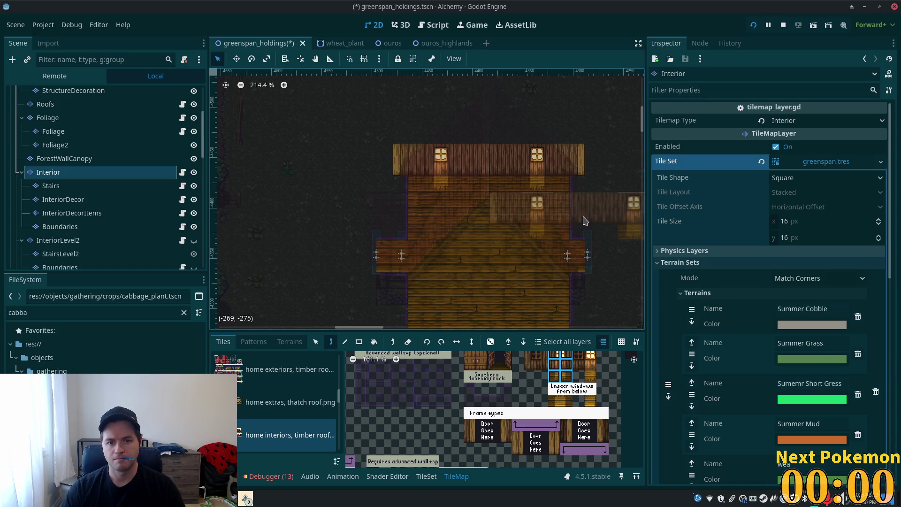
pyautogui.scroll(4, 563, 203)
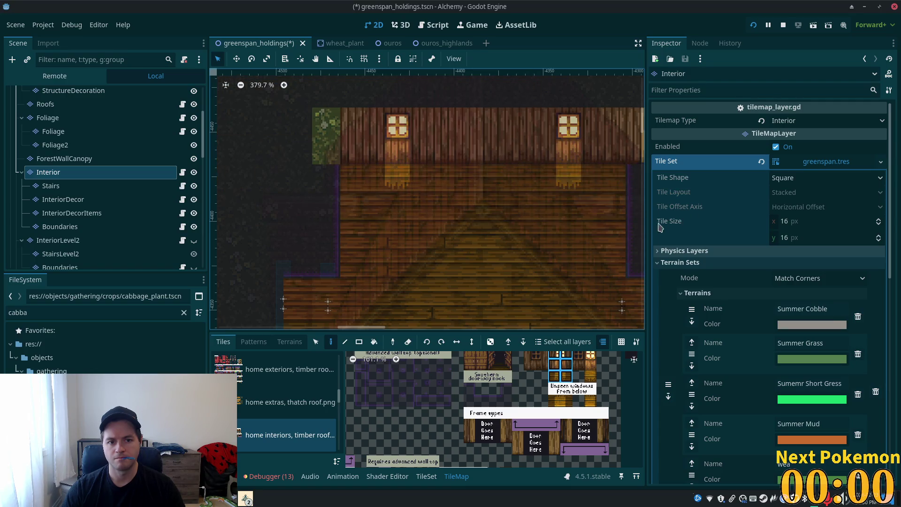
pyautogui.scroll(-2, 479, 177)
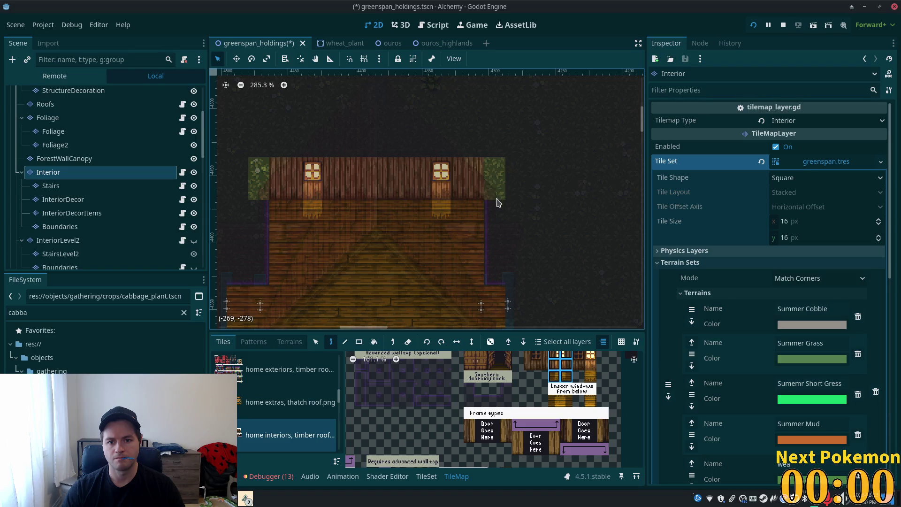
pyautogui.scroll(-1, 374, 193)
pyautogui.hscroll(-3, 533, 265)
pyautogui.scroll(-1, 563, 252)
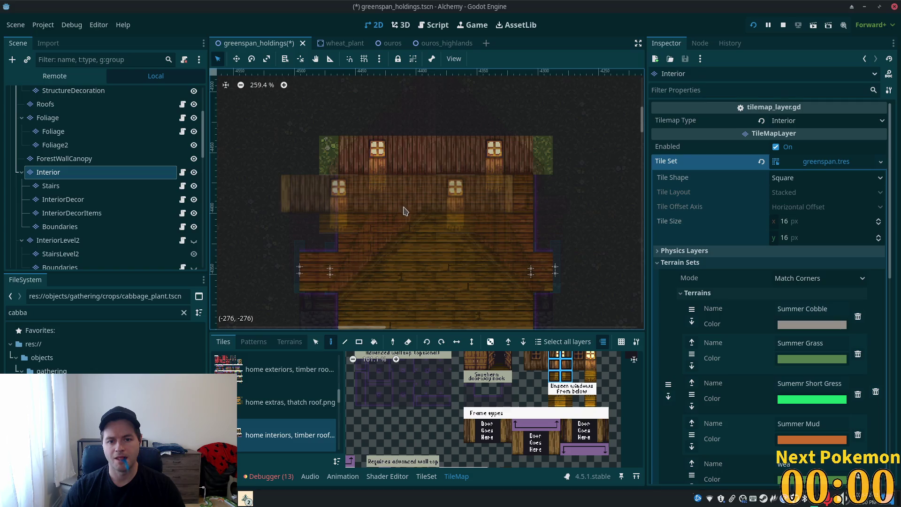
pyautogui.scroll(3, 404, 211)
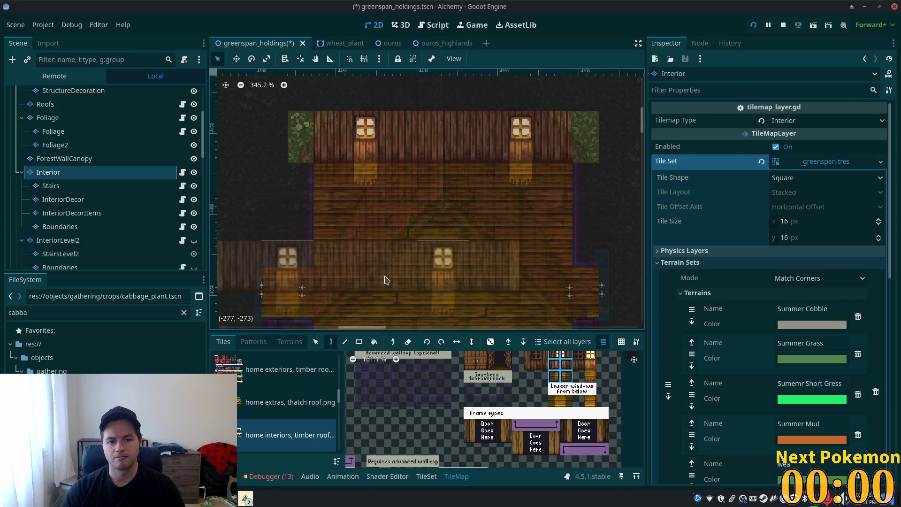
pyautogui.scroll(-3, 349, 267)
pyautogui.scroll(2, 349, 267)
pyautogui.press('s')
pyautogui.scroll(1, 404, 250)
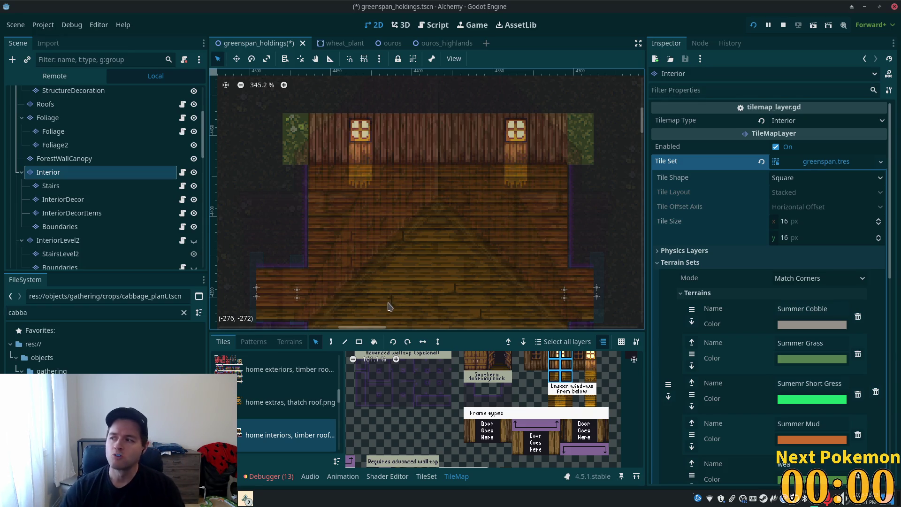
# Step: Paint a two-tile-high timber wall piece on the house's left side
pyautogui.moveTo(318, 301)
pyautogui.mouseDown()
pyautogui.moveTo(428, 216)
pyautogui.moveTo(427, 234)
pyautogui.mouseUp()
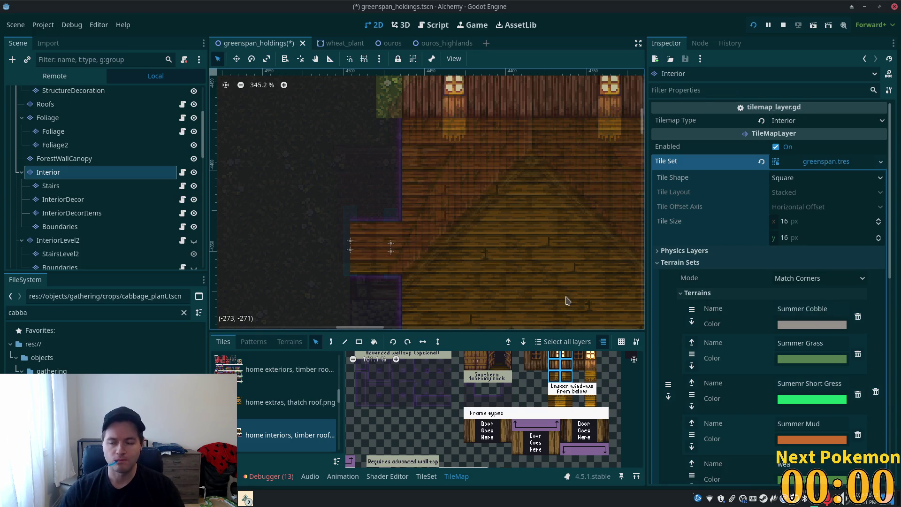
pyautogui.scroll(-5, 558, 398)
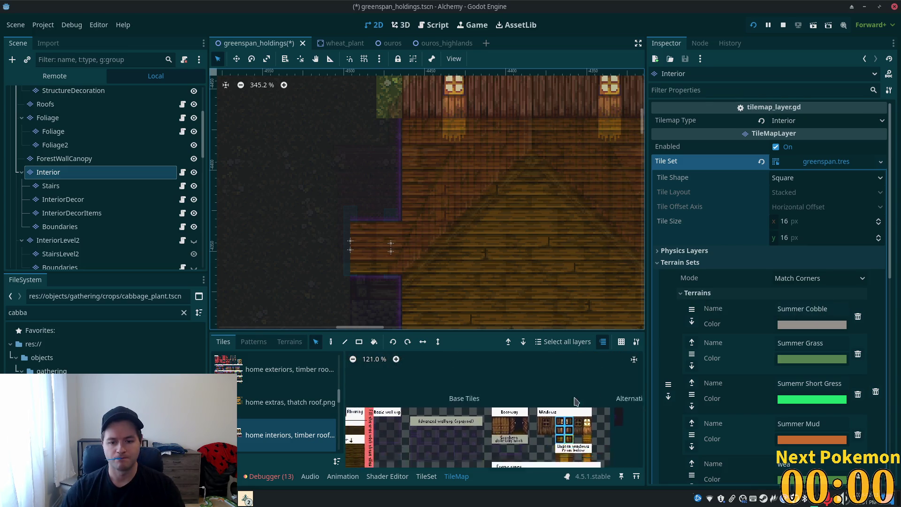
pyautogui.scroll(4, 524, 391)
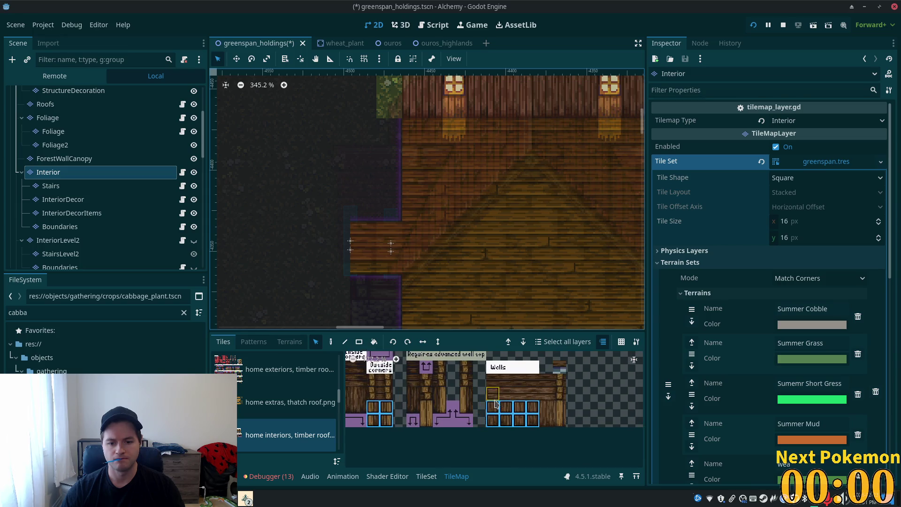
pyautogui.click(526, 444)
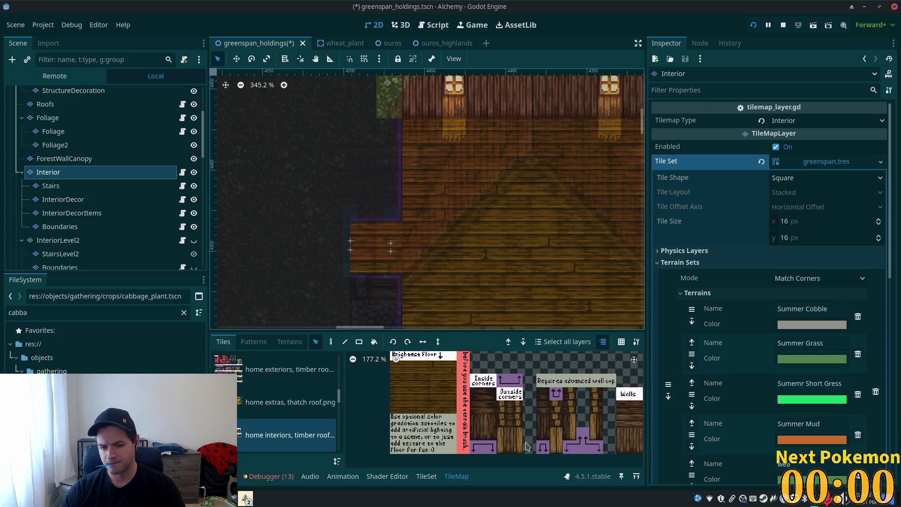
pyautogui.moveTo(516, 437); pyautogui.dragTo(516, 453)
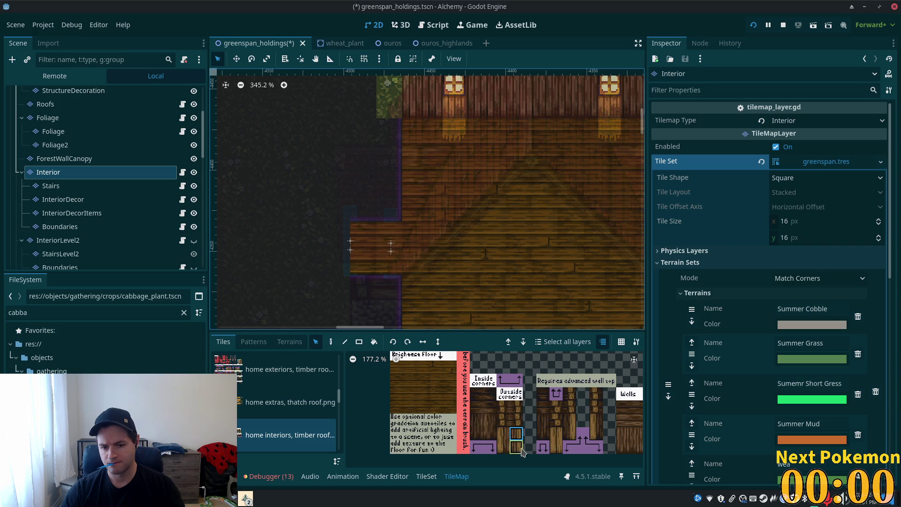
pyautogui.click(331, 341)
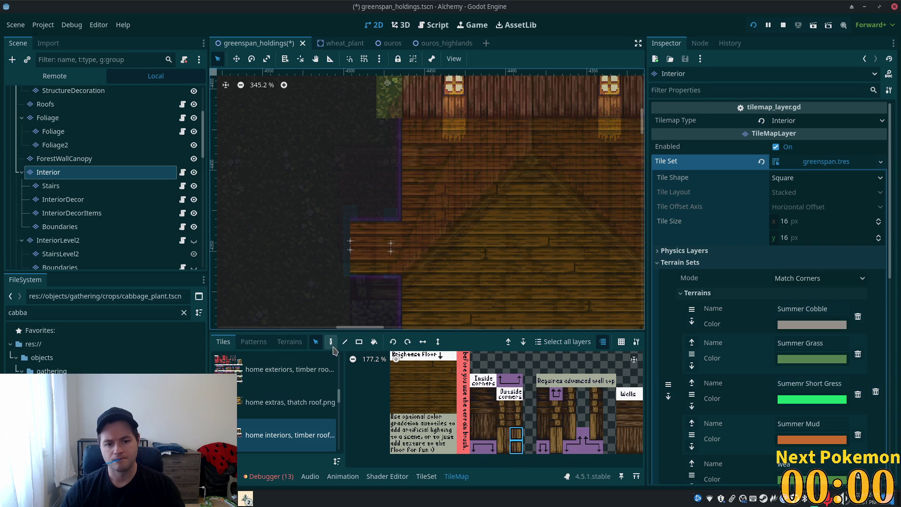
pyautogui.click(395, 186)
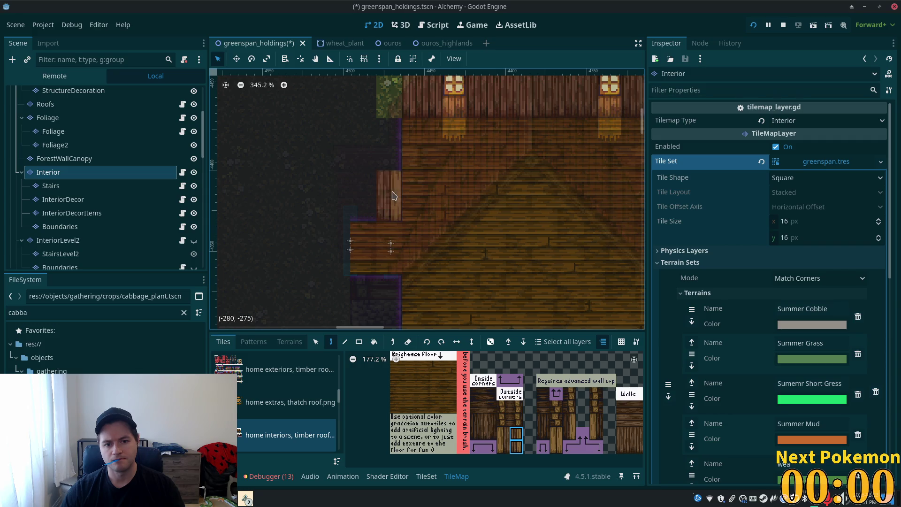
# Step: Try out other two-tile stacked wall pieces in the atlas
pyautogui.moveTo(502, 433); pyautogui.dragTo(502, 446)
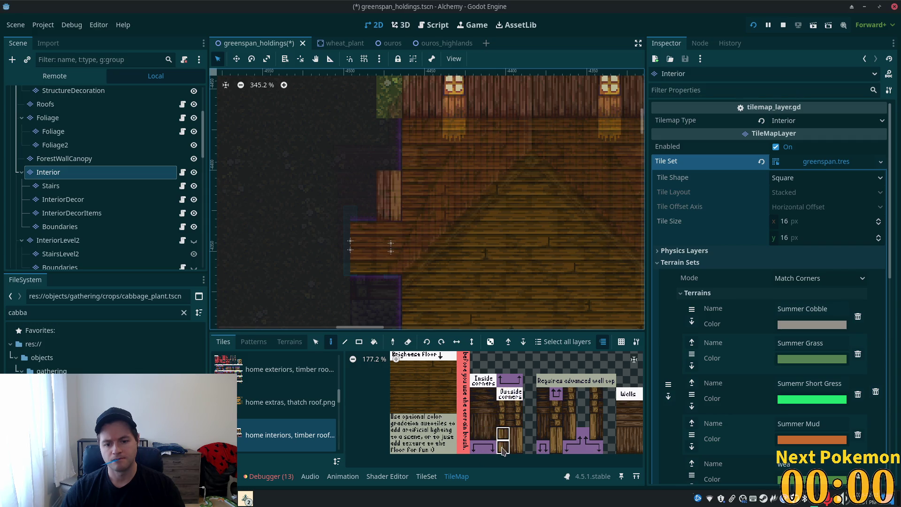
pyautogui.hscroll(2, 573, 435)
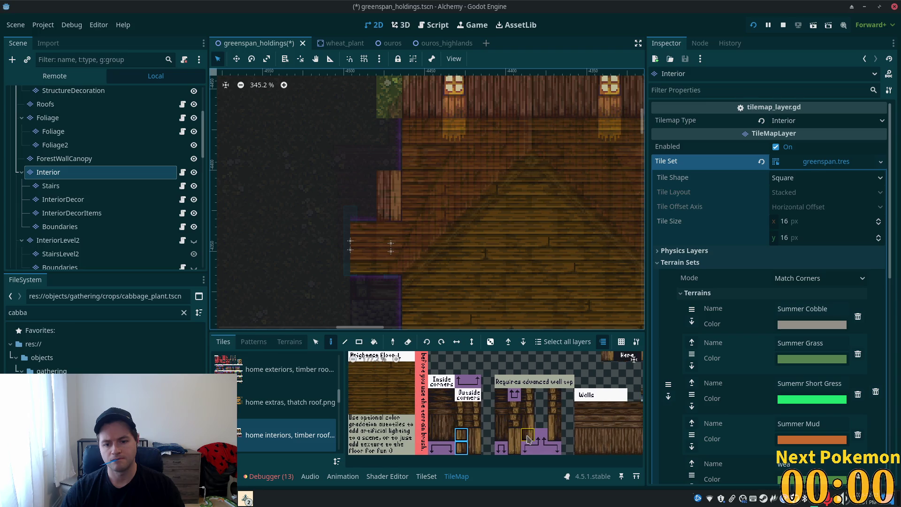
pyautogui.click(436, 399)
pyautogui.moveTo(436, 399); pyautogui.dragTo(436, 410)
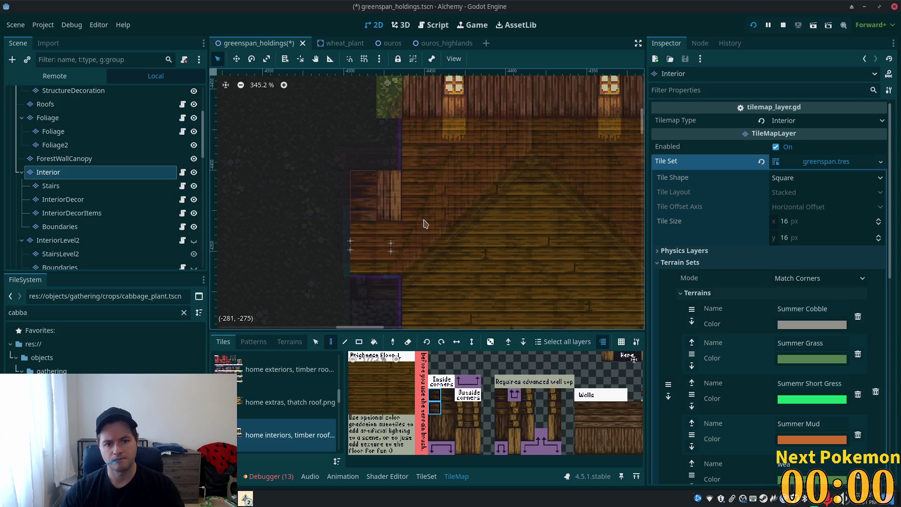
pyautogui.moveTo(434, 420); pyautogui.dragTo(435, 434)
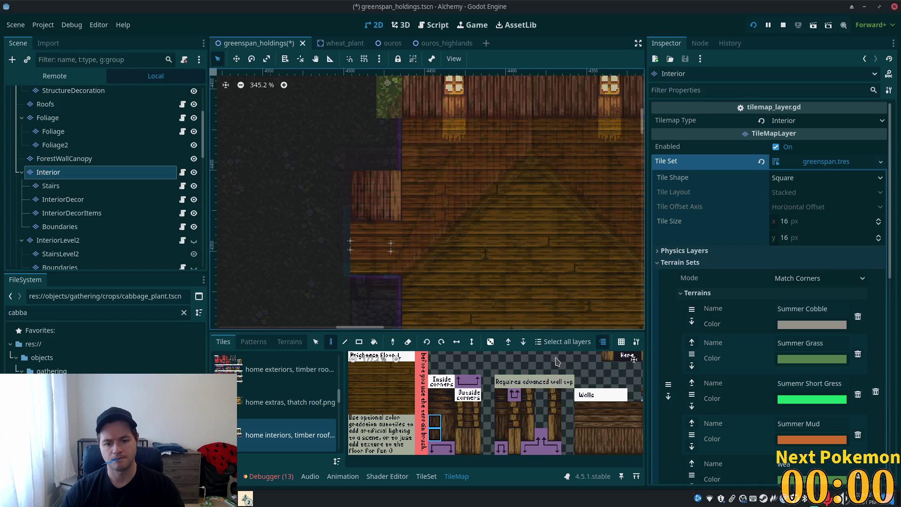
# Step: Reframe the house and paint another stacked wall pair onto the interior
pyautogui.moveTo(510, 263); pyautogui.dragTo(483, 363)
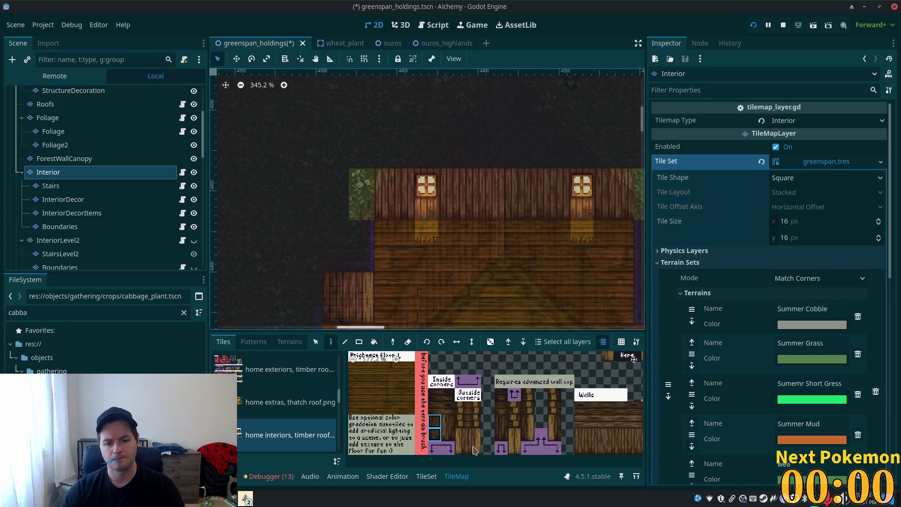
pyautogui.moveTo(461, 434); pyautogui.dragTo(461, 450)
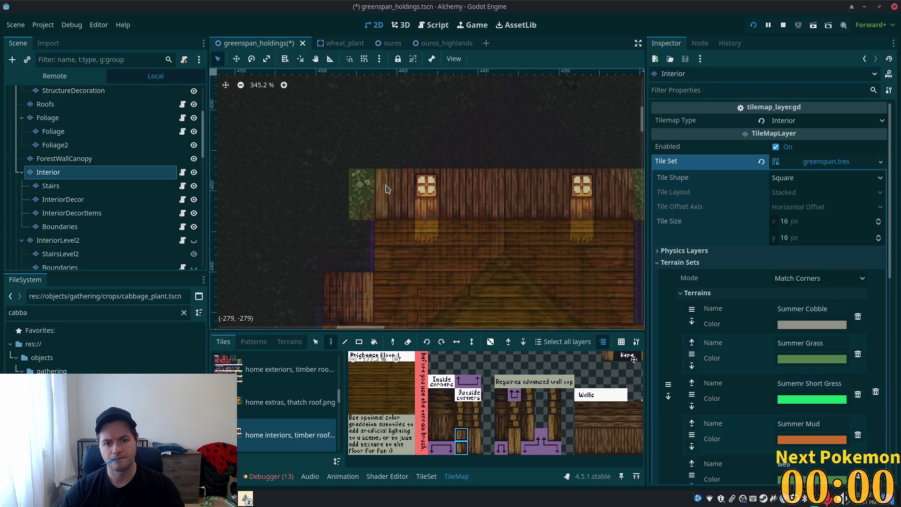
pyautogui.moveTo(512, 267)
pyautogui.mouseDown()
pyautogui.moveTo(369, 236)
pyautogui.moveTo(362, 243)
pyautogui.mouseUp()
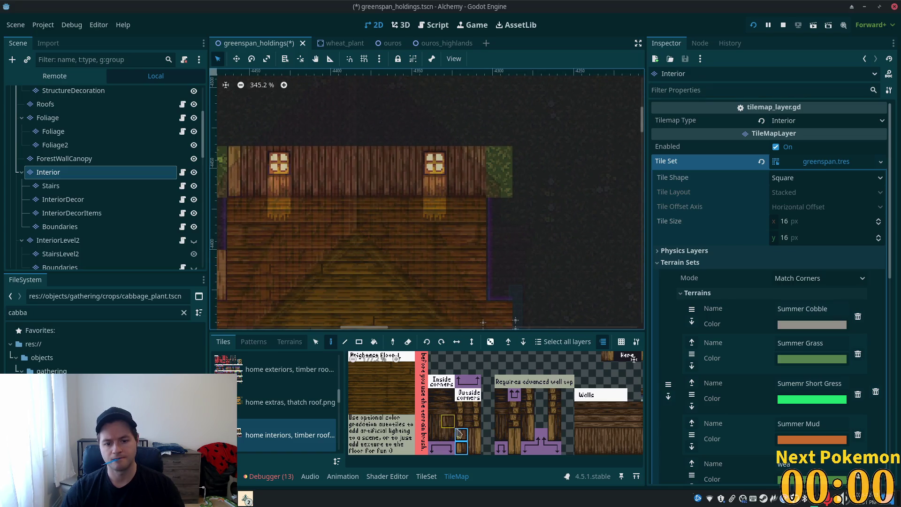
pyautogui.moveTo(474, 434); pyautogui.dragTo(478, 451)
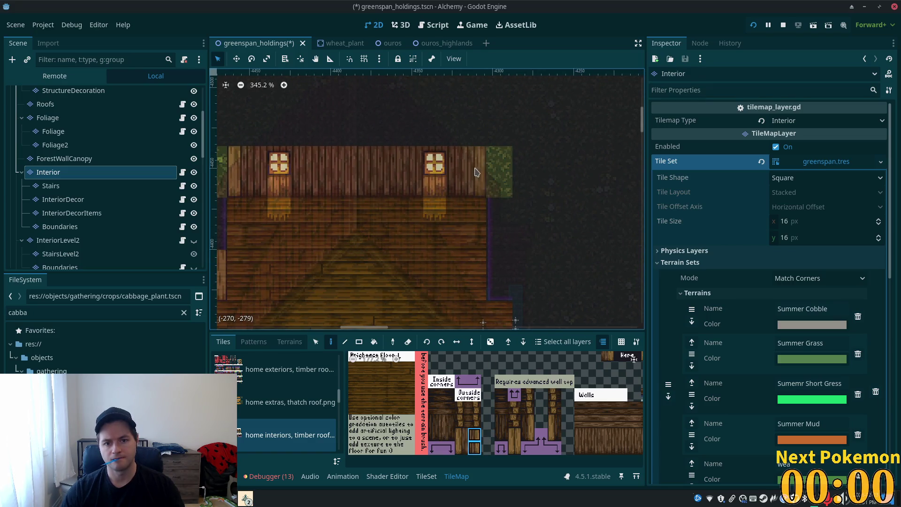
pyautogui.scroll(-2, 420, 283)
pyautogui.moveTo(420, 282); pyautogui.dragTo(448, 185)
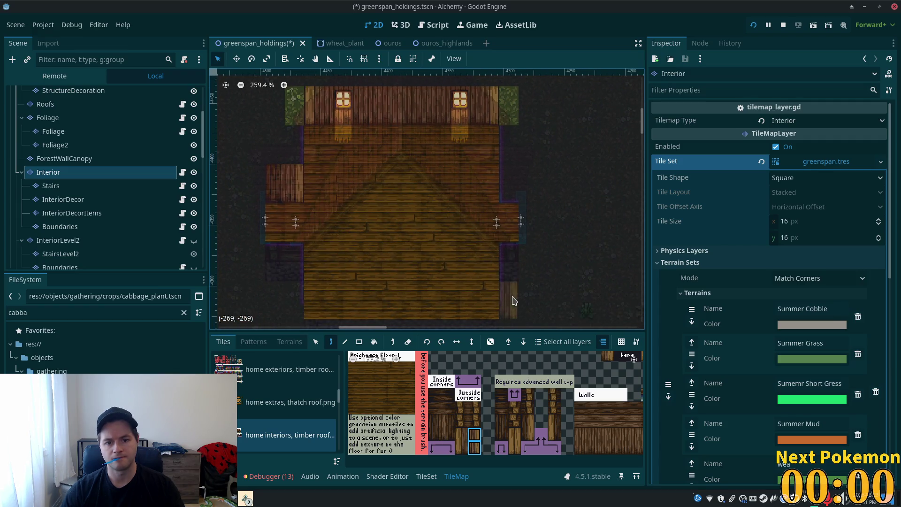
pyautogui.scroll(1, 502, 261)
pyautogui.moveTo(461, 434); pyautogui.dragTo(462, 451)
pyautogui.click(502, 177)
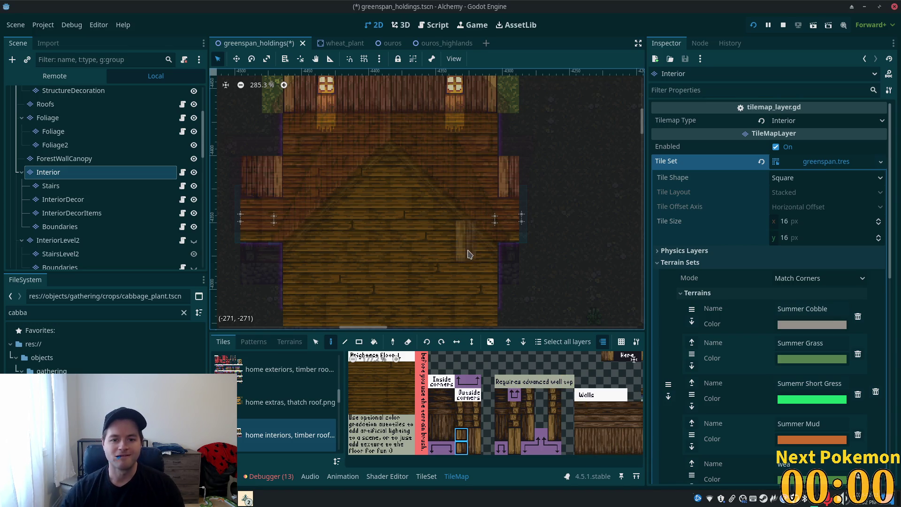
# Step: Zoom out to check the finished house interior with its floor and walls
pyautogui.scroll(-2, 501, 219)
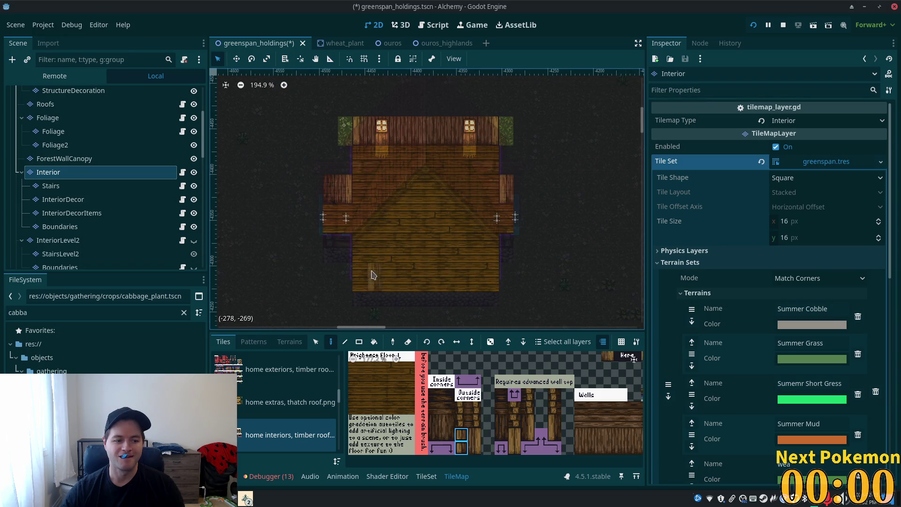